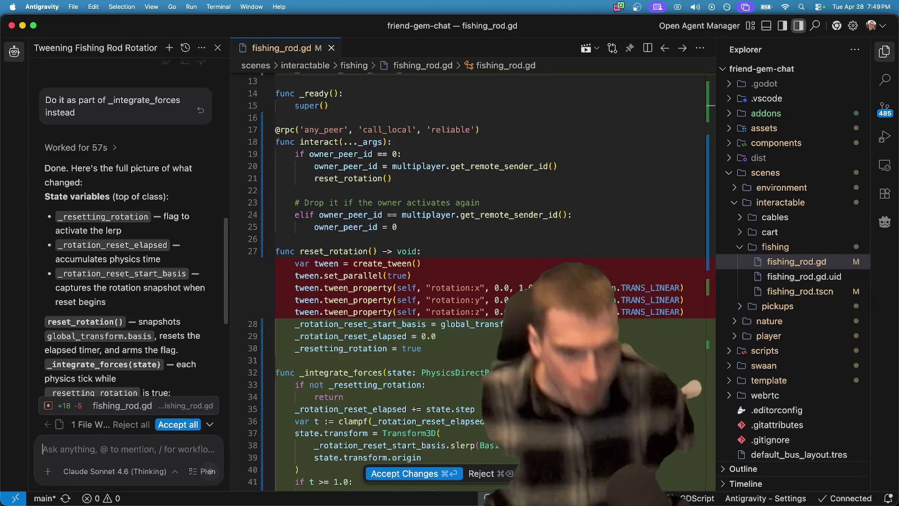
# Accept the agent's rotation-reset edits to fishing_rod.gd and switch to the Godot editor
pyautogui.click(402, 474)
pyautogui.press('super+Tab')
pyautogui.press('super+Tab')
pyautogui.press('Tab')
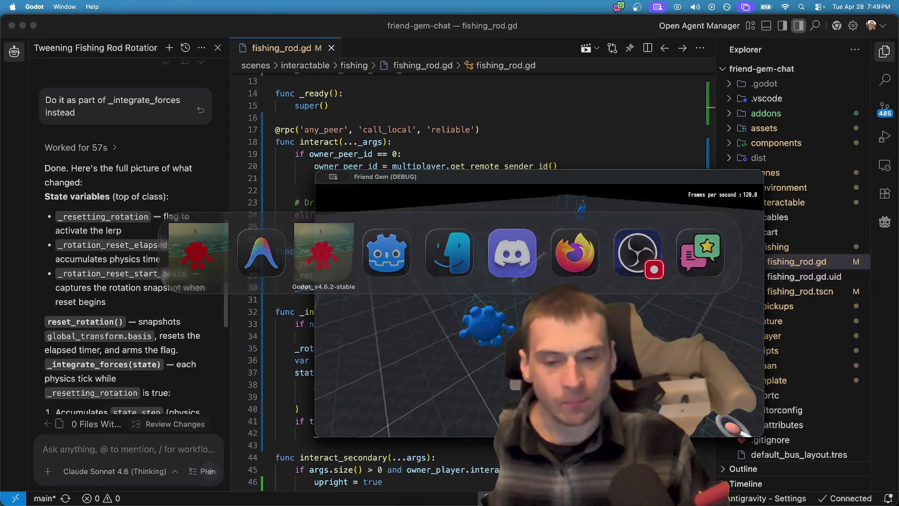
pyautogui.press('super+Tab')
pyautogui.press('Tab')
pyautogui.press('Tab')
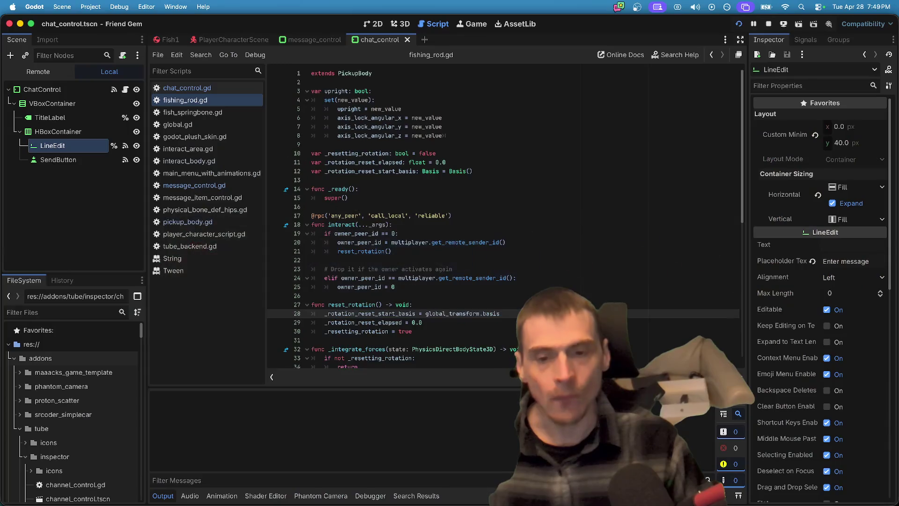
pyautogui.press('super+Tab')
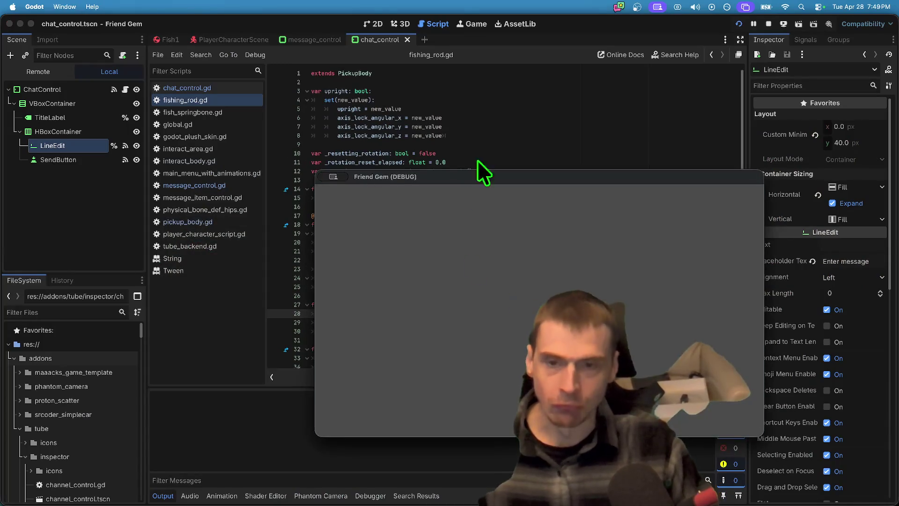
# Test-run the game to try the fishing rod, then quit it and return to Antigravity
pyautogui.click(487, 116)
pyautogui.scroll(-10, 487, 117)
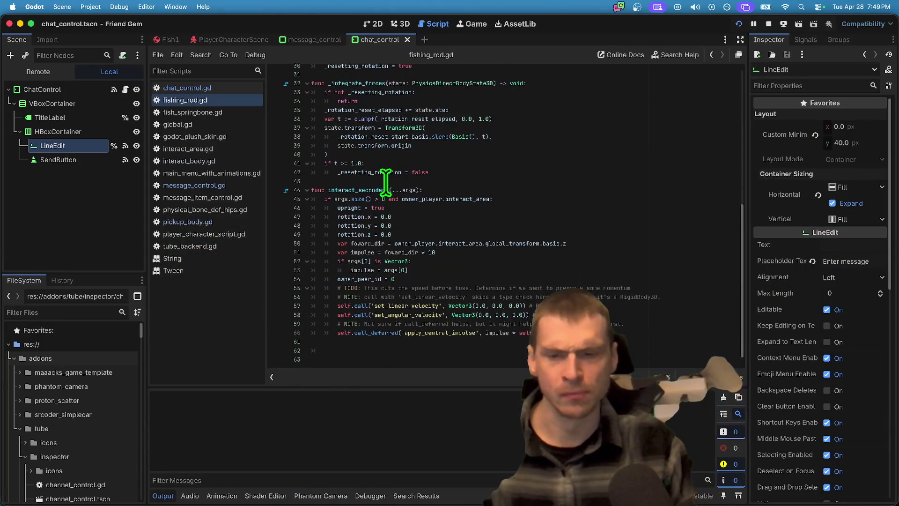
pyautogui.scroll(3, 539, 300)
pyautogui.press('super+Tab')
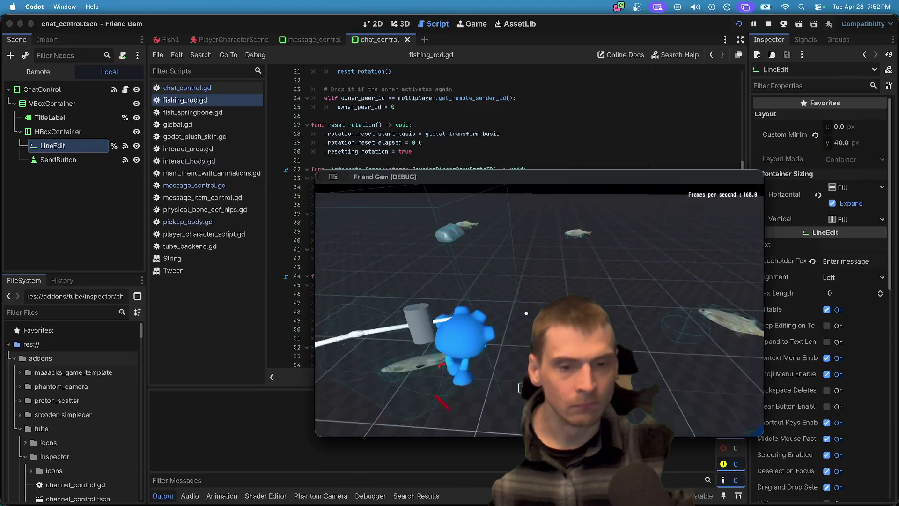
pyautogui.press('super+q')
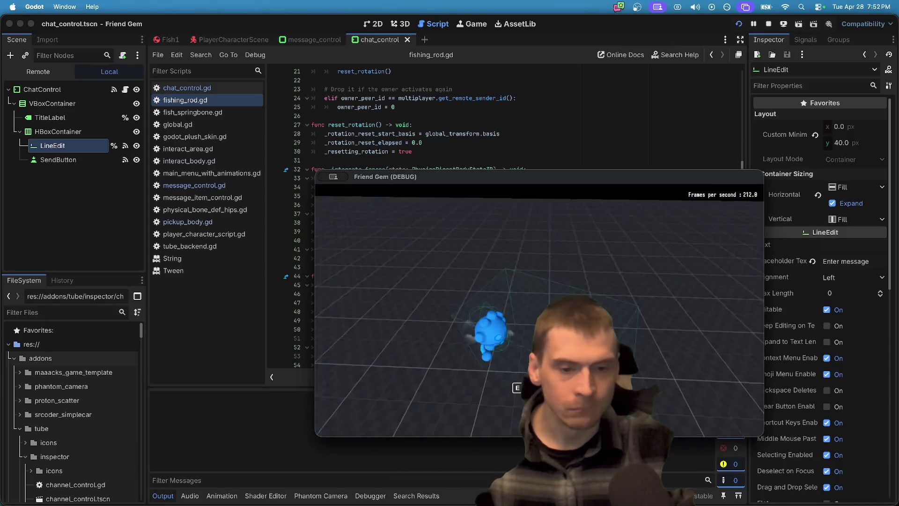
pyautogui.press('super+Tab')
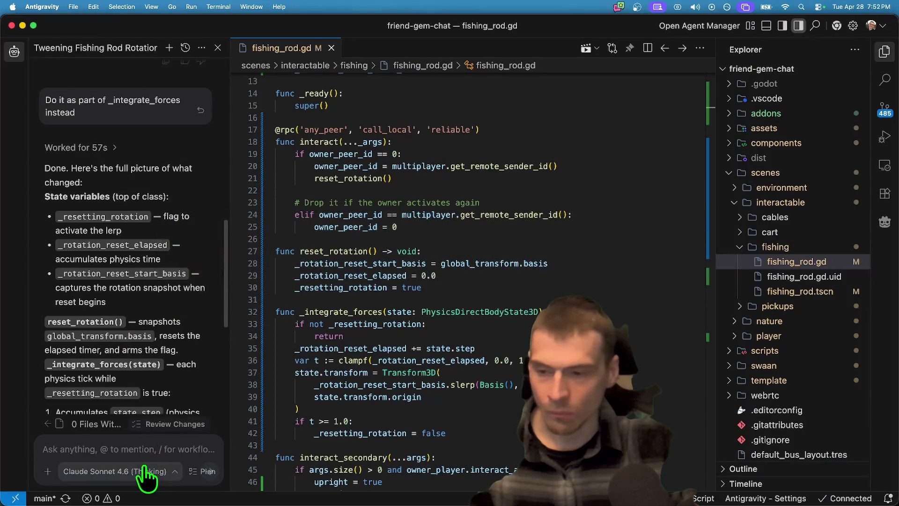
# Ask the agent to 'reimplement using quaternarians' and accept its Quaternion-based changes
pyautogui.write('re')
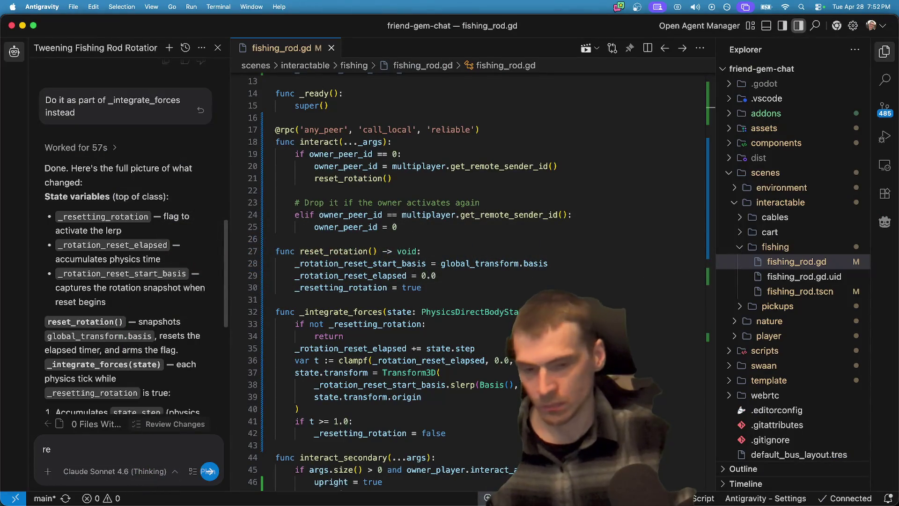
pyautogui.press('BackSpace')
pyautogui.press('BackSpace')
pyautogui.write('re')
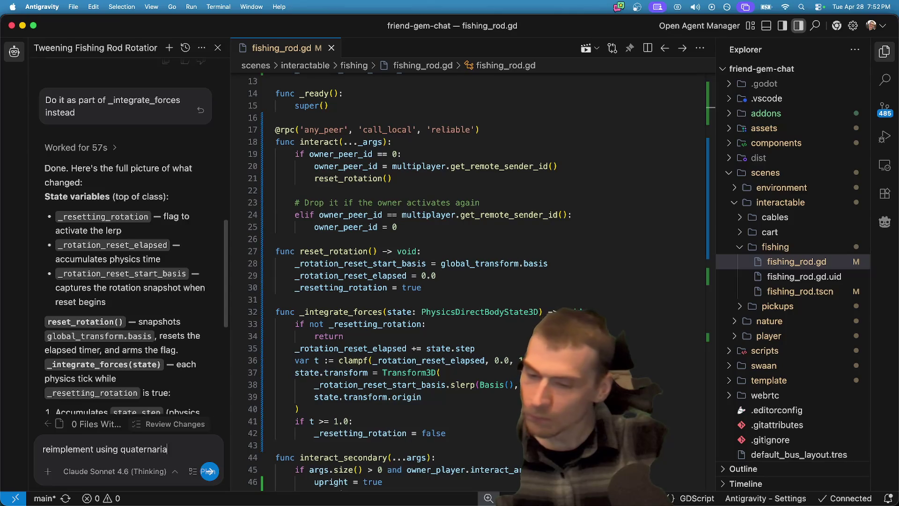
pyautogui.write('ns')
pyautogui.press('Return')
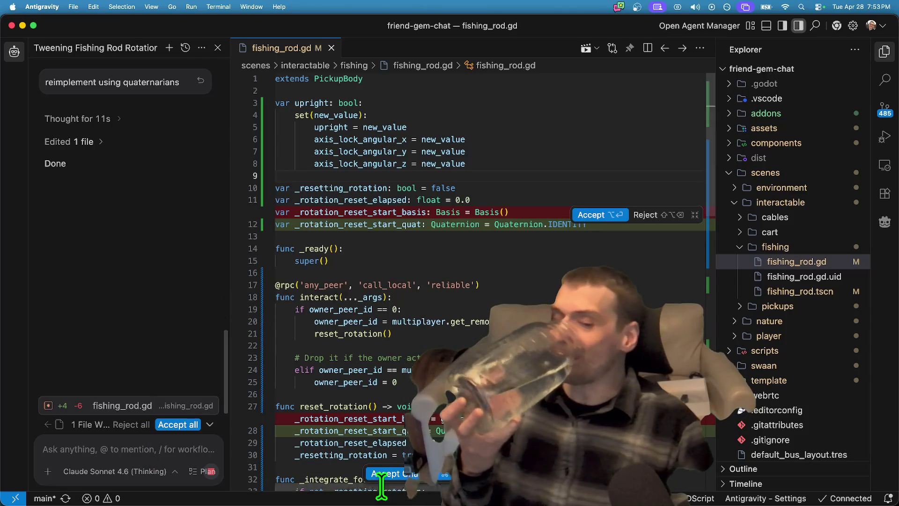
pyautogui.click(412, 474)
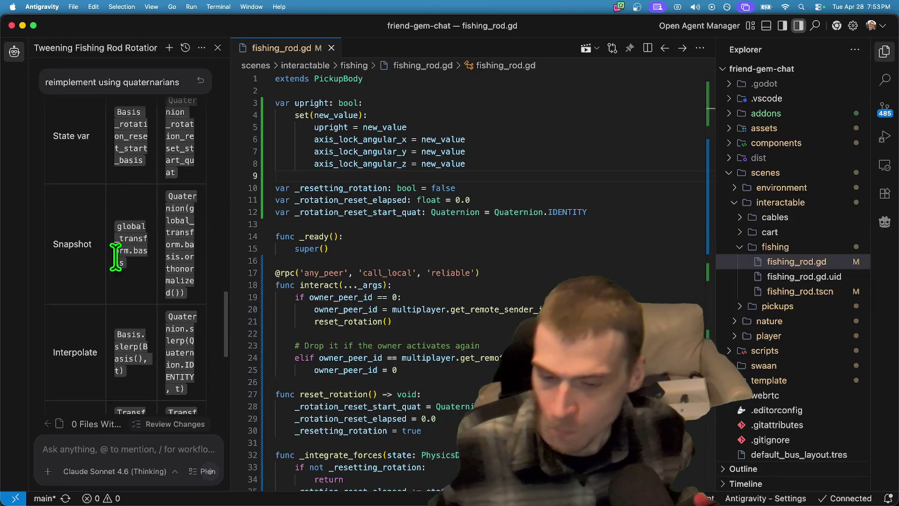
# Launch the game with F5 to test the quaternion rotation reset
pyautogui.scroll(-8, 119, 252)
pyautogui.press('F5')
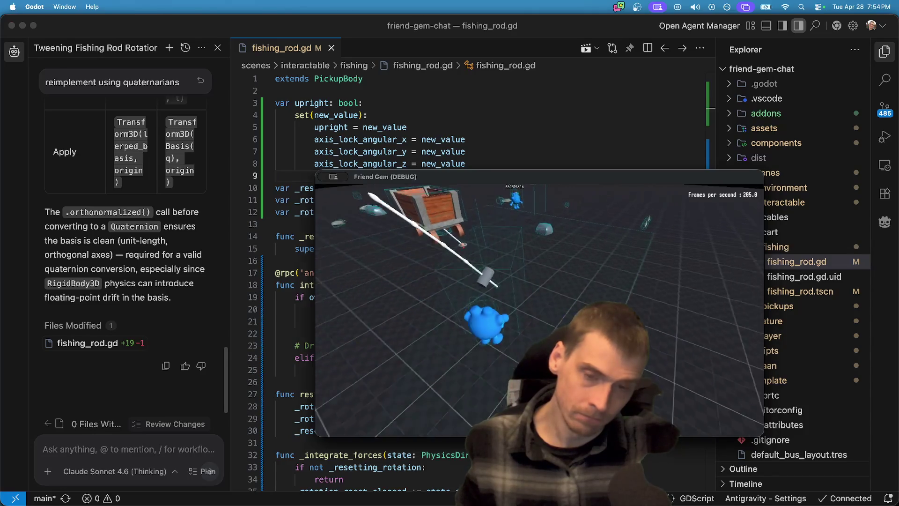
# Close the test game and begin a follow-up prompt starting with 'and' in the agent chat
pyautogui.press('super+q')
pyautogui.scroll(-10, 538, 311)
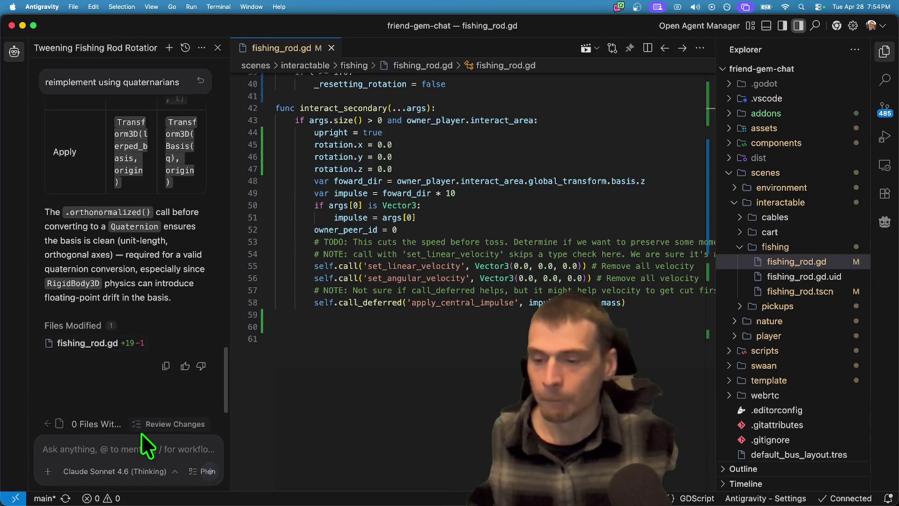
pyautogui.write('and lock the angulary')
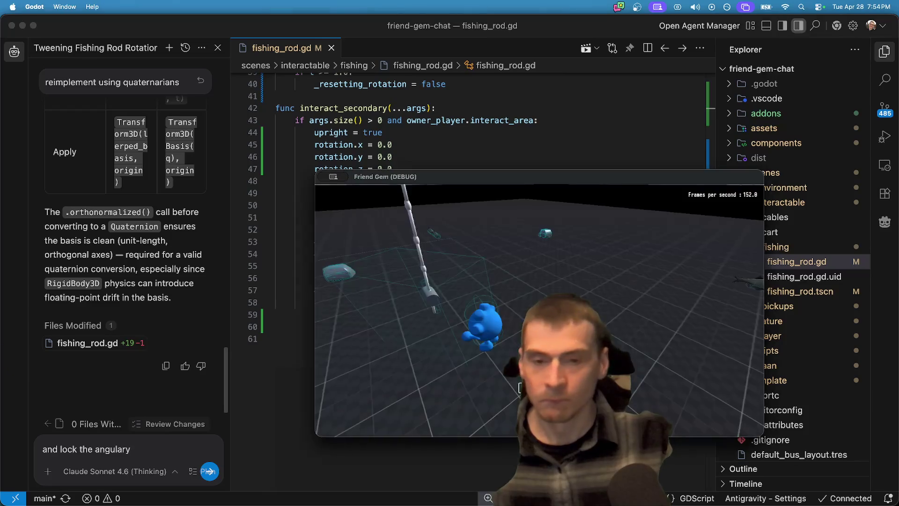
pyautogui.scroll(10, 438, 333)
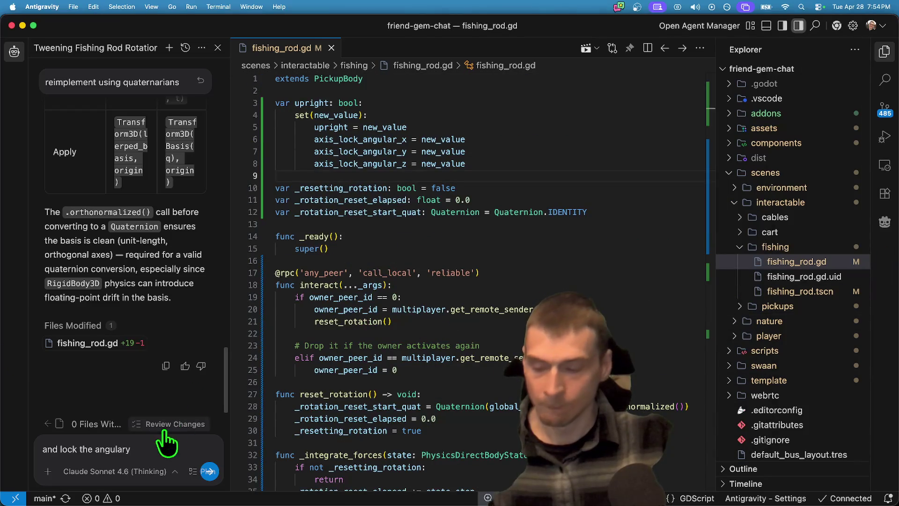
# Finish and send the prompt 'and lock the correct axis_lock_angular when it arrives'
pyautogui.press('BackSpace')
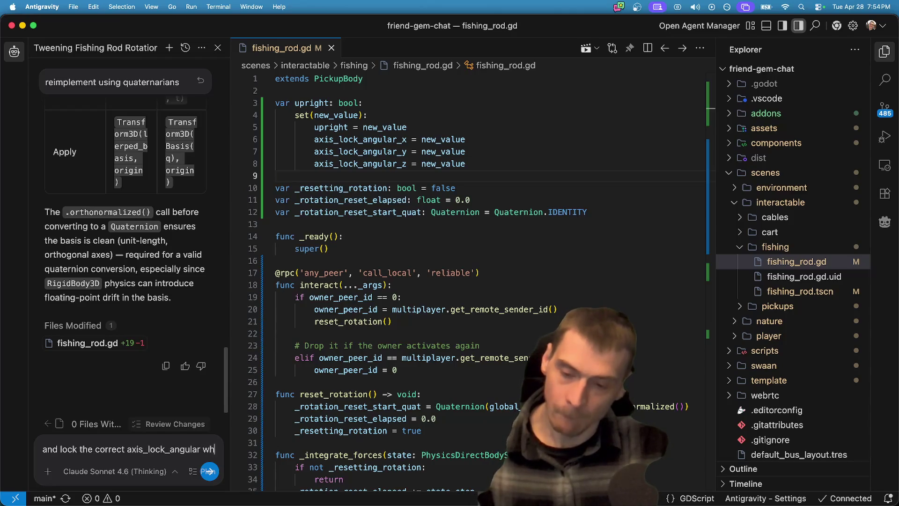
pyautogui.write('hen it arrives a')
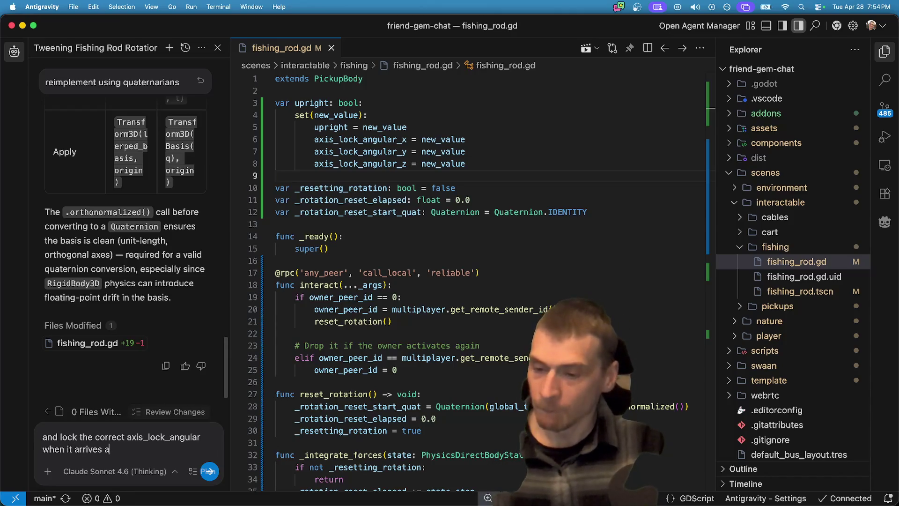
pyautogui.press('BackSpace')
pyautogui.press('Return')
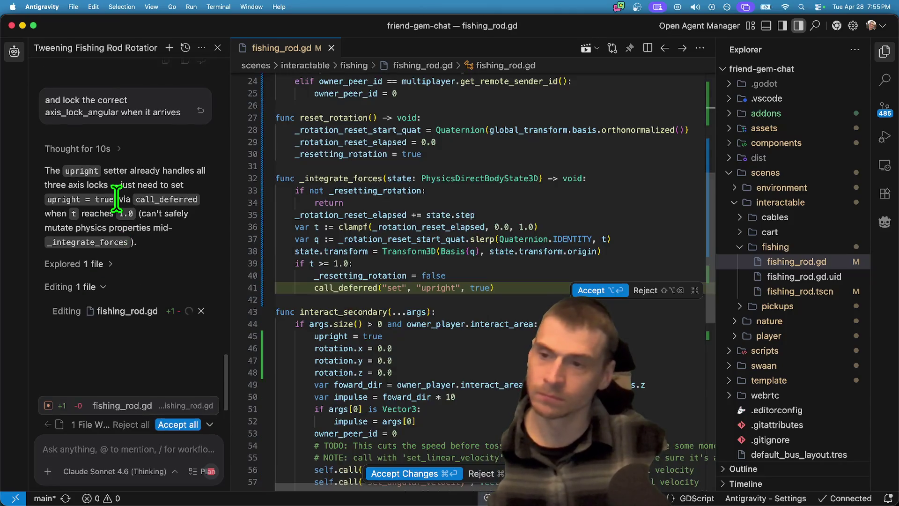
# Accept the call_deferred upright line in fishing_rod.gd and run the game with F5
pyautogui.click(591, 291)
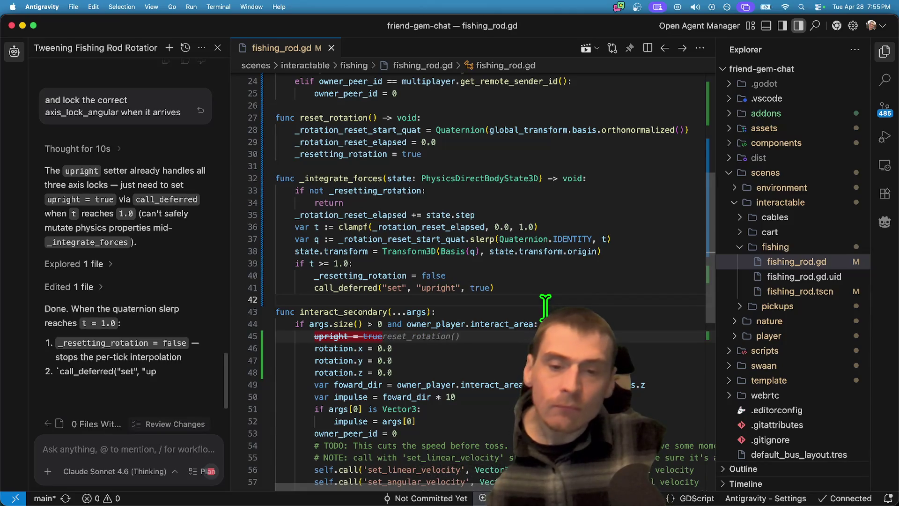
pyautogui.press('F5')
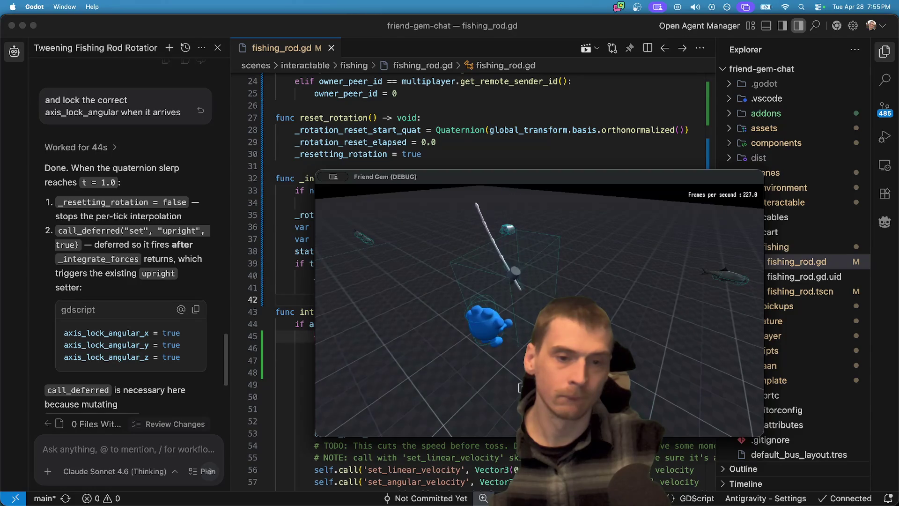
# Restart the game, walk to the fishing rod and pick it up, then quit the test run
pyautogui.press('super+shift+F5')
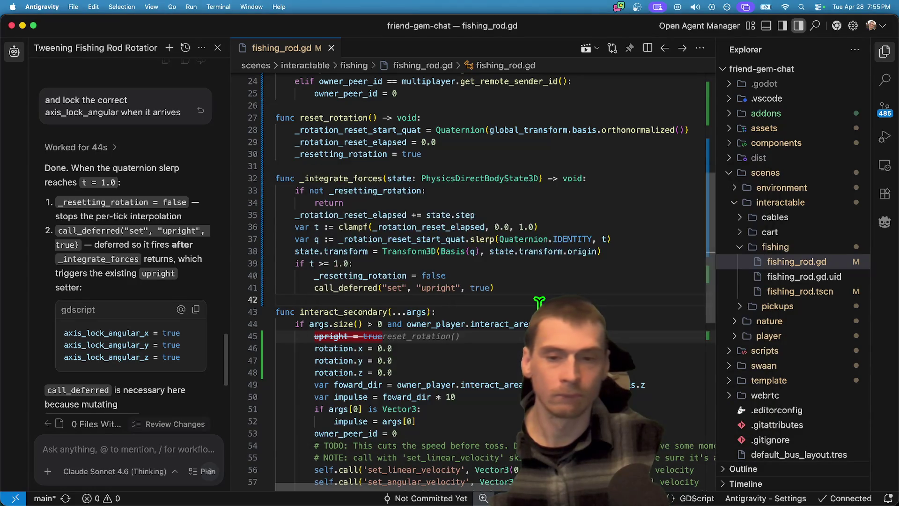
pyautogui.press('super+Tab')
pyautogui.press('super+Tab')
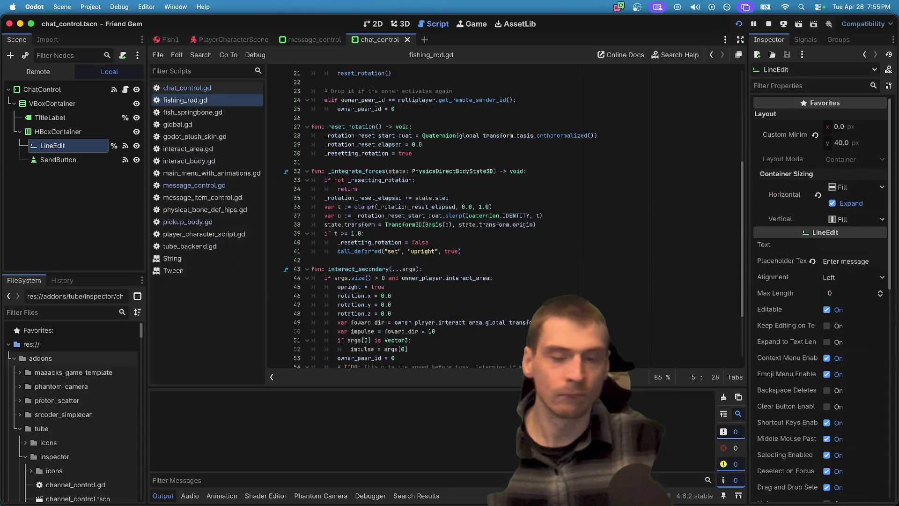
pyautogui.press('super+b')
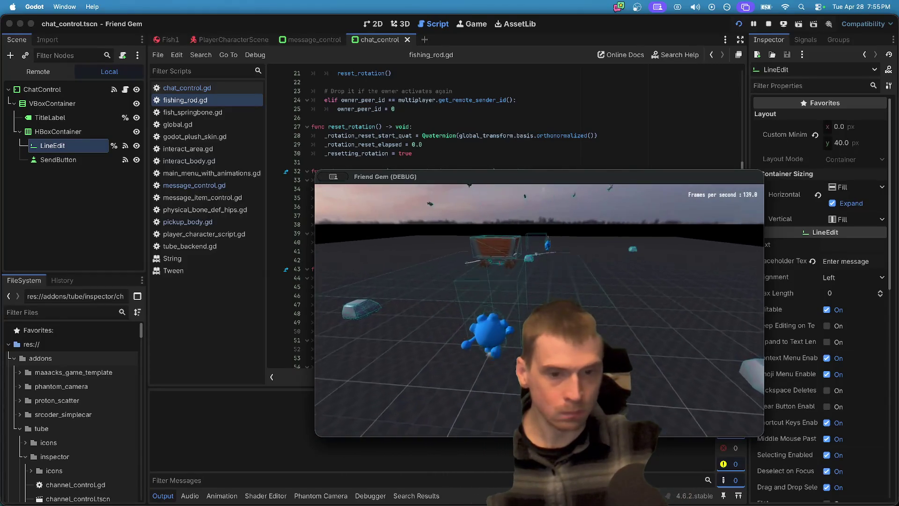
pyautogui.press('w')
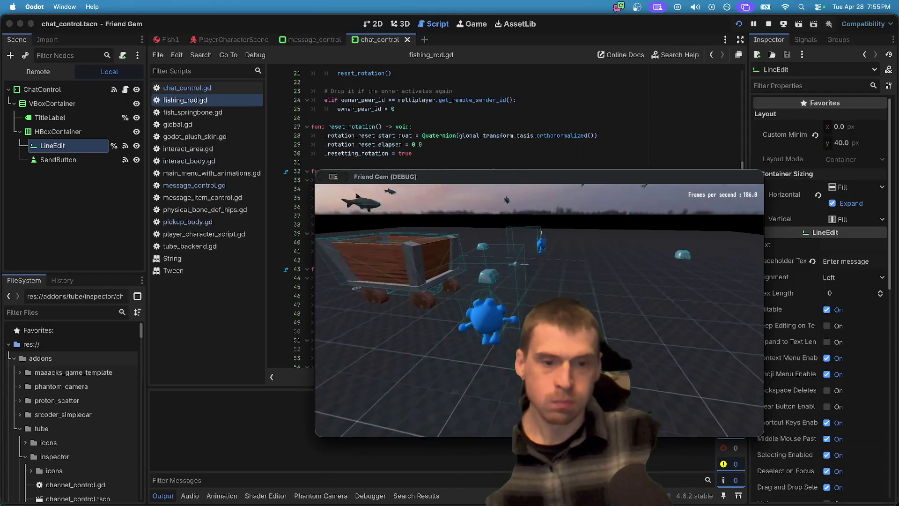
pyautogui.press('e')
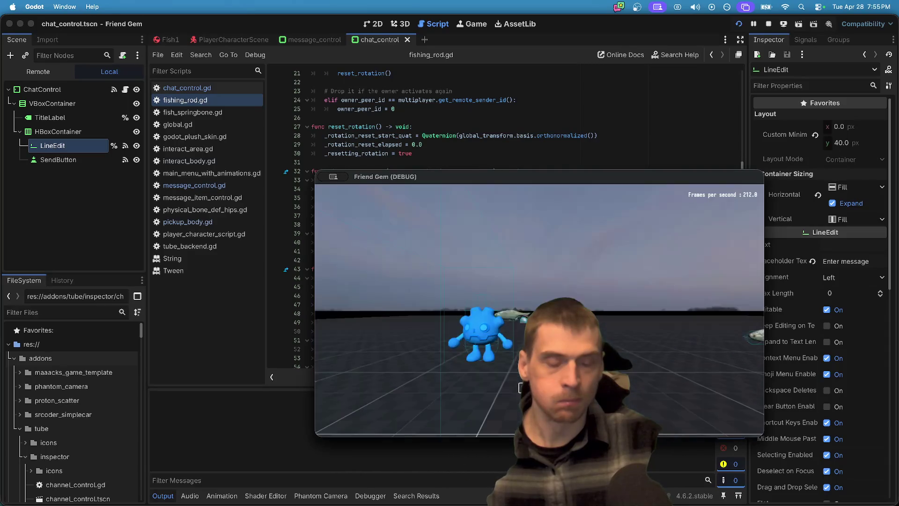
pyautogui.press('super+q')
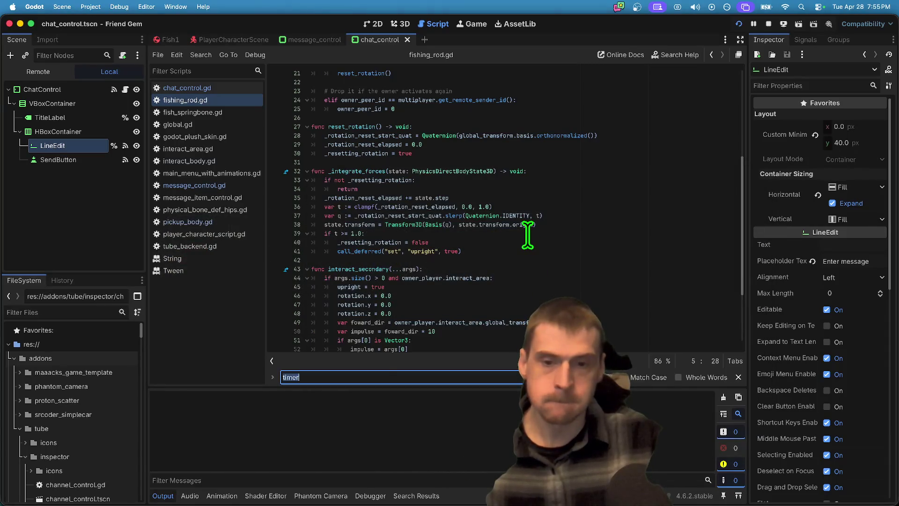
# Comment out line 41's call_deferred upright line in fishing_rod.gd and rerun the game
pyautogui.click(537, 249)
pyautogui.press('super+k')
pyautogui.press('Up')
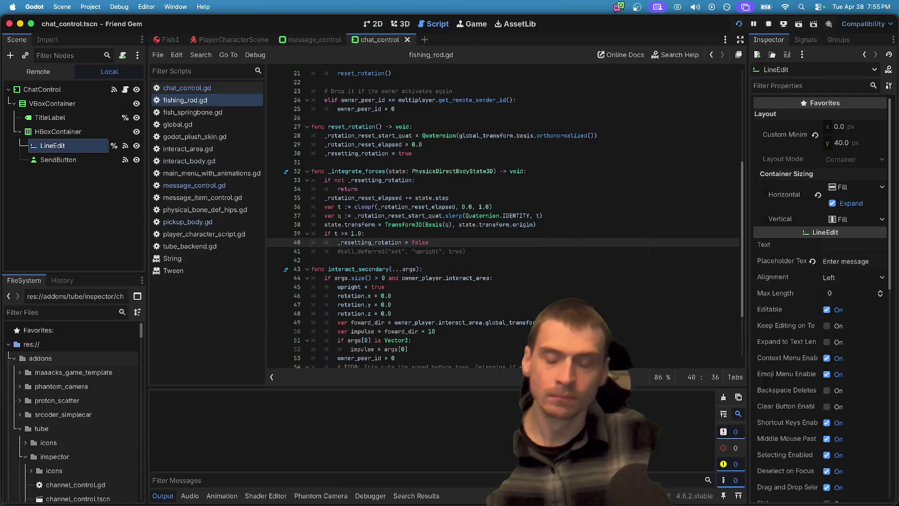
pyautogui.press('super+b')
pyautogui.press('super+Tab')
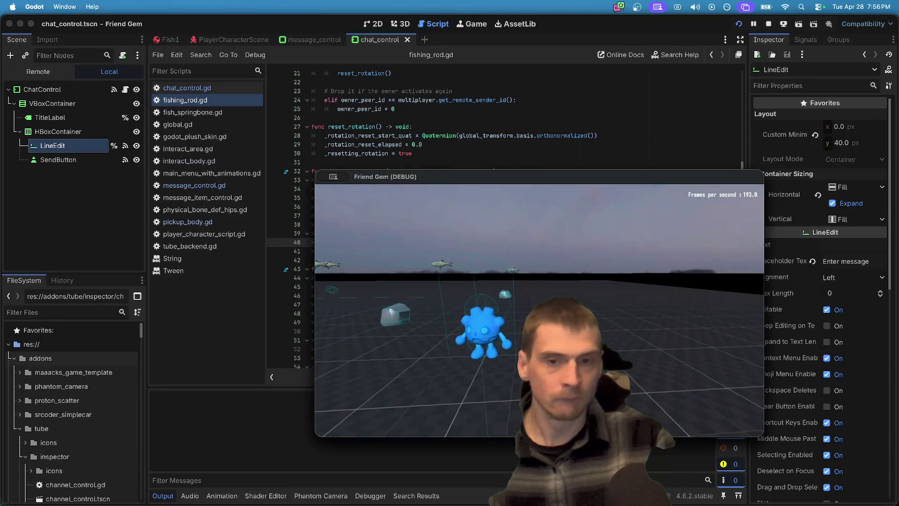
# Relaunch the game to test the upright rod again, then switch toward Antigravity
pyautogui.press('super+q')
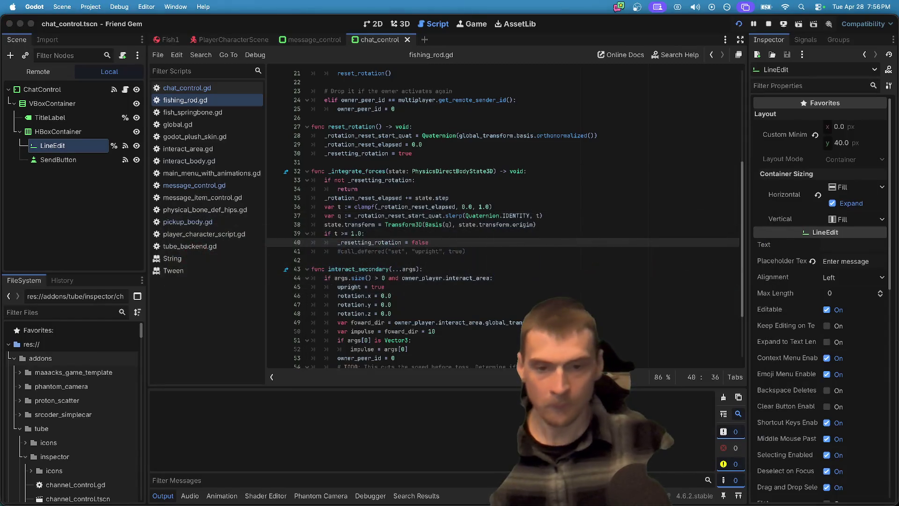
pyautogui.press('super+b')
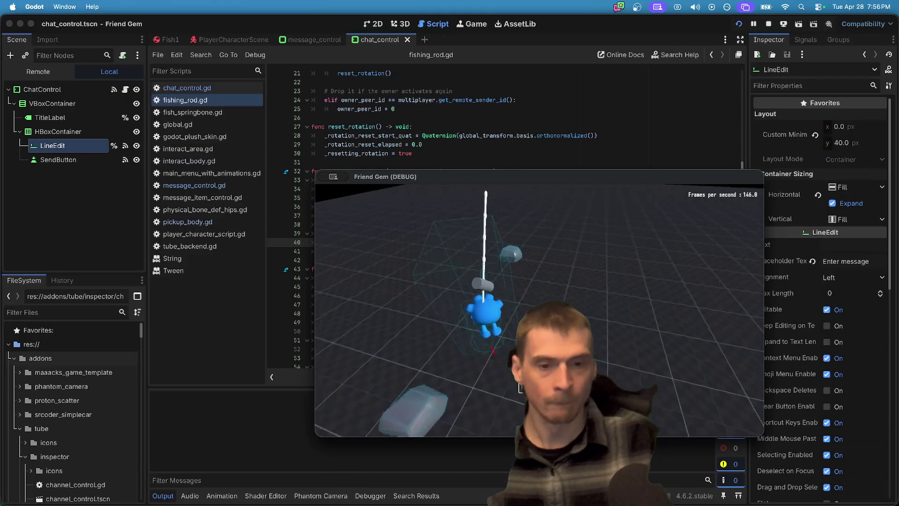
pyautogui.press('super+Tab')
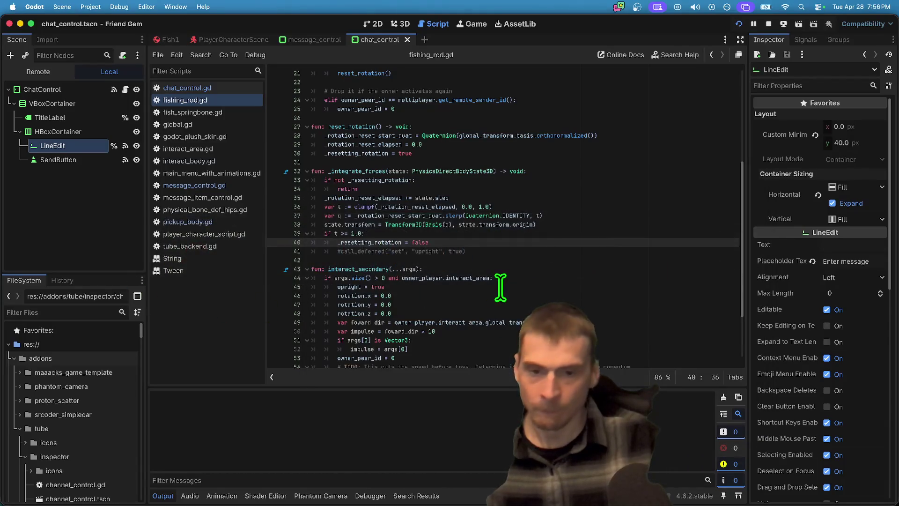
pyautogui.press('super+Tab')
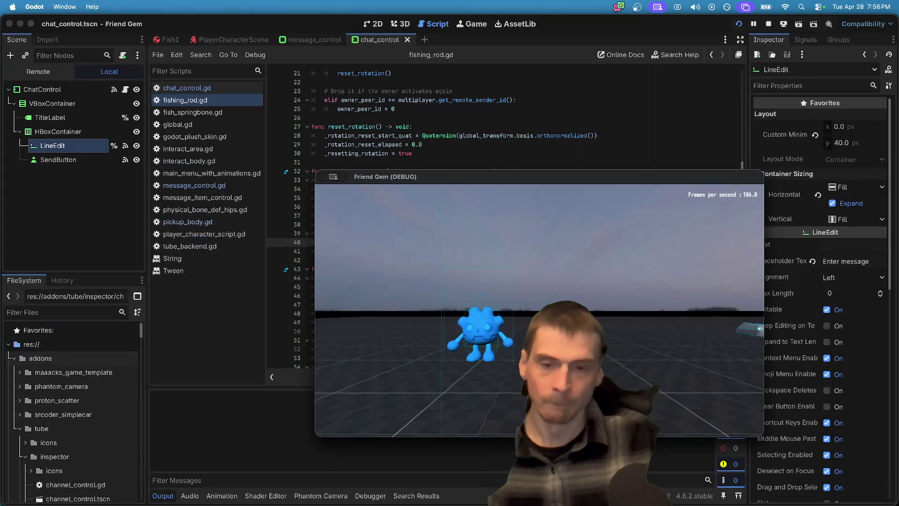
pyautogui.press('super+Tab')
pyautogui.press('super+Tab')
pyautogui.press('super+Tab')
pyautogui.press('super+Tab')
pyautogui.press('super+Tab')
pyautogui.press('super+shift+Tab')
pyautogui.press('super+shift+Tab')
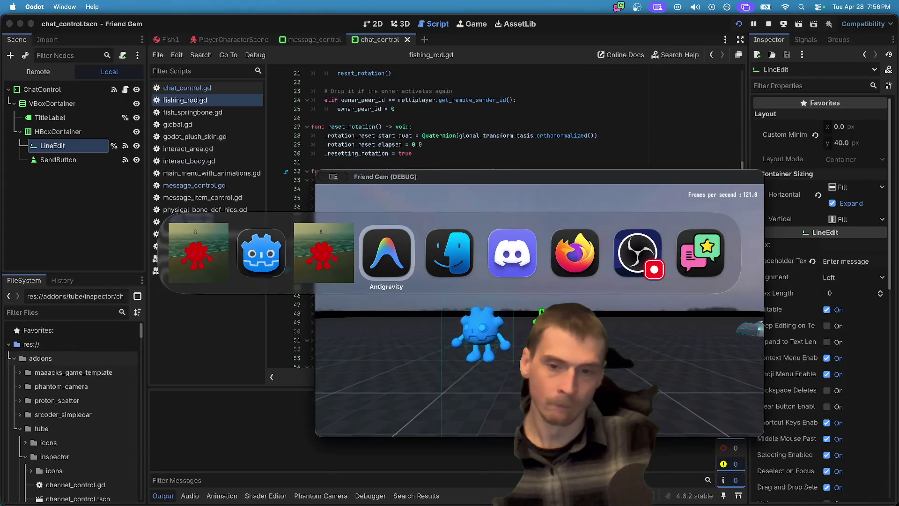
# Uncomment the call_deferred upright-true line 41 in Godot's fishing_rod.gd, then return to Antigravity
pyautogui.press('super+Tab')
pyautogui.press('super+Tab')
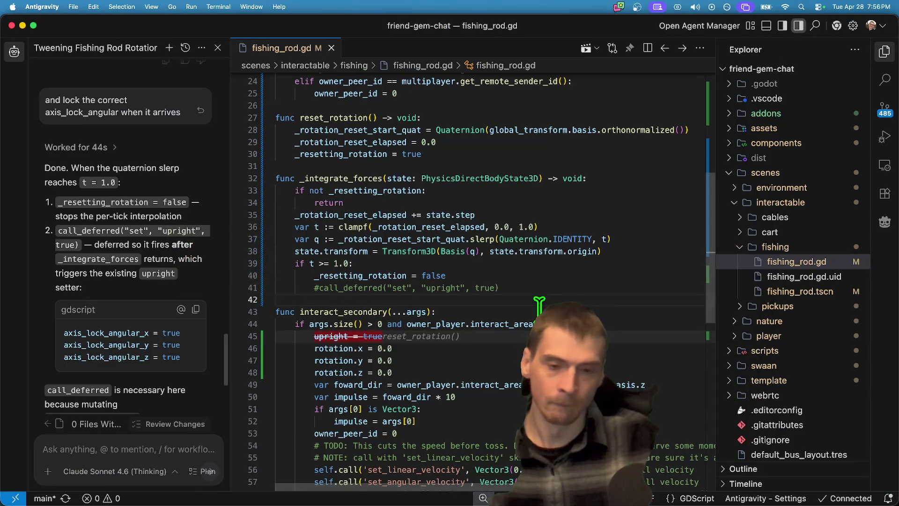
pyautogui.press('super+Tab')
pyautogui.press('super+Tab')
pyautogui.press('super+v')
pyautogui.press('super+Tab')
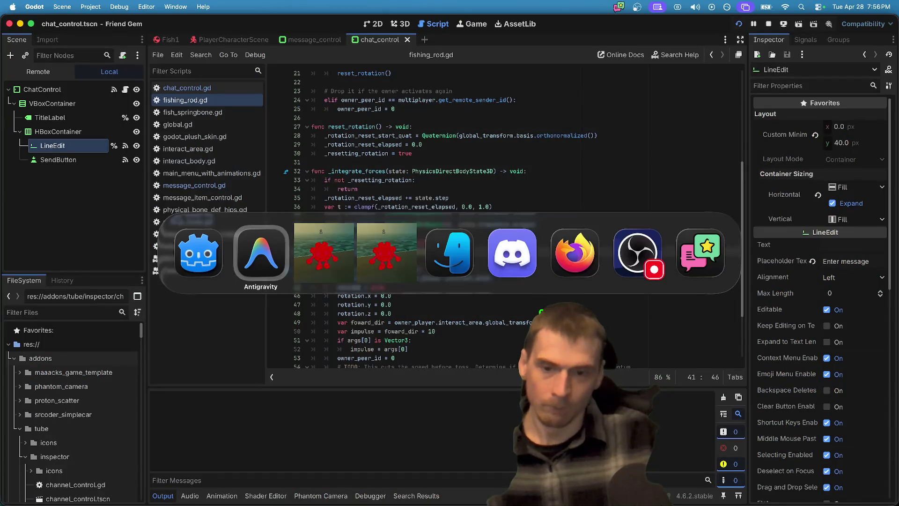
pyautogui.press('super+shift+Tab')
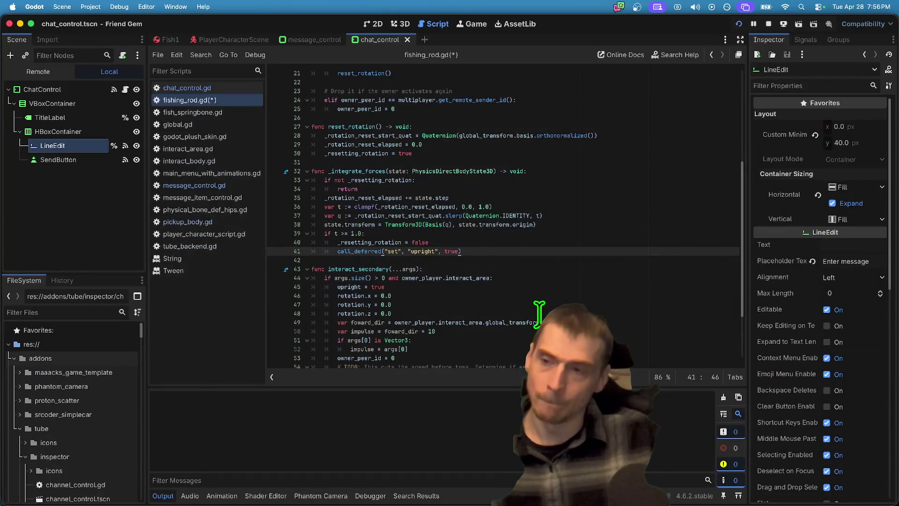
pyautogui.press('super+Tab')
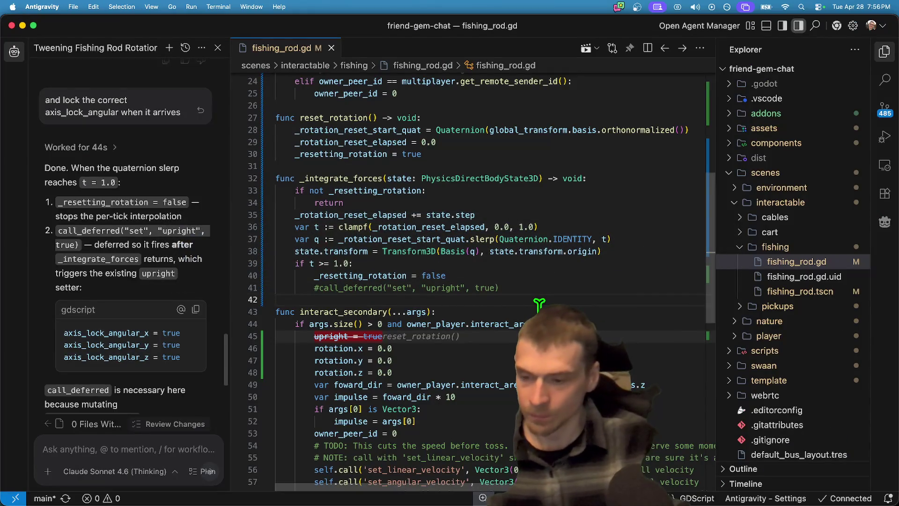
# Send the agent: 'Change it to lock the axis angular while rotating, but unlock them once its complete'
pyautogui.write('Change it to lock the axis')
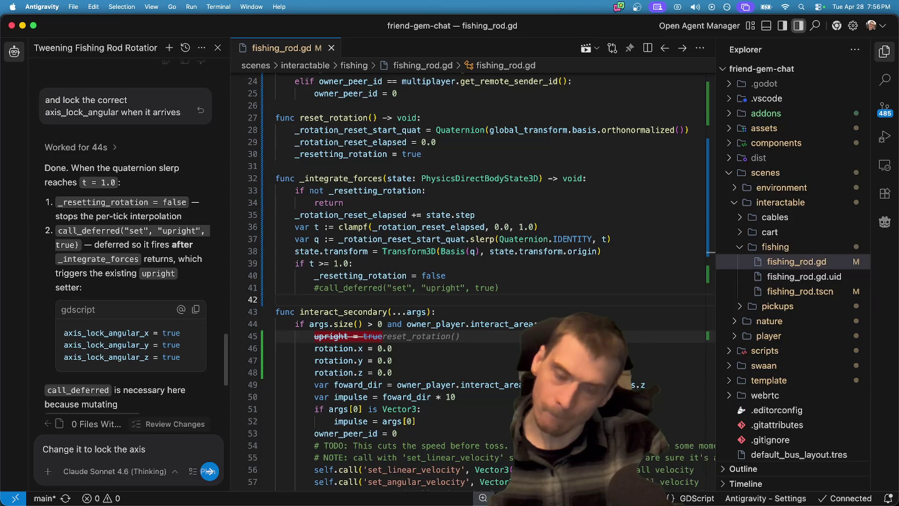
pyautogui.scroll(10, 400, 232)
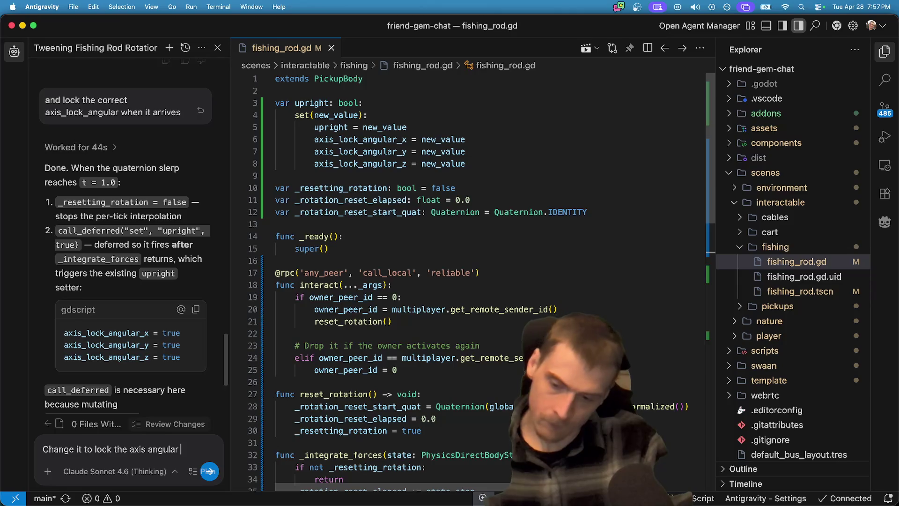
pyautogui.write('while rotating, but unlock them once its comple')
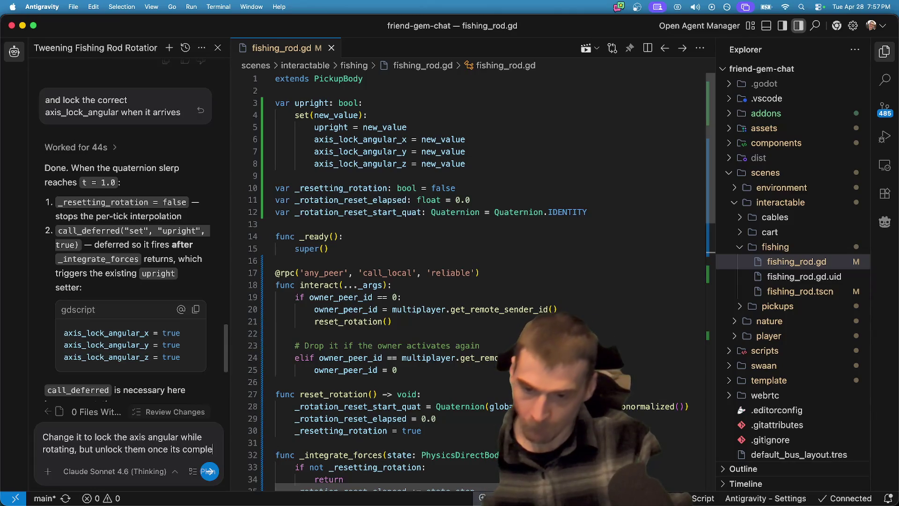
pyautogui.write('te')
pyautogui.press('Return')
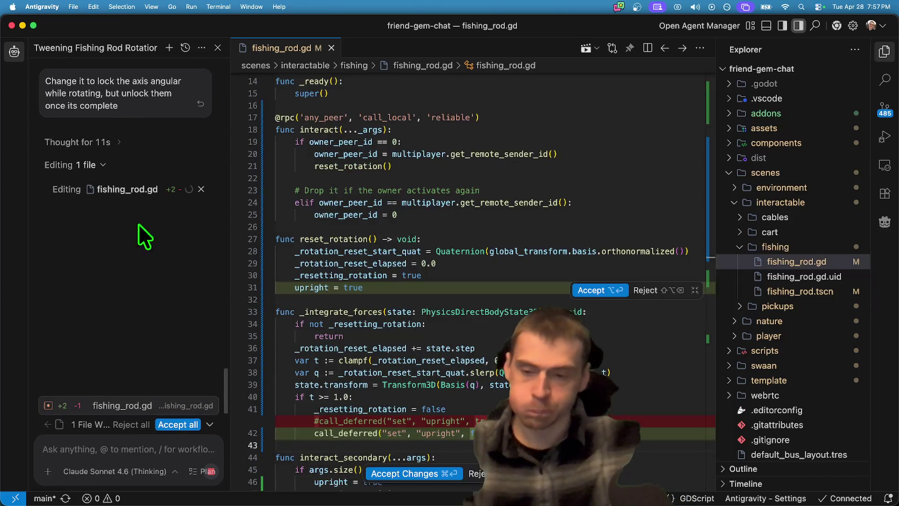
# Reload the agent-edited fishing_rod.gd from disk in Godot
pyautogui.press('super+Tab')
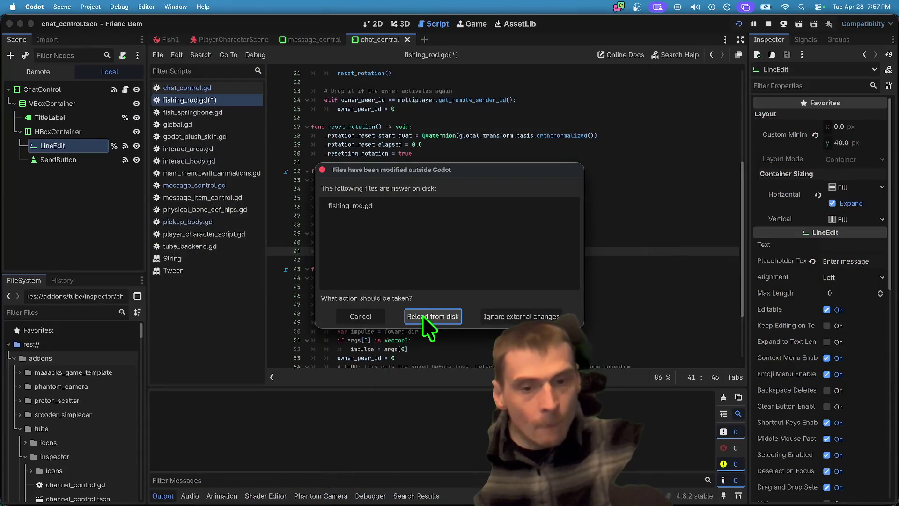
pyautogui.click(424, 316)
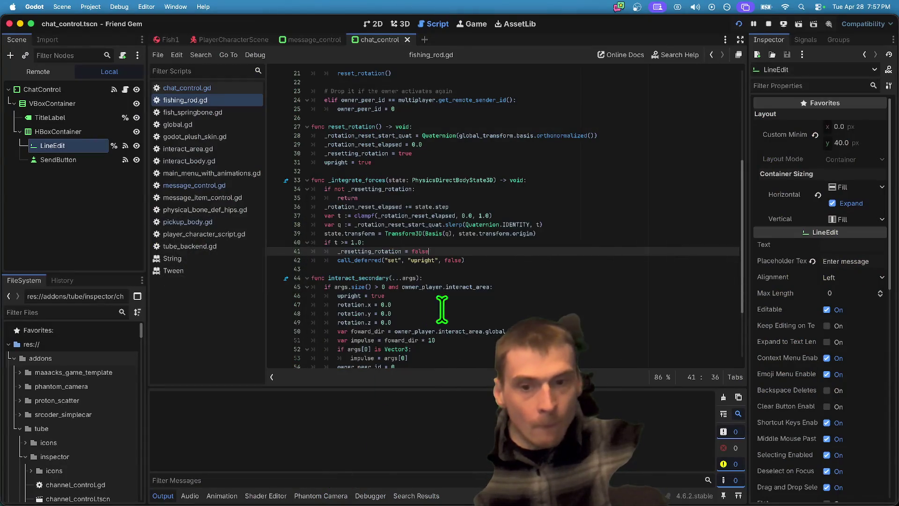
# Look through interact_area.gd and interact_body.gd, then open pickup_body.gd at its _ready setup
pyautogui.scroll(5, 609, 229)
pyautogui.scroll(2, 609, 230)
pyautogui.click(599, 190)
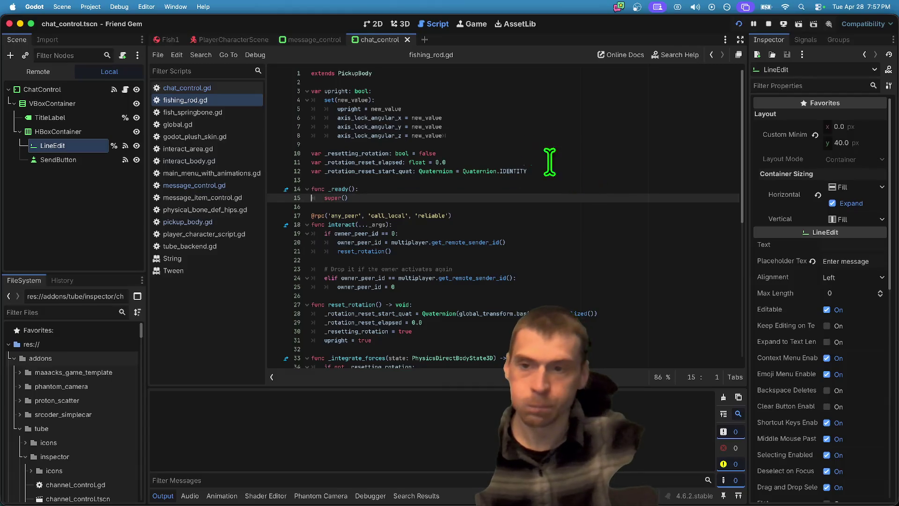
pyautogui.click(212, 149)
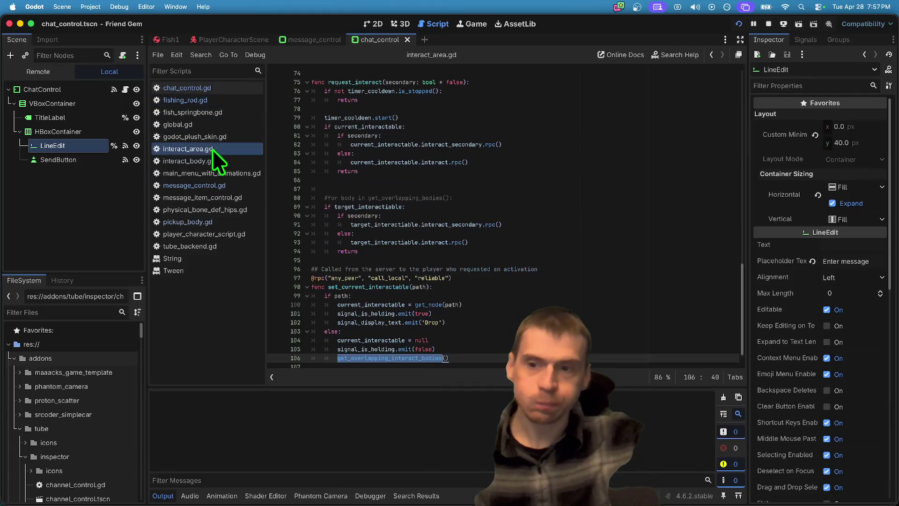
pyautogui.click(161, 161)
pyautogui.scroll(3, 599, 198)
pyautogui.scroll(5, 599, 198)
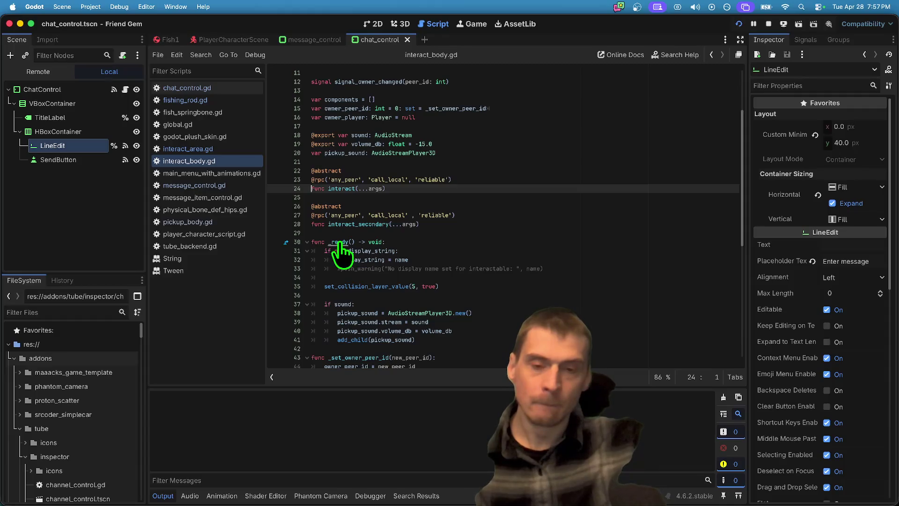
pyautogui.scroll(-2, 464, 280)
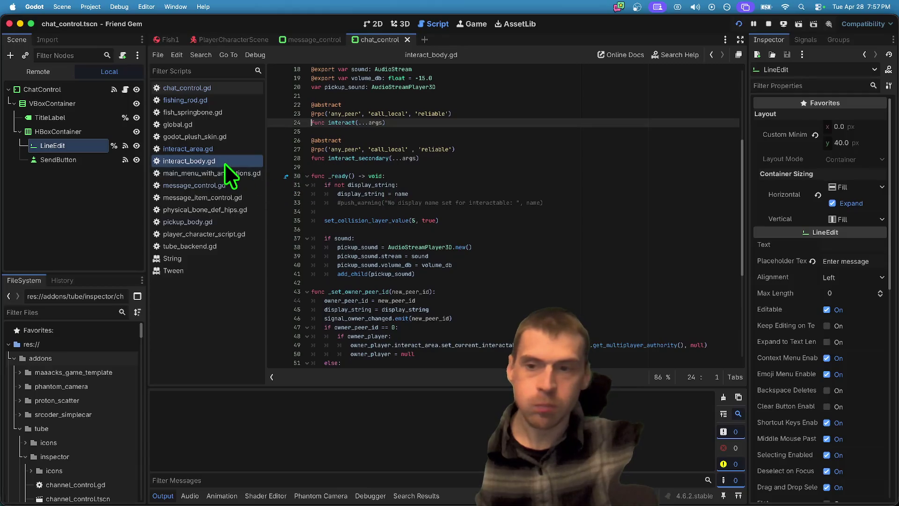
pyautogui.click(234, 223)
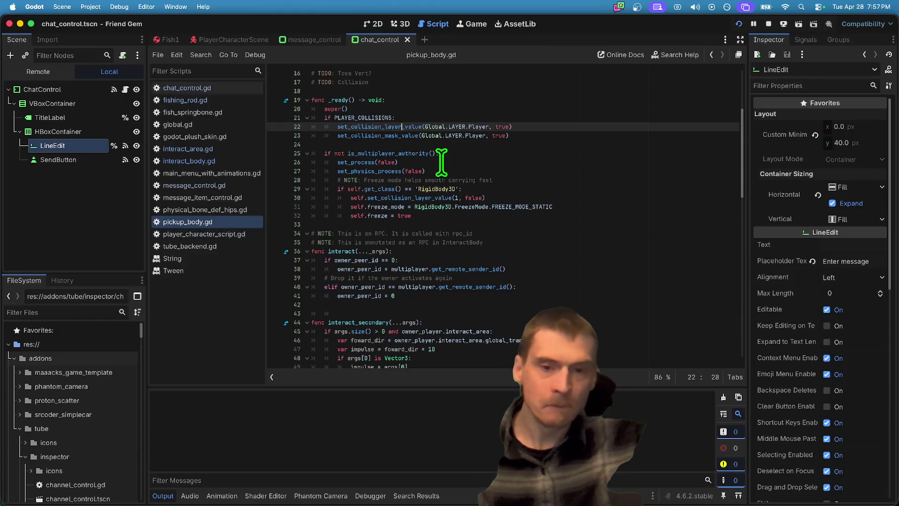
# Cut the multiplayer-authority freeze block out of pickup_body.gd's _ready
pyautogui.moveTo(477, 224); pyautogui.dragTo(256, 143)
pyautogui.press('super+c')
pyautogui.press('Delete')
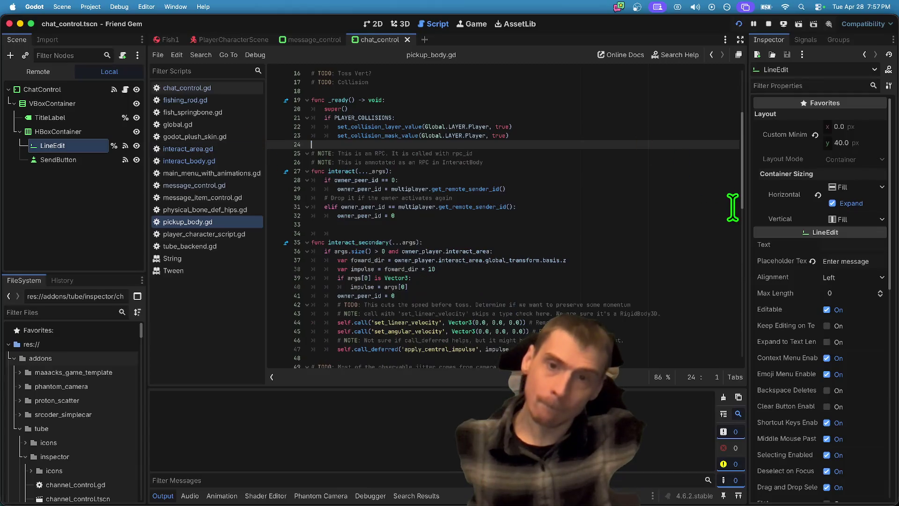
pyautogui.click(209, 150)
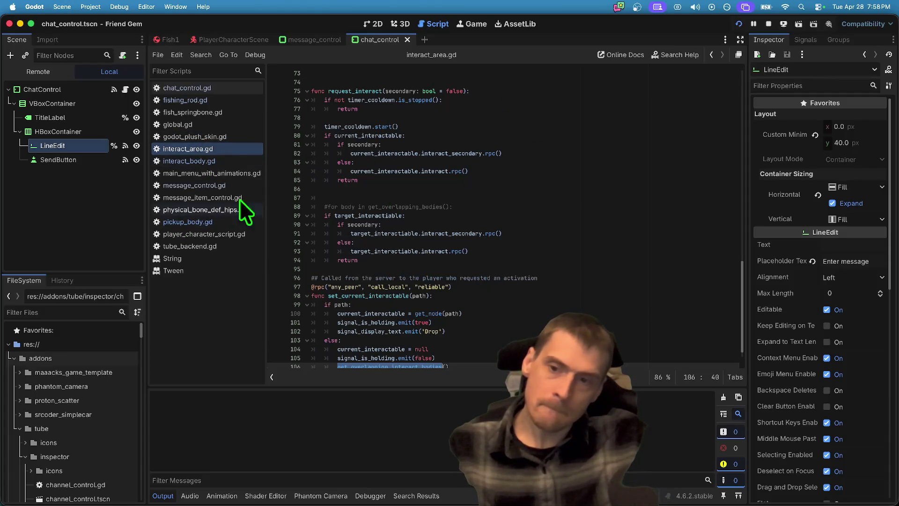
pyautogui.scroll(3, 511, 168)
pyautogui.scroll(3, 511, 168)
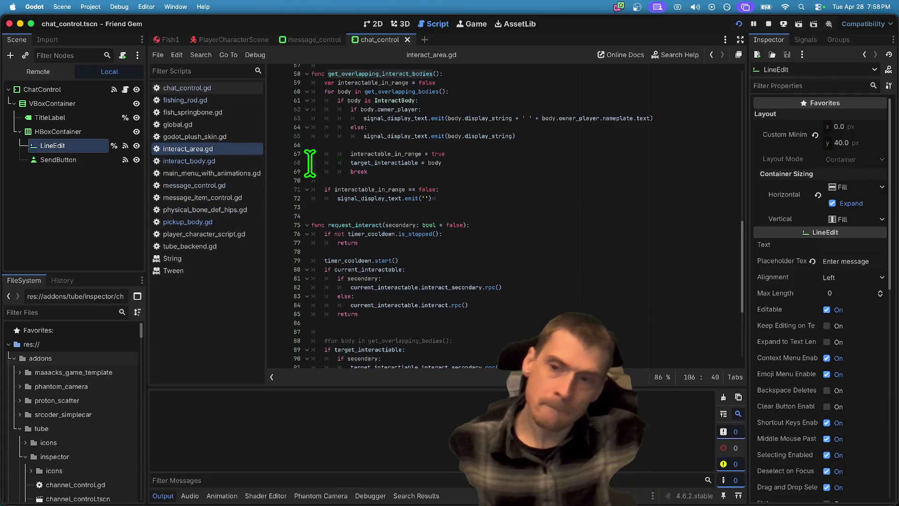
pyautogui.click(196, 220)
pyautogui.scroll(4, 552, 186)
pyautogui.press('Up')
pyautogui.press('Up')
pyautogui.press('Up')
pyautogui.press('Up')
pyautogui.press('Return')
pyautogui.press('Up')
pyautogui.press('Return')
pyautogui.press('BackSpace')
pyautogui.press('BackSpace')
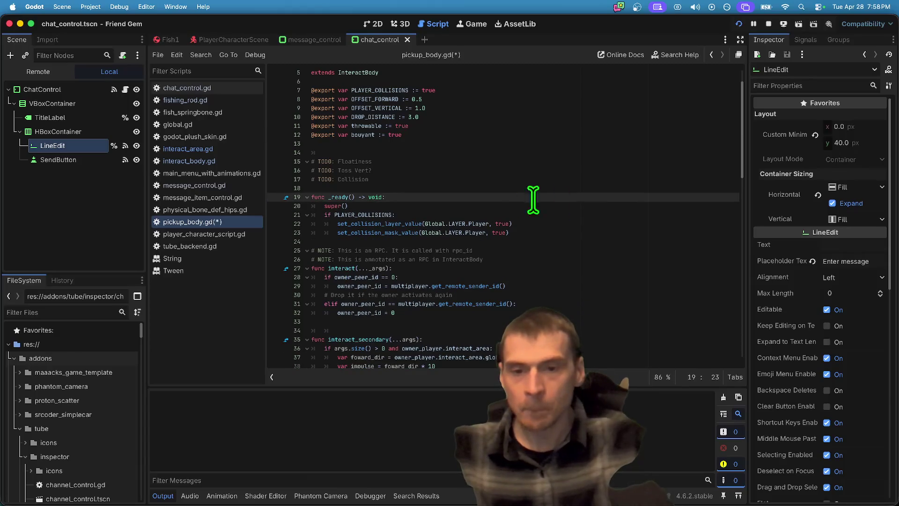
# Paste the freeze block into interact_body.gd's _ready below set_collision_layer_value, then run the game
pyautogui.keyDown('super'); pyautogui.click(369, 74); pyautogui.keyUp('super')
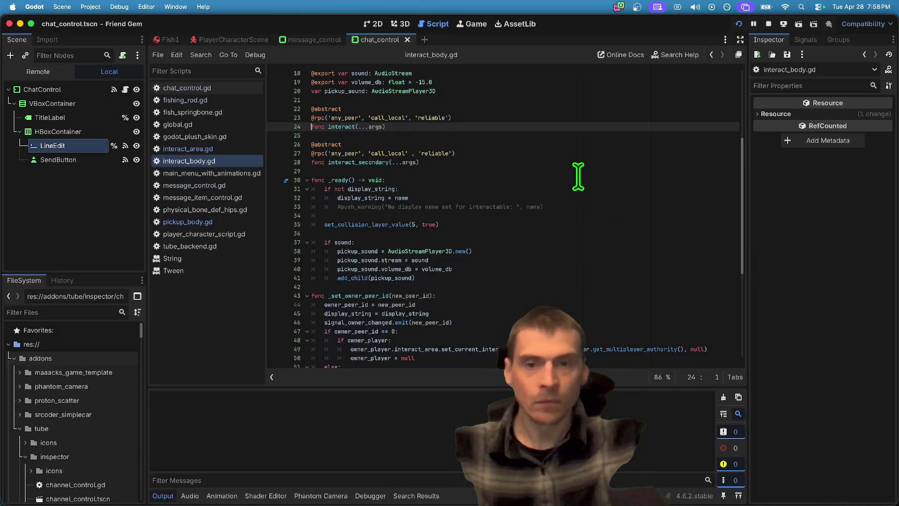
pyautogui.press('Down')
pyautogui.press('Down')
pyautogui.press('Down')
pyautogui.press('Return')
pyautogui.press('Return')
pyautogui.press('Up')
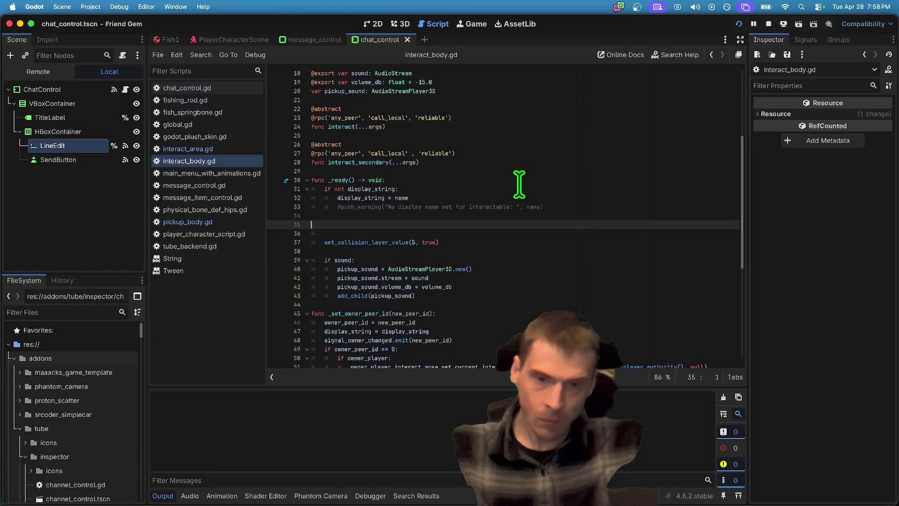
pyautogui.press('super+z')
pyautogui.press('super+z')
pyautogui.press('Down')
pyautogui.press('Return')
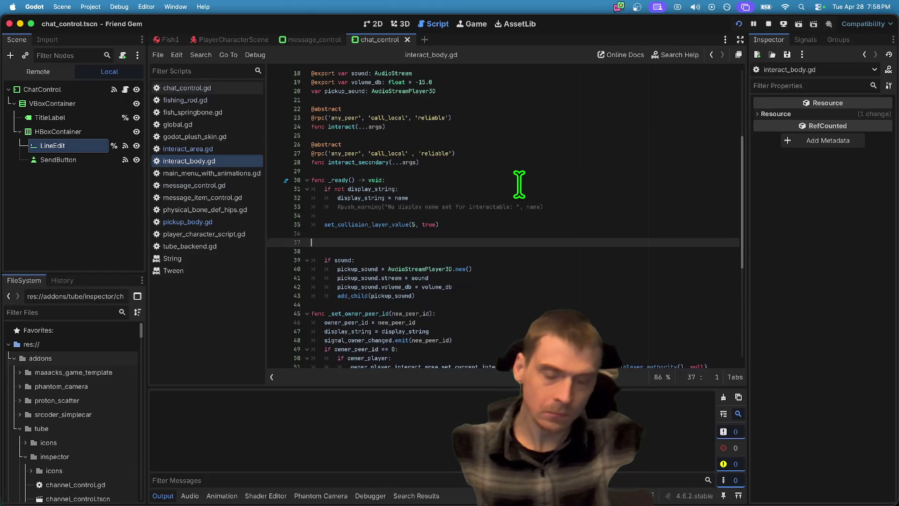
pyautogui.press('super+v')
pyautogui.click(538, 240)
pyautogui.press('Delete')
pyautogui.click(579, 306)
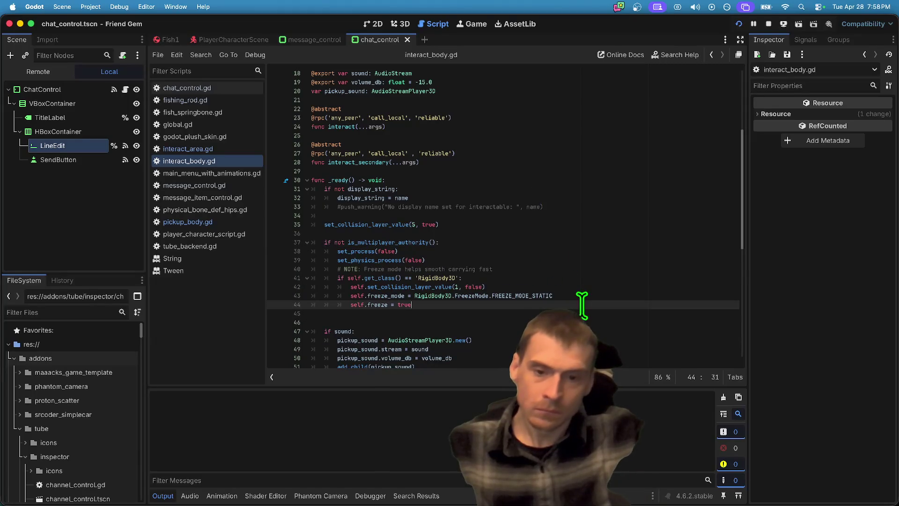
pyautogui.press('super+b')
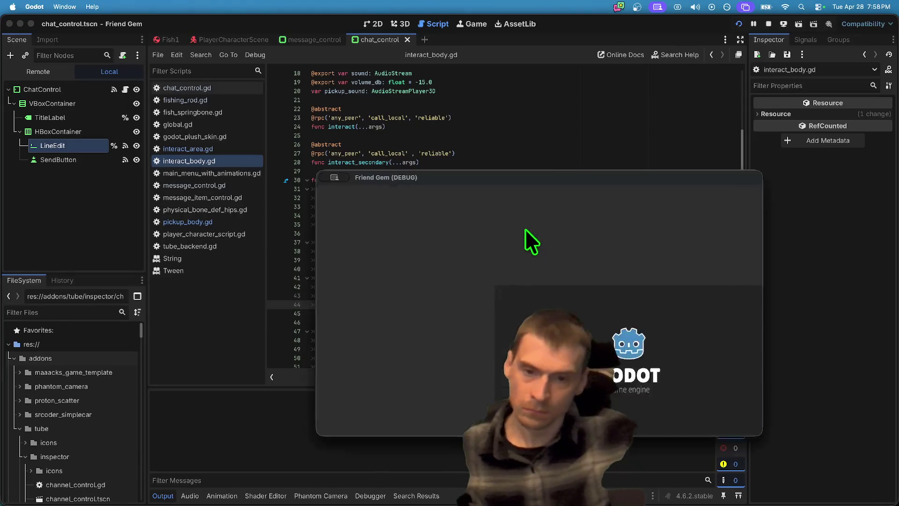
# Test picking up and dropping the fish and the fishing rod in the running game
pyautogui.moveTo(513, 179); pyautogui.dragTo(299, 105)
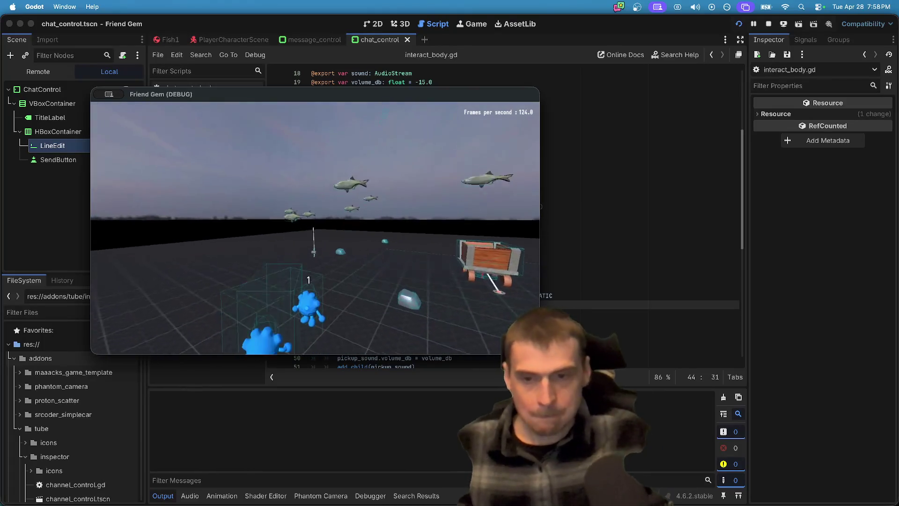
pyautogui.click(286, 187)
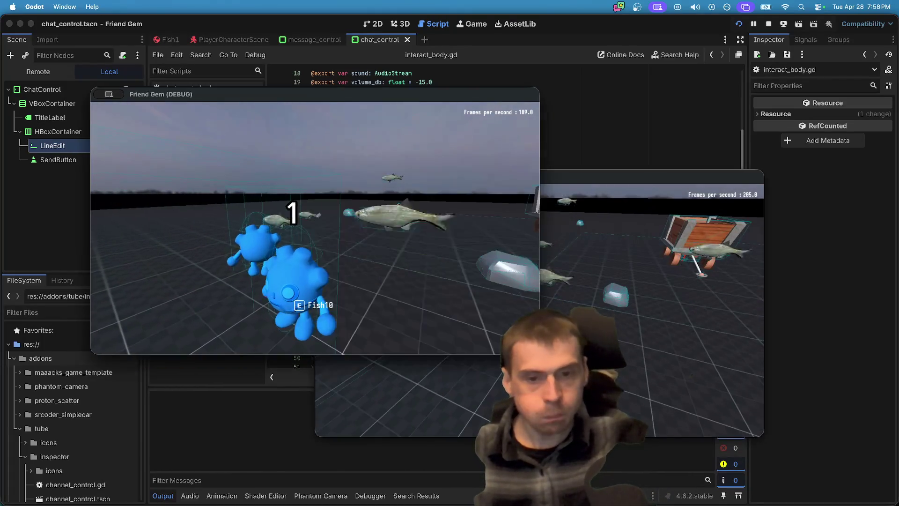
pyautogui.press('e')
pyautogui.press('w')
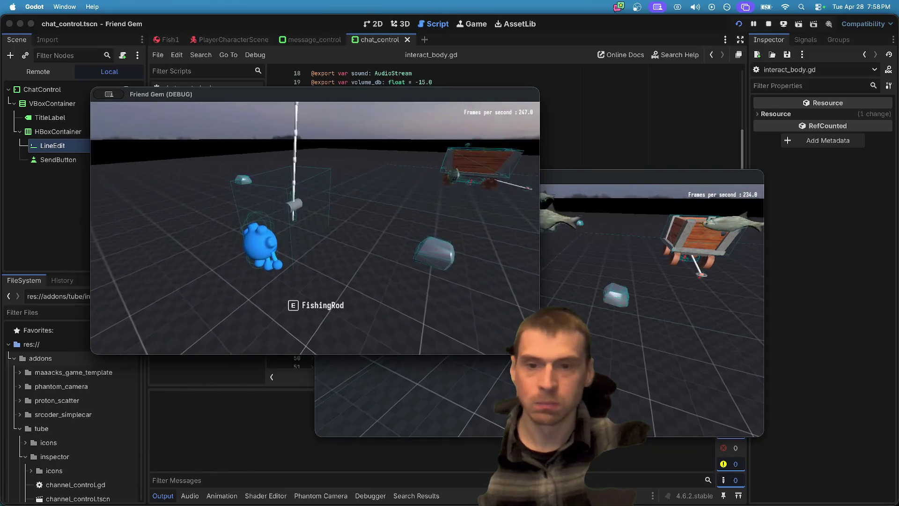
pyautogui.press('w')
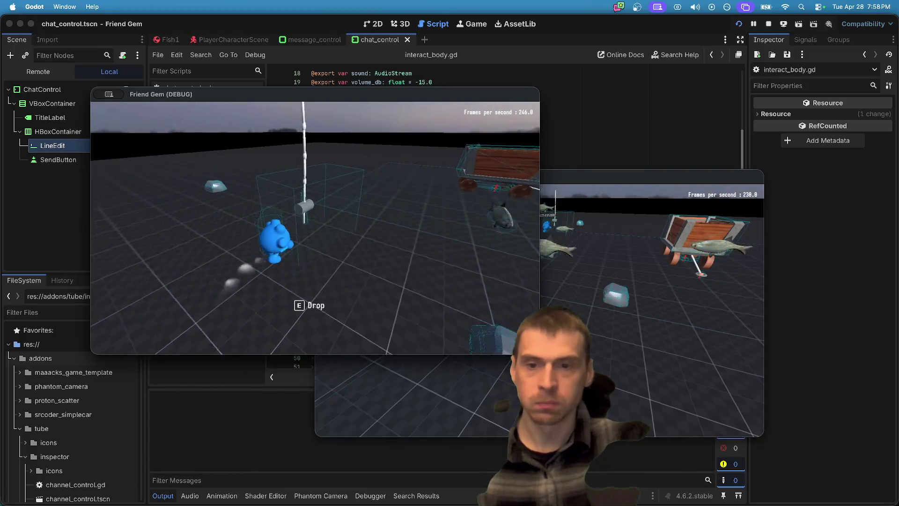
pyautogui.press('w')
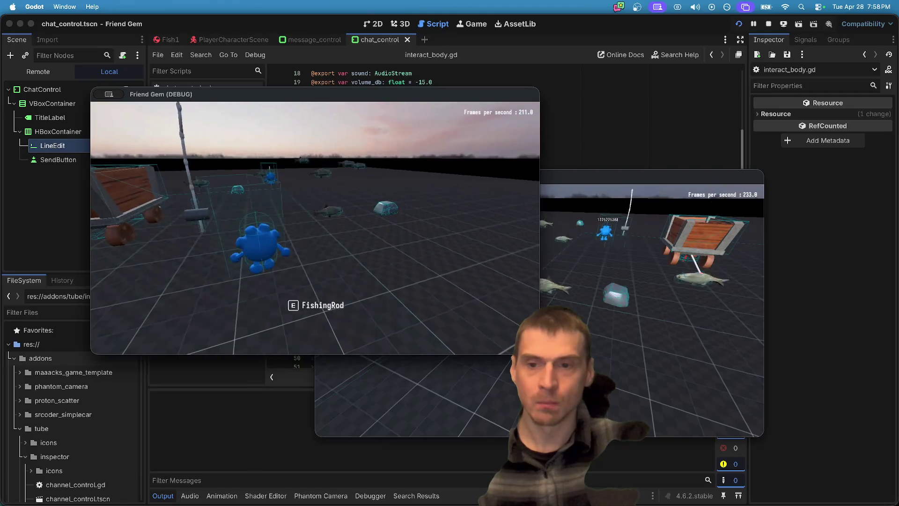
pyautogui.press('w')
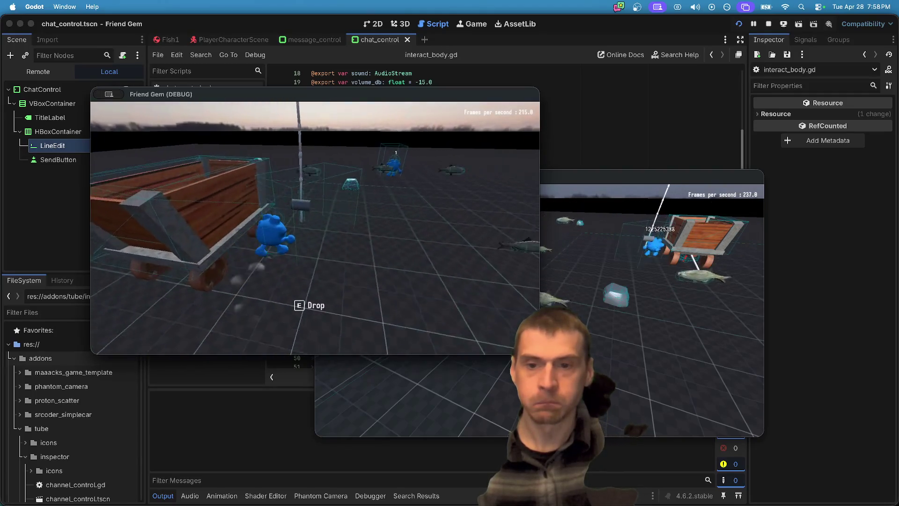
pyautogui.press('w')
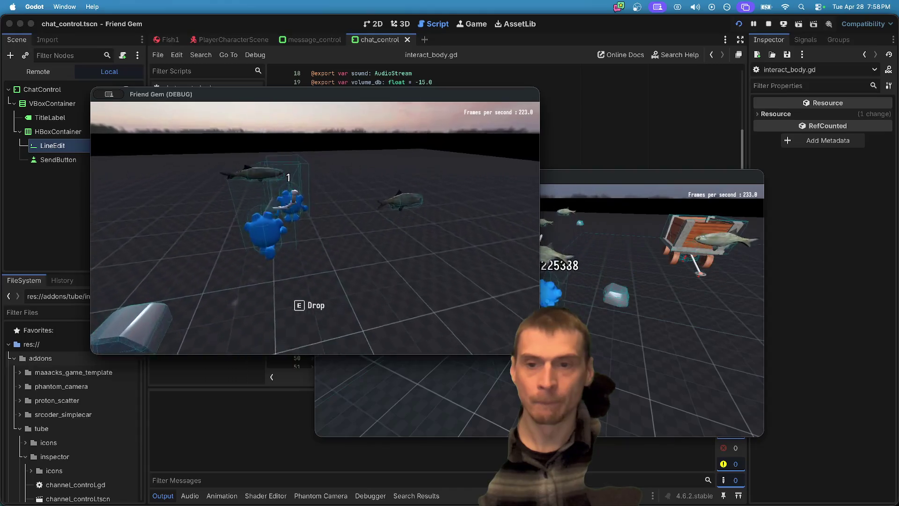
pyautogui.press('e')
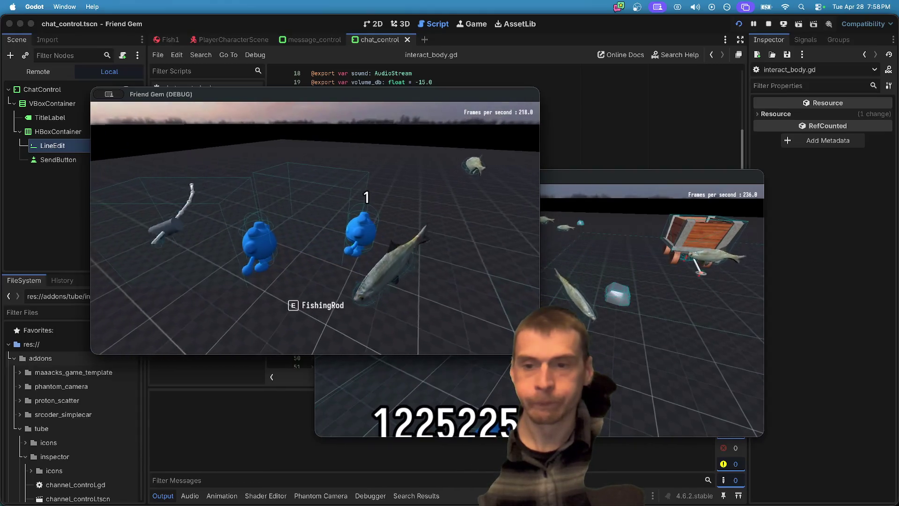
pyautogui.press('w')
pyautogui.press('e')
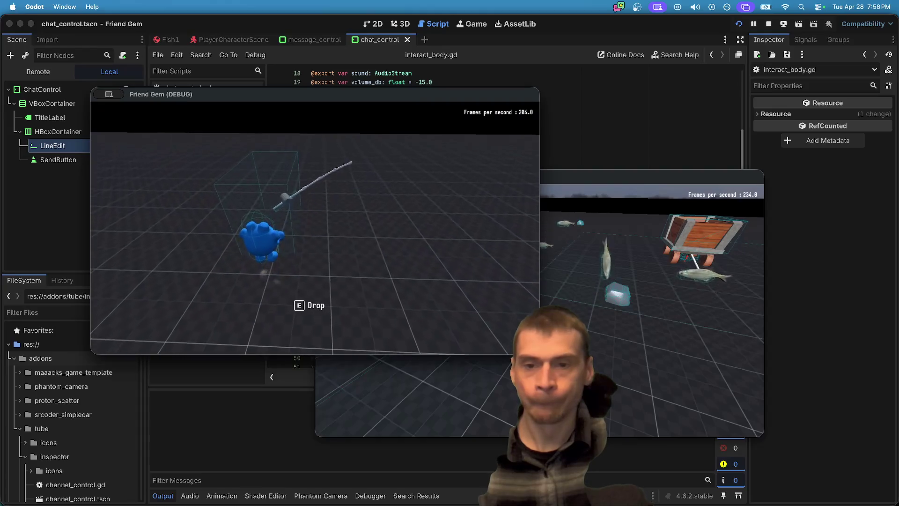
pyautogui.press('w')
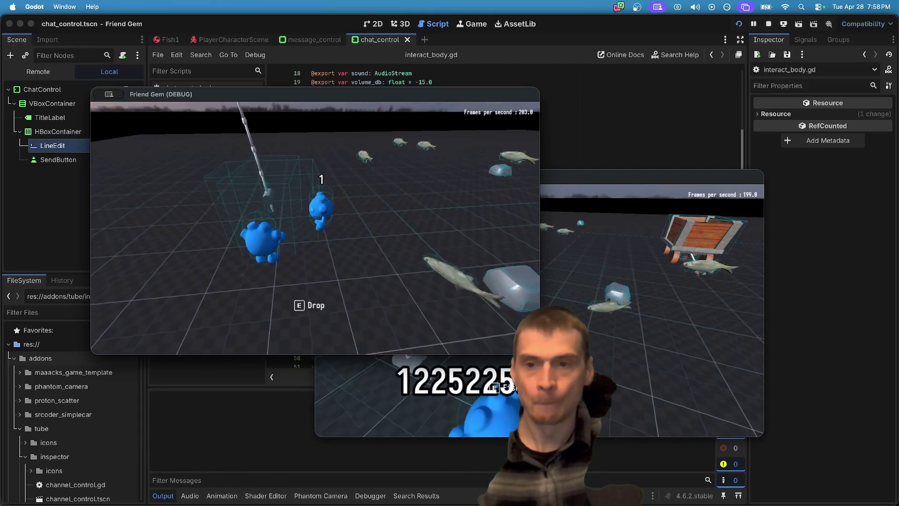
pyautogui.press('w')
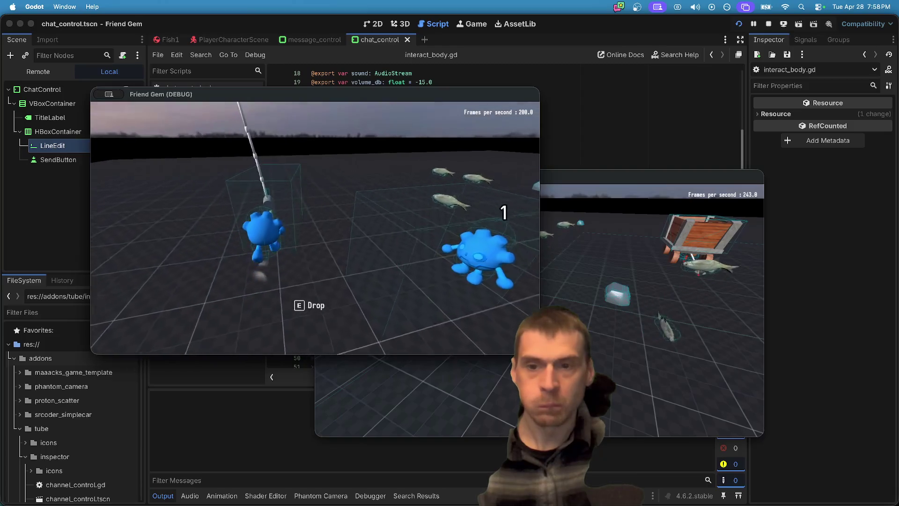
pyautogui.press('w')
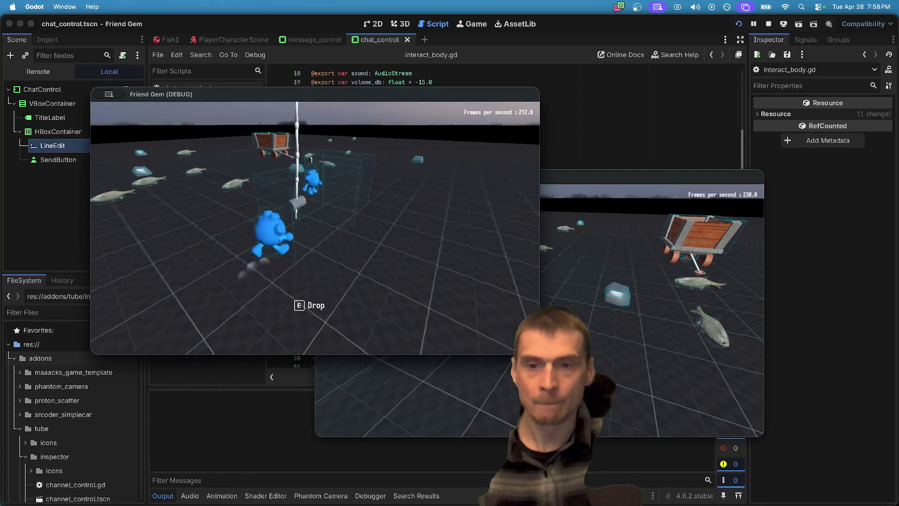
pyautogui.press('w')
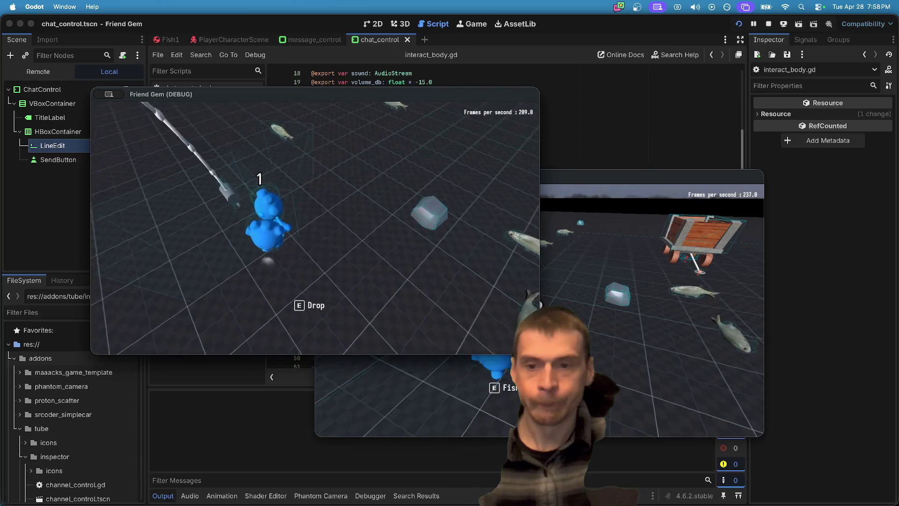
pyautogui.press('w')
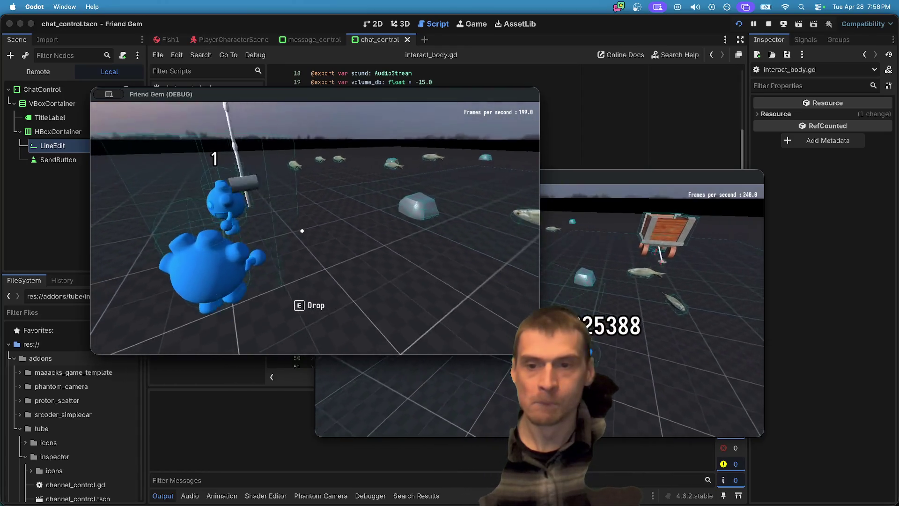
pyautogui.press('w')
pyautogui.press('e')
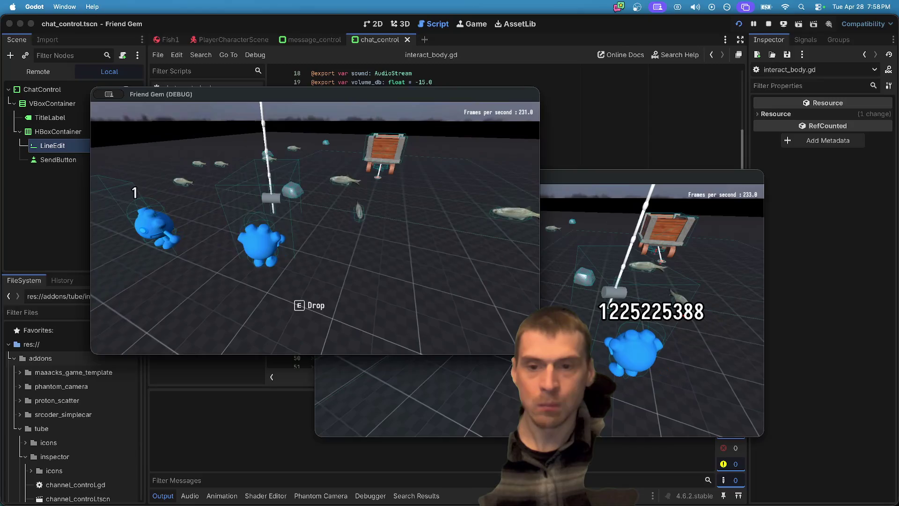
pyautogui.press('e')
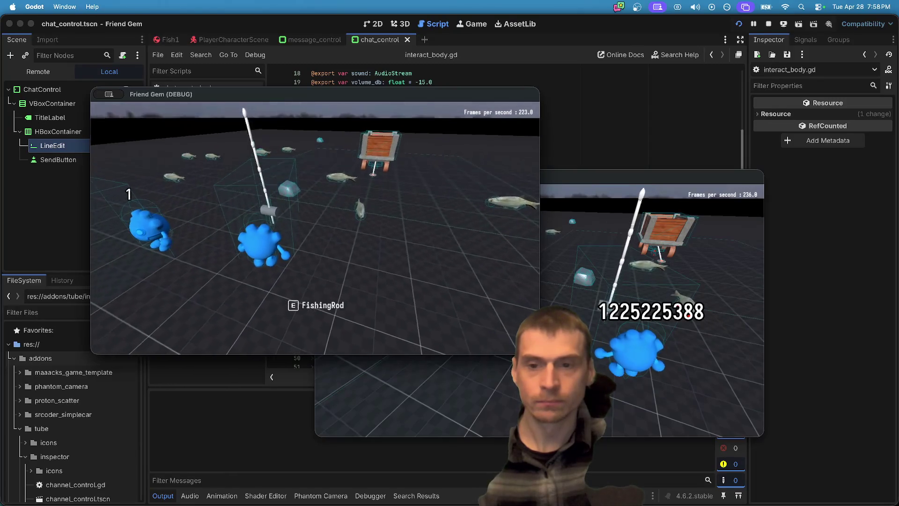
pyautogui.press('w')
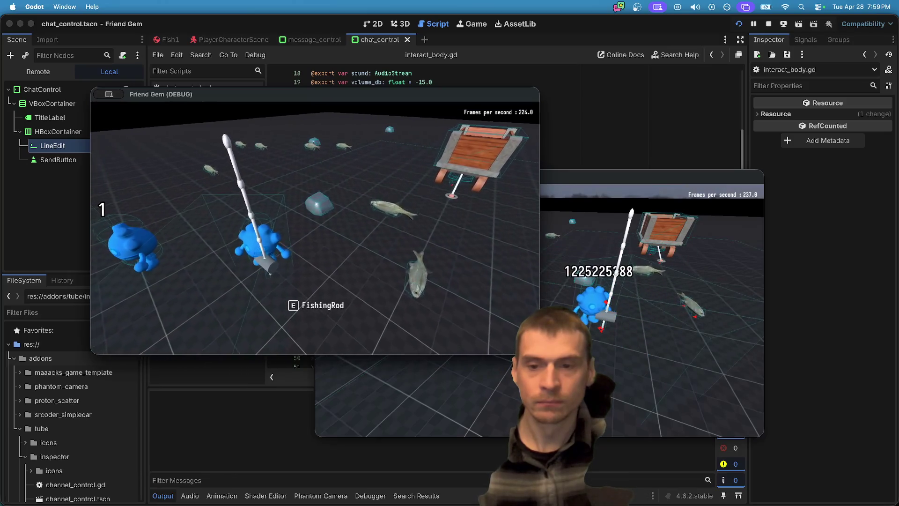
# Retest the rod in-game: pick it up, drop it, re-grab it and walk holding it
pyautogui.press('super+Tab')
pyautogui.click(319, 239)
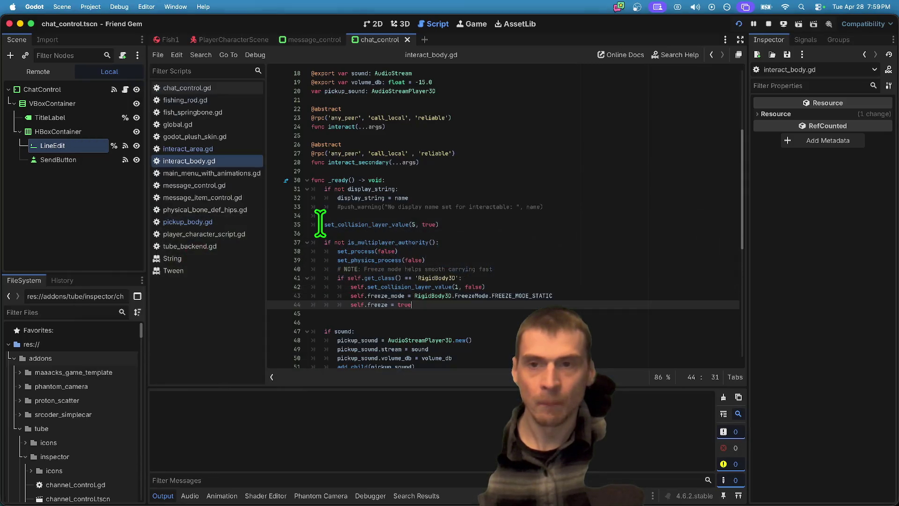
pyautogui.press('super+Tab')
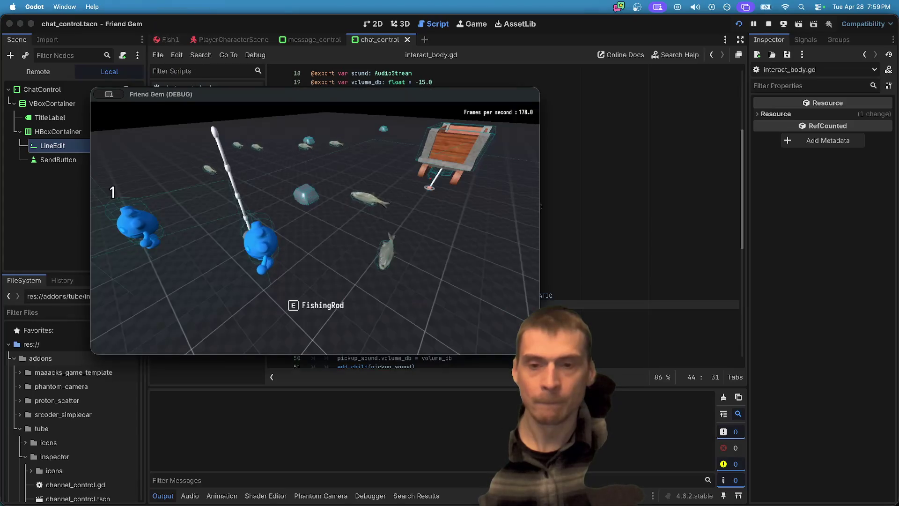
pyautogui.press('e')
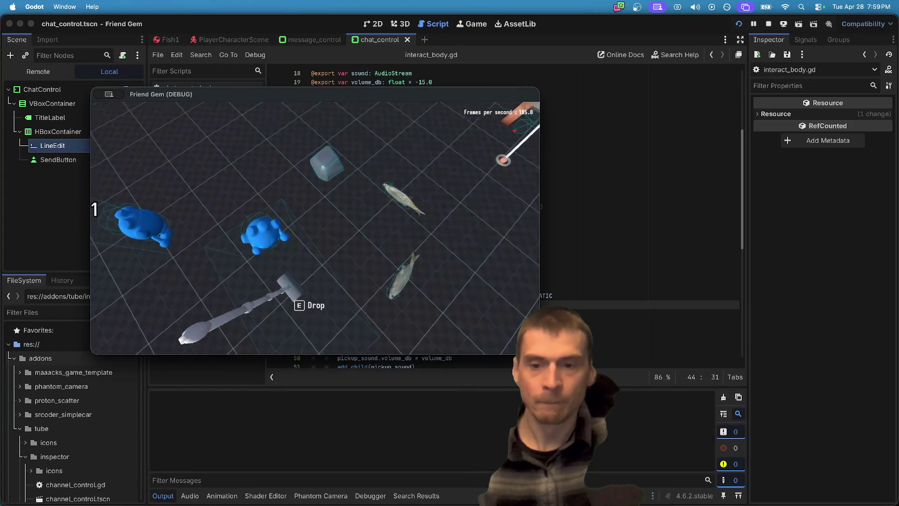
pyautogui.press('e')
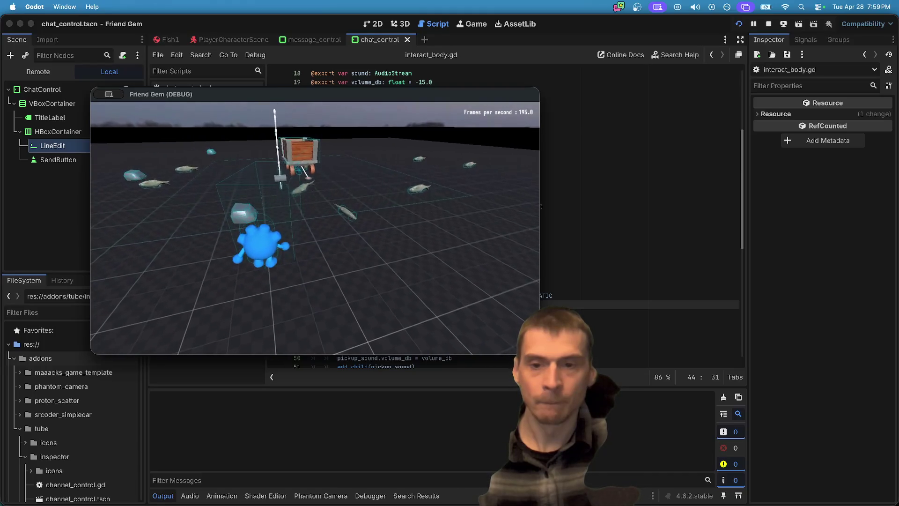
pyautogui.press('e')
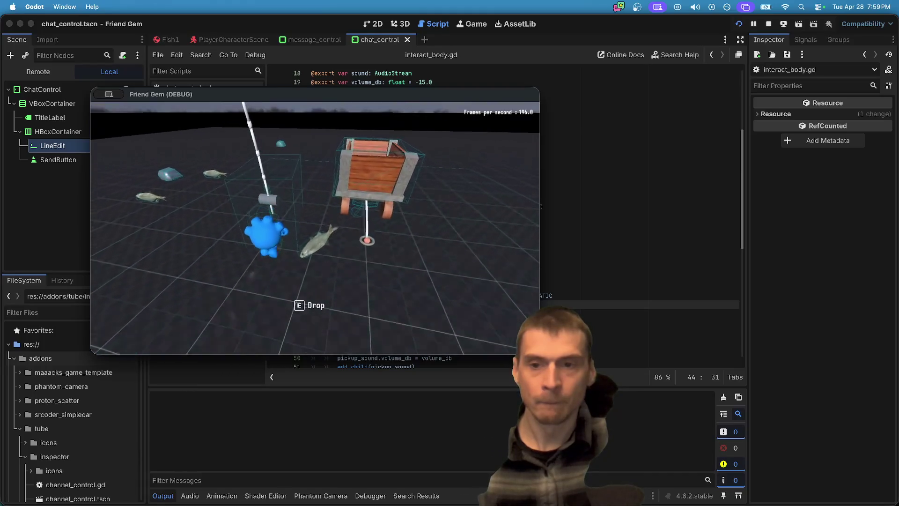
pyautogui.press('w')
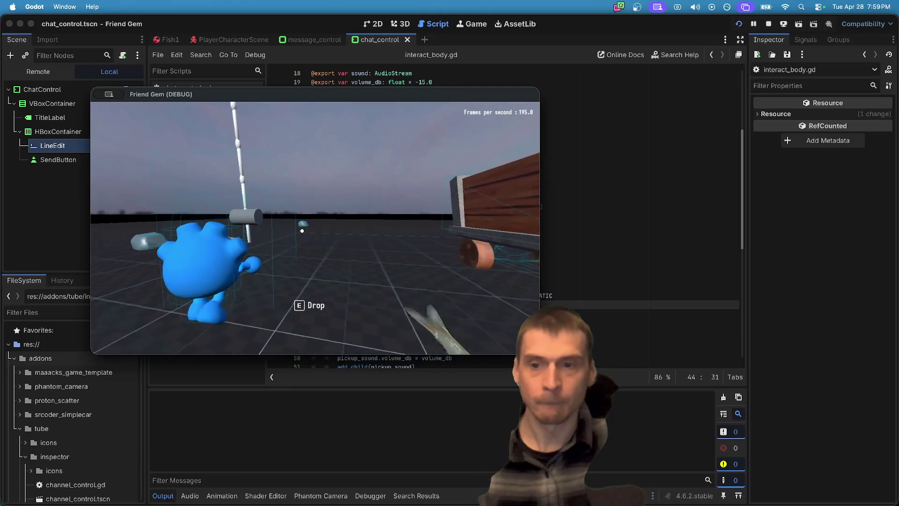
pyautogui.press('a')
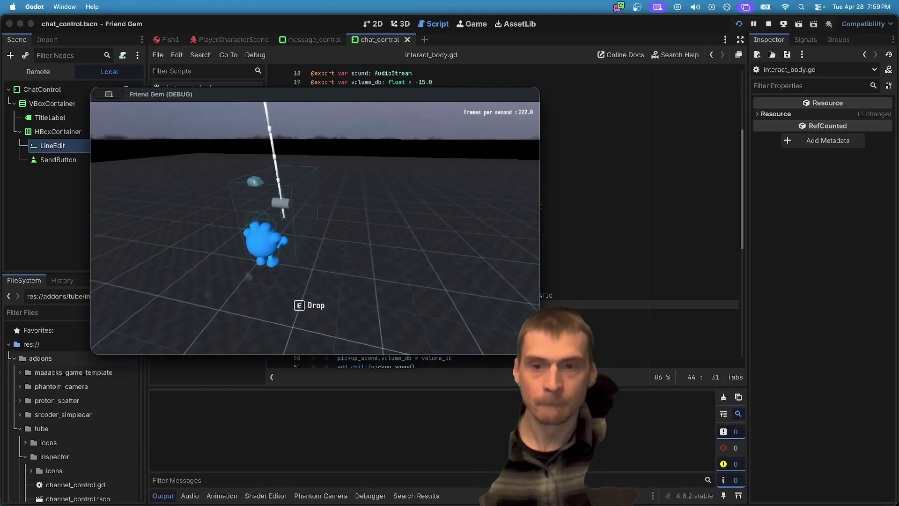
# Open fishing_rod.tscn via the FileSystem 'rod' filter and edit its Offset Vertical
pyautogui.press('super+Tab')
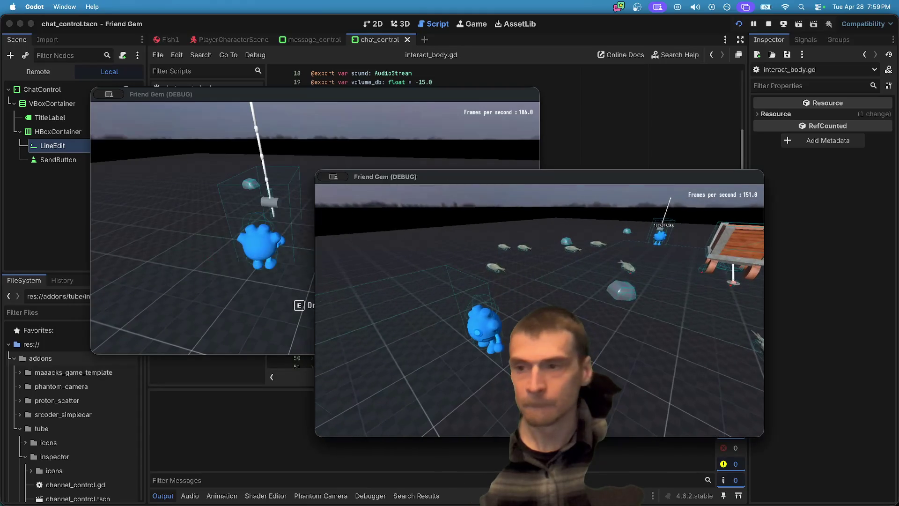
pyautogui.press('super+Tab')
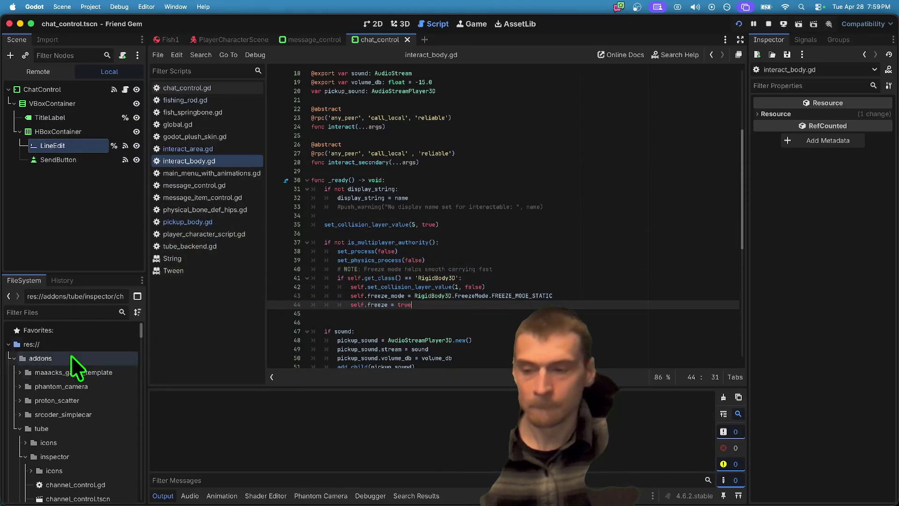
pyautogui.click(72, 312)
pyautogui.write('rod')
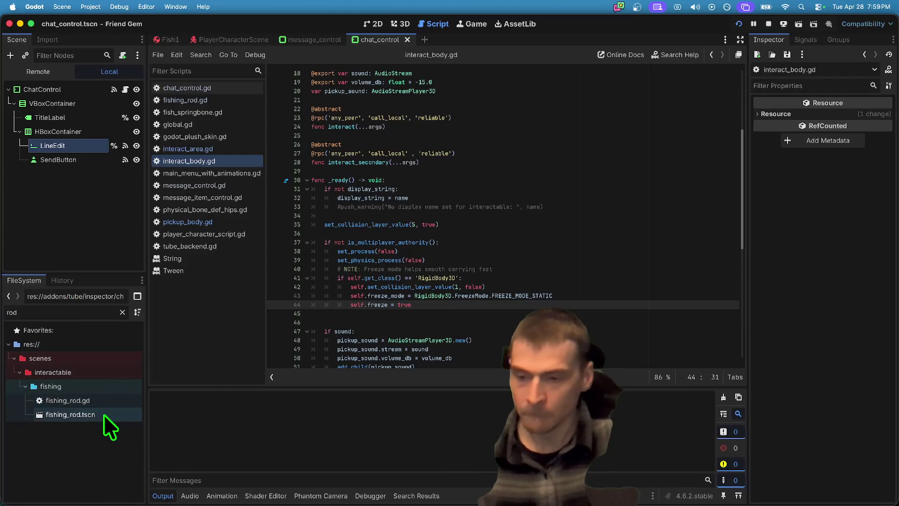
pyautogui.doubleClick(105, 414)
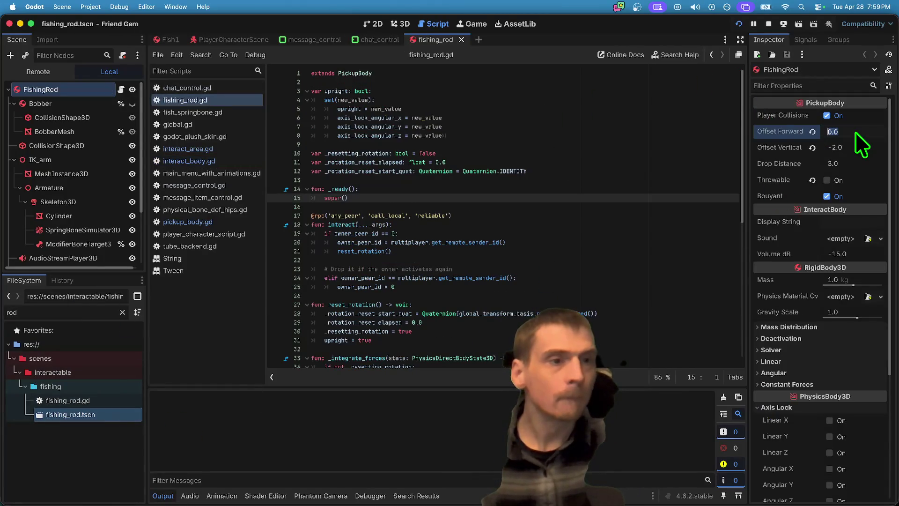
pyautogui.click(858, 148)
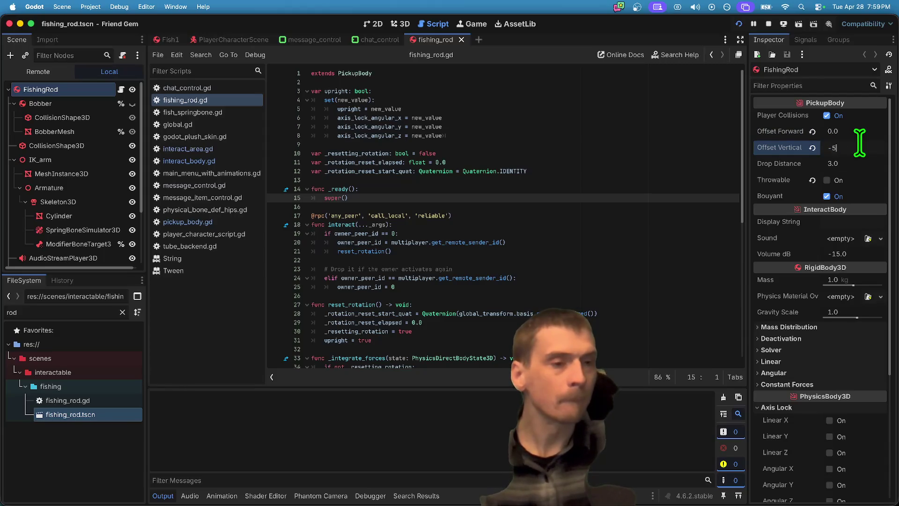
# Run the game with Offset Vertical -5.0, pick up the rod, then stop the run
pyautogui.press('super+b')
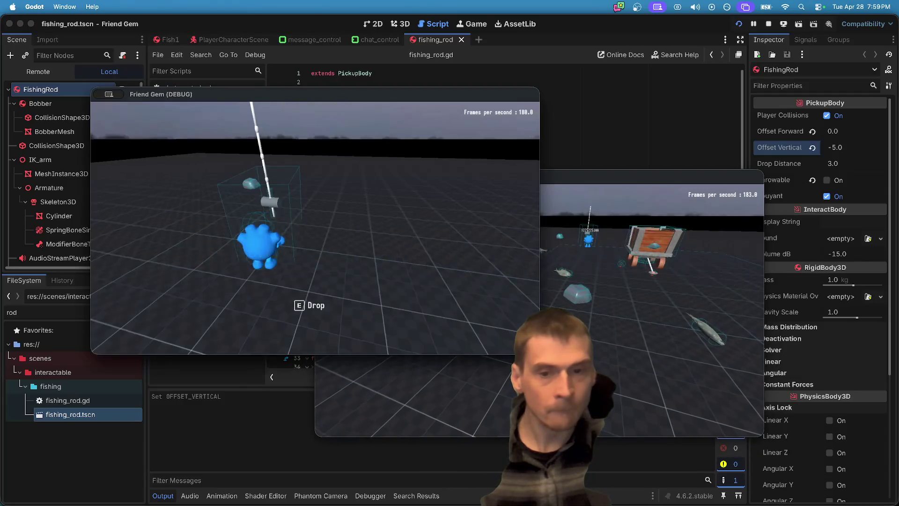
pyautogui.press('e')
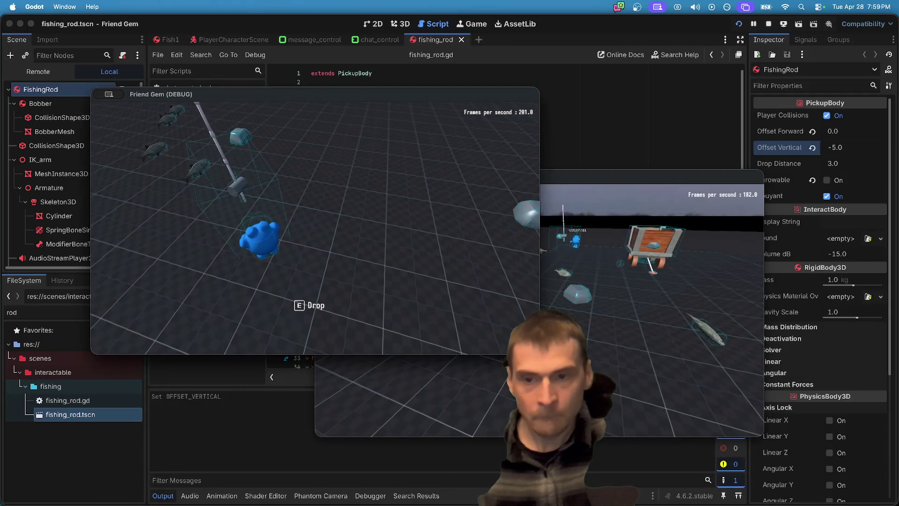
pyautogui.press('super+period')
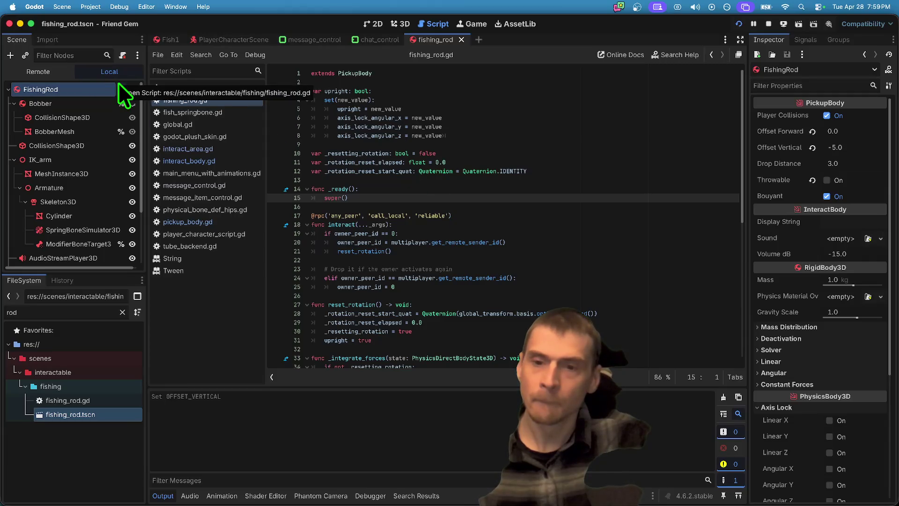
# Open pickup_body.gd and inspect the offset_factor and carry_location lines
pyautogui.click(223, 162)
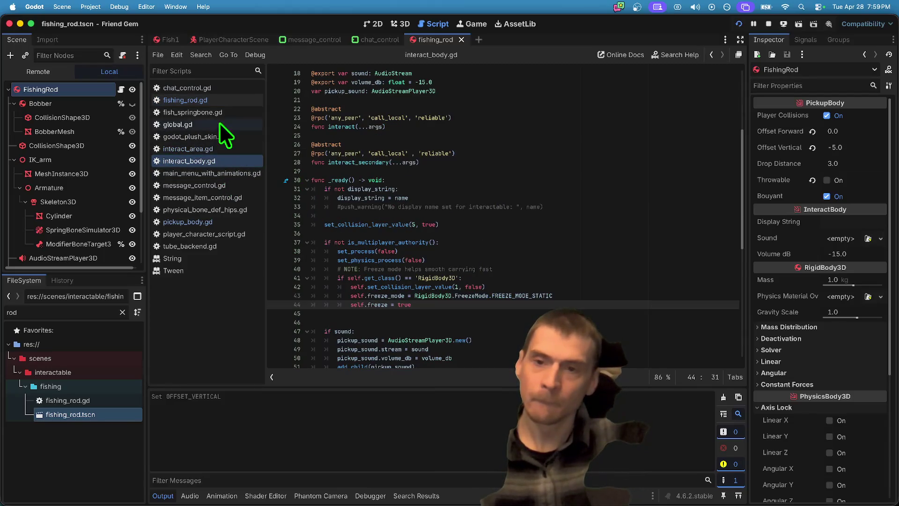
pyautogui.click(211, 221)
pyautogui.scroll(-5, 407, 299)
pyautogui.scroll(-8, 409, 302)
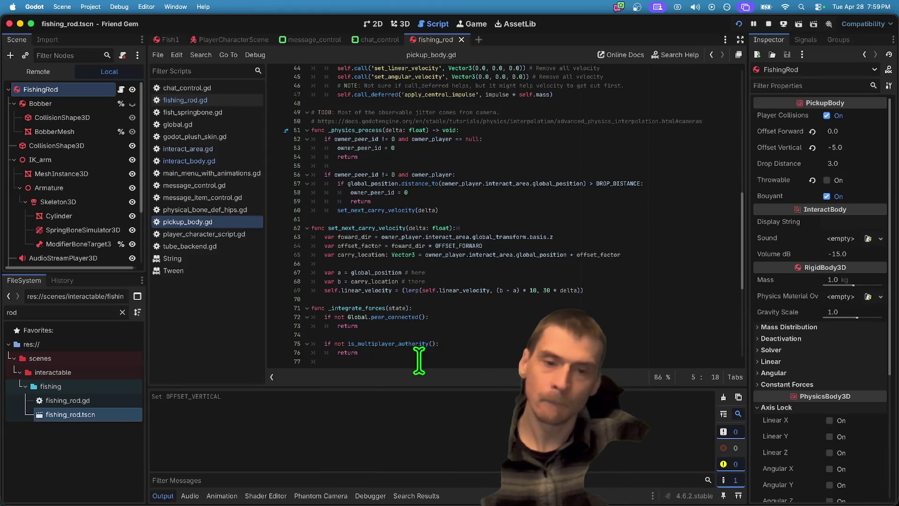
pyautogui.tripleClick(583, 244)
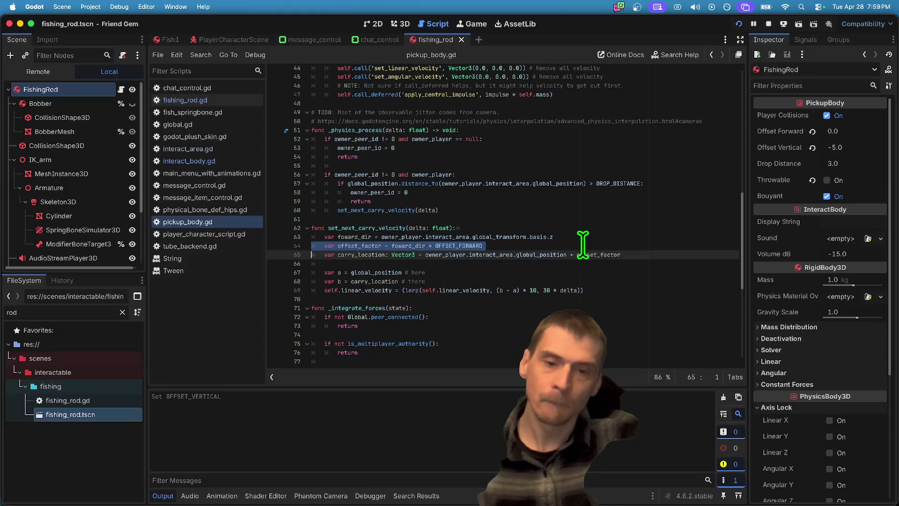
pyautogui.click(633, 254)
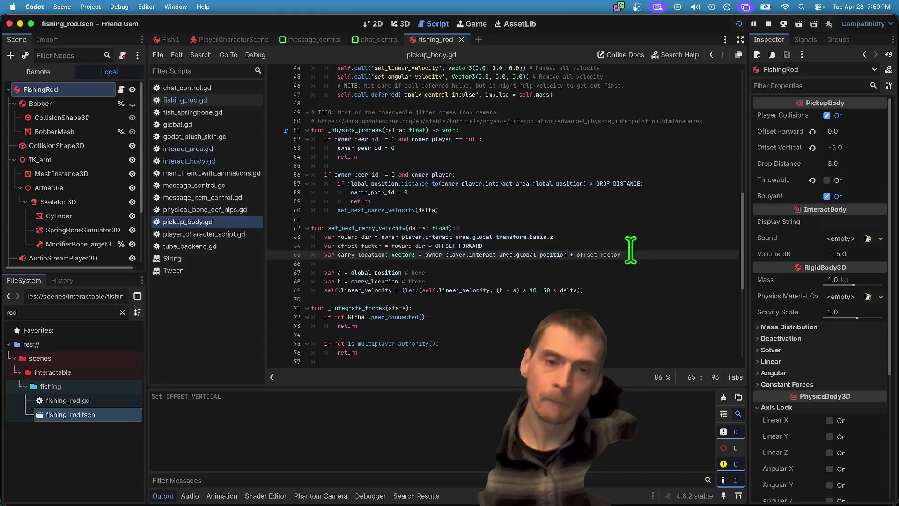
pyautogui.tripleClick(630, 248)
pyautogui.press('super+c')
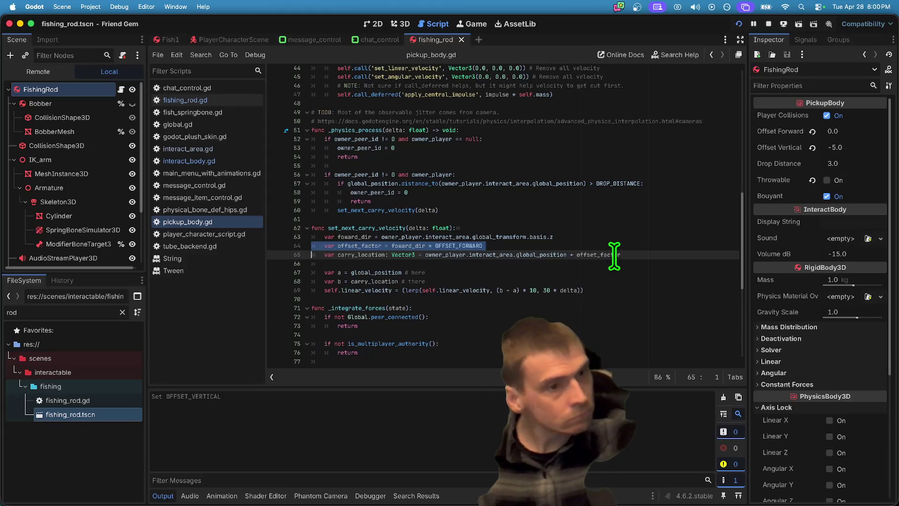
# Revert FishingRod's Offset Vertical to 1.0 and Offset Forward to 0.5, reviewing OFFSET_FORWARD usage
pyautogui.click(812, 147)
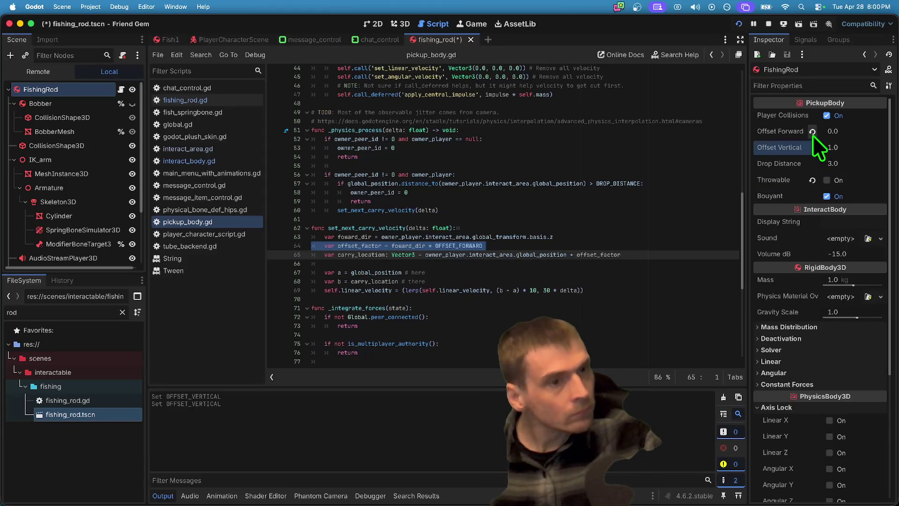
pyautogui.click(813, 133)
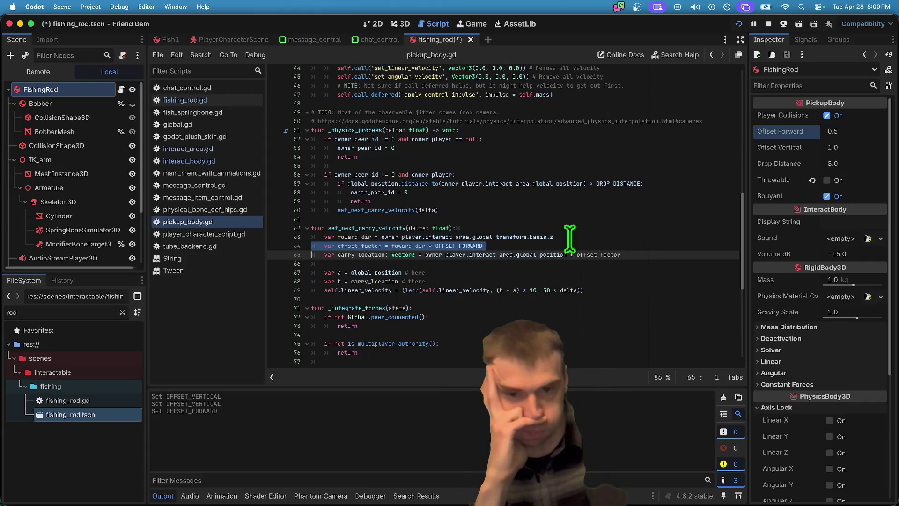
pyautogui.doubleClick(443, 245)
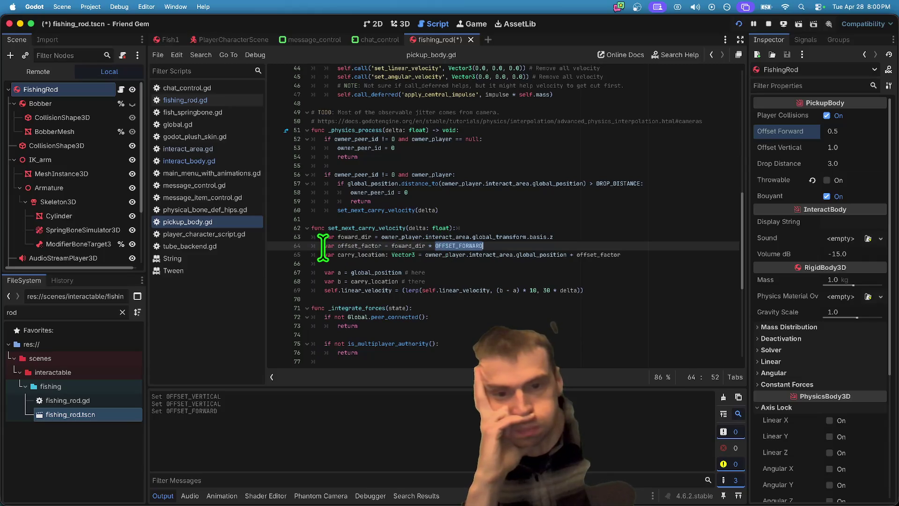
pyautogui.doubleClick(335, 228)
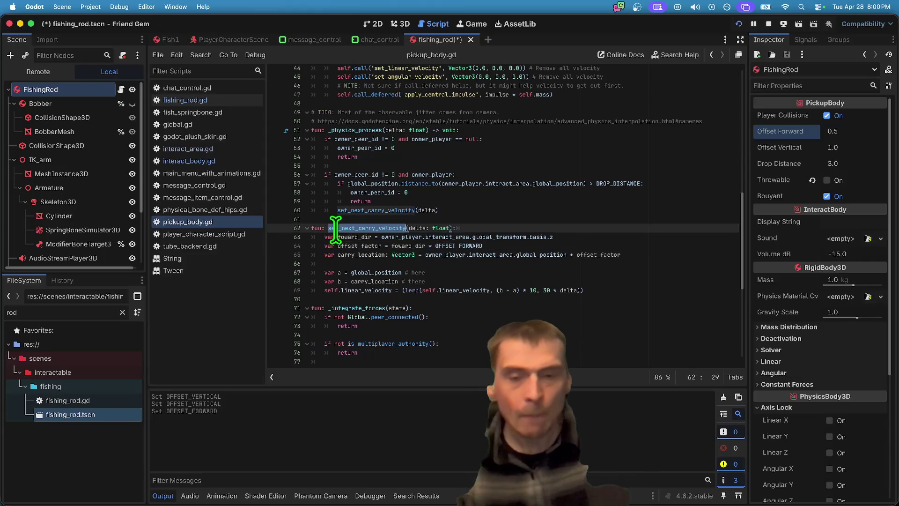
pyautogui.press('super+Tab')
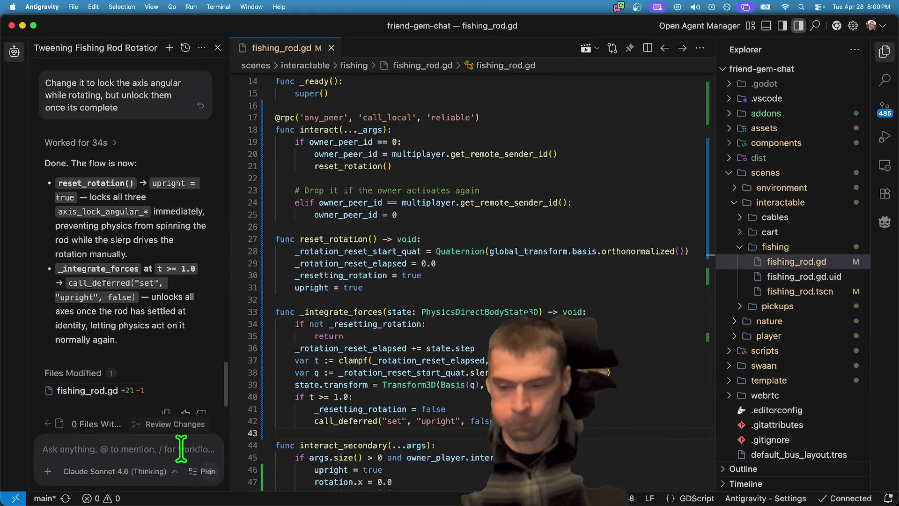
# Open pickup_body.gd in Antigravity and select the offset_factor line in set_next_carry_velocity
pyautogui.press('super+p')
pyautogui.write('pickup')
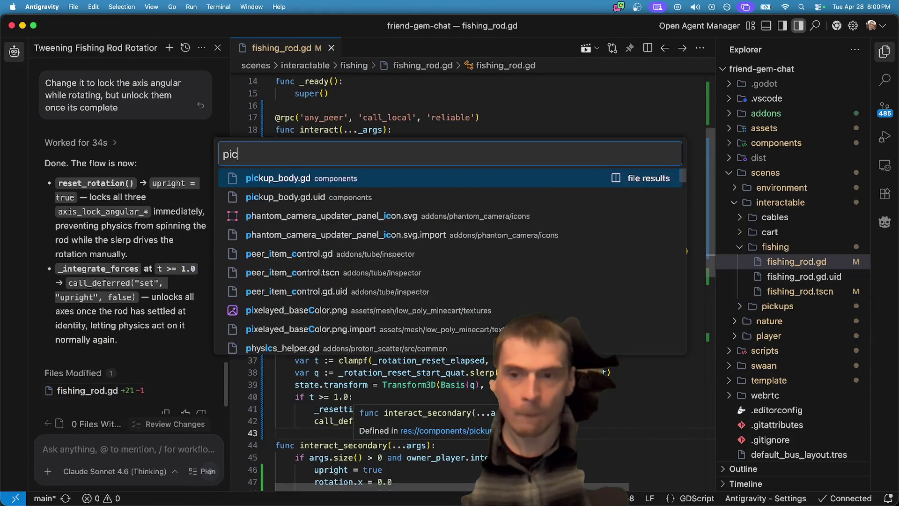
pyautogui.press('Return')
pyautogui.scroll(-10, 371, 356)
pyautogui.press('super+f')
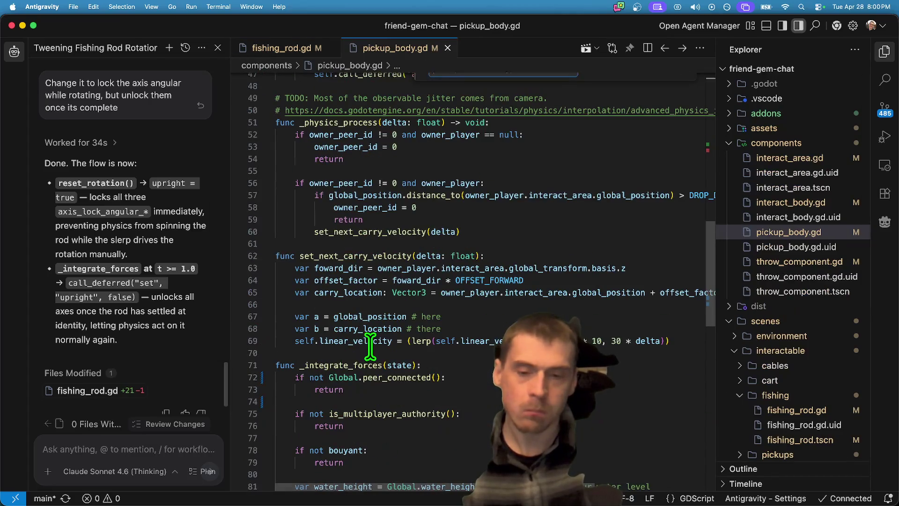
pyautogui.press('Return')
pyautogui.press('Escape')
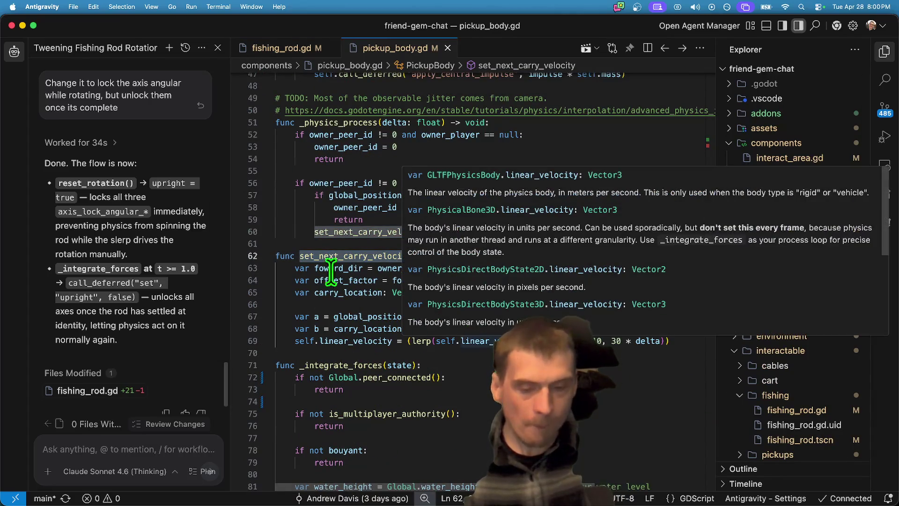
pyautogui.click(607, 281)
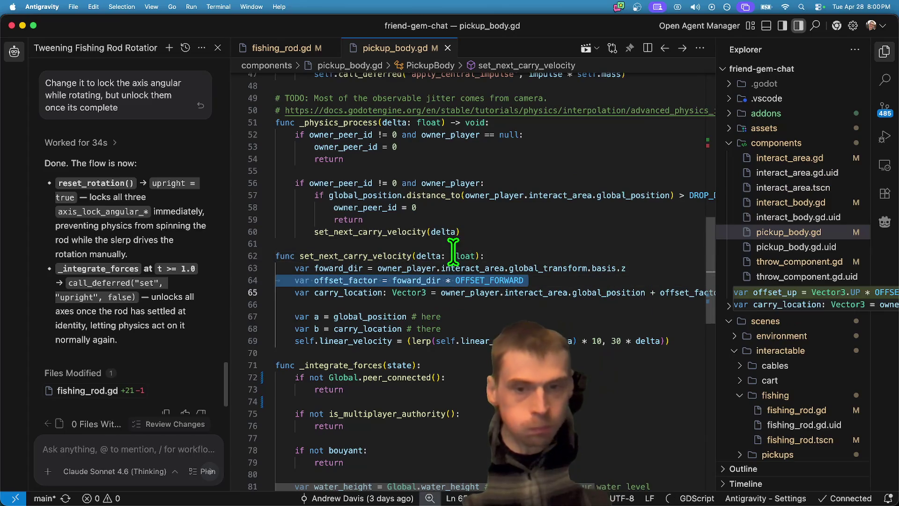
pyautogui.doubleClick(336, 256)
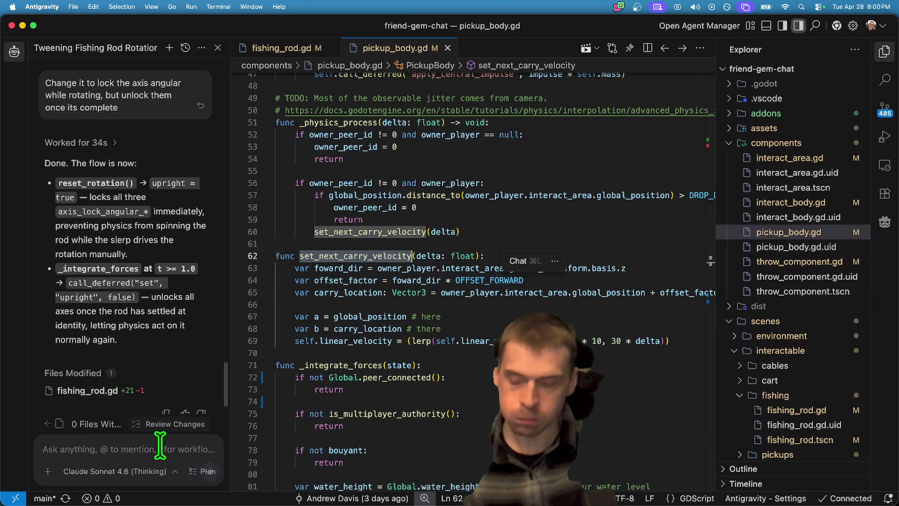
pyautogui.tripleClick(351, 281)
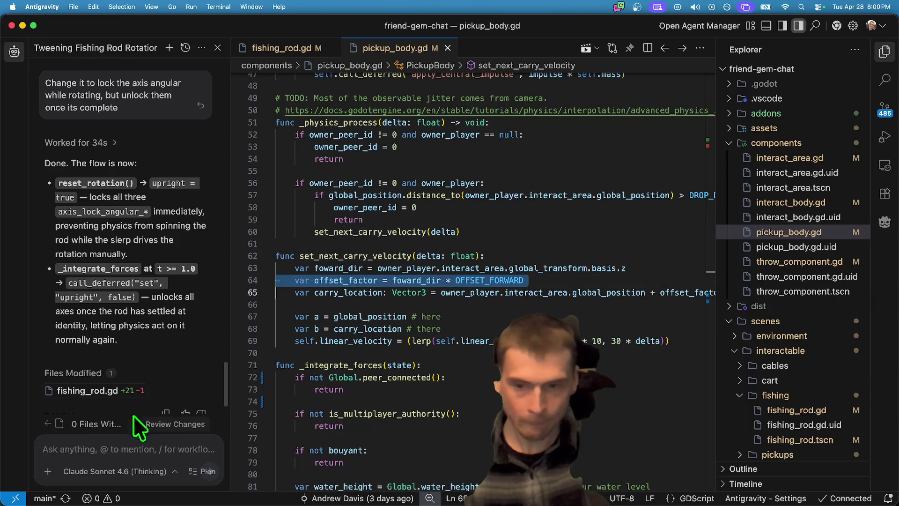
# Send the agent the pasted offset_factor line as a request, then open the quota notice's plans
pyautogui.click(106, 453)
pyautogui.write('Change the')
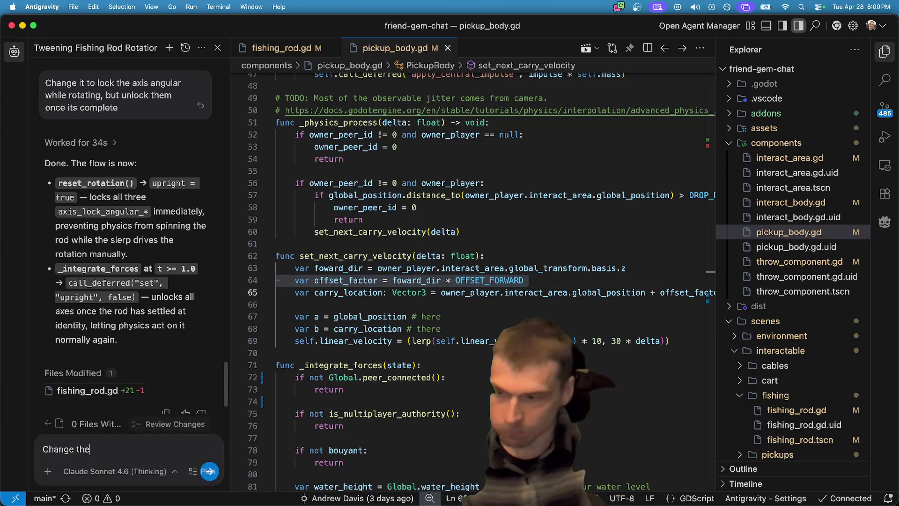
pyautogui.press('super+v')
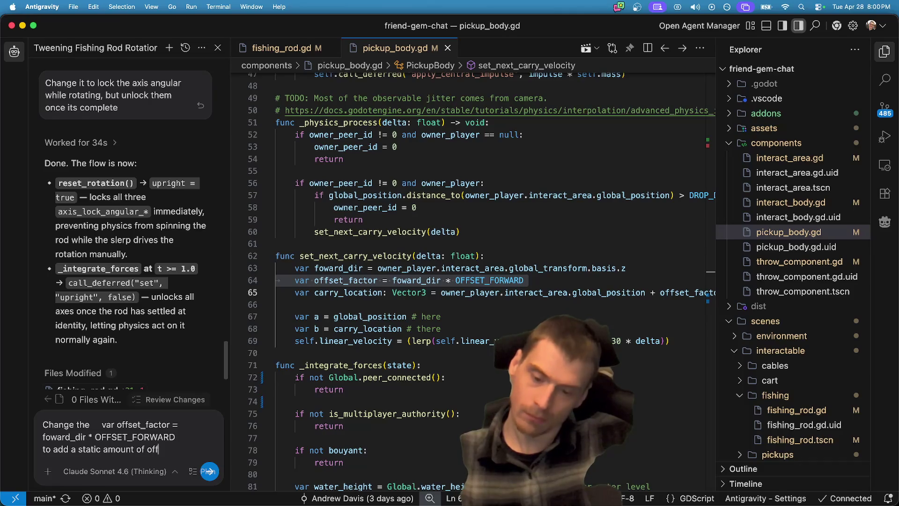
pyautogui.click(209, 471)
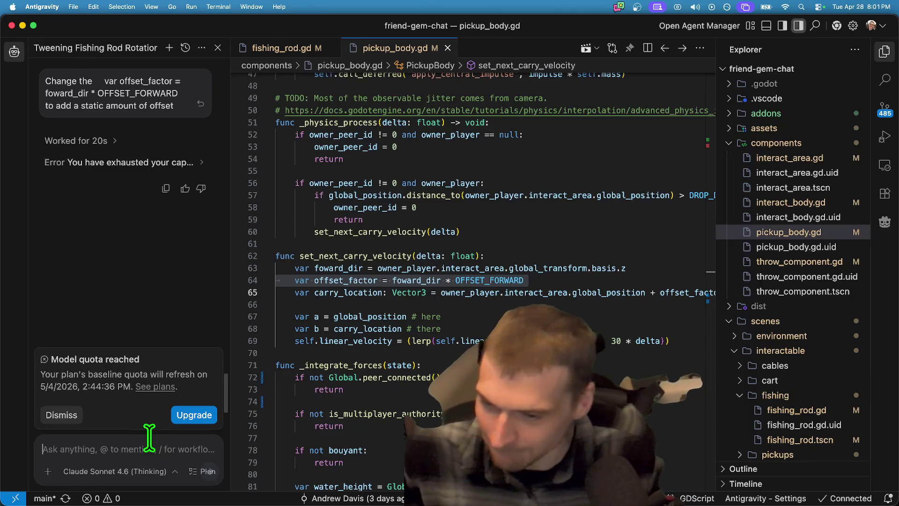
pyautogui.click(169, 387)
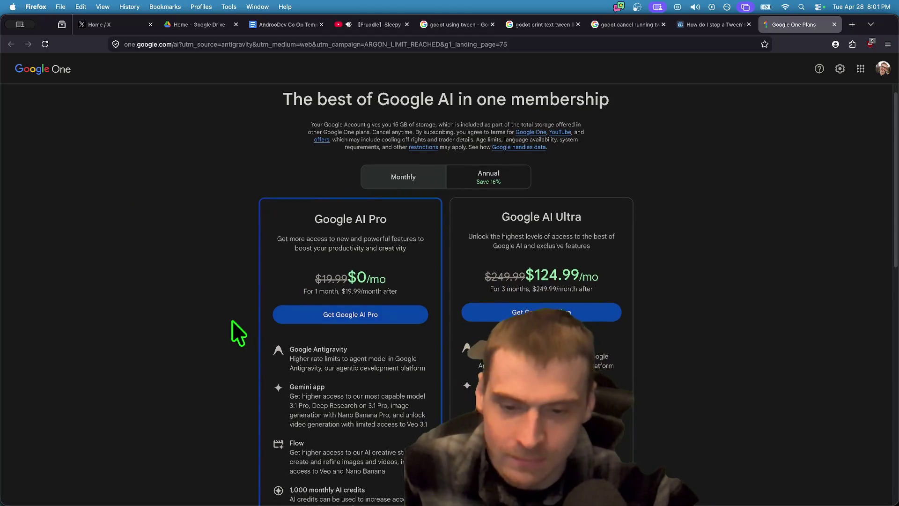
# Compare Google AI Pro and Ultra monthly pricing, then return to Antigravity's code editor
pyautogui.scroll(-10, 225, 330)
pyautogui.scroll(10, 215, 326)
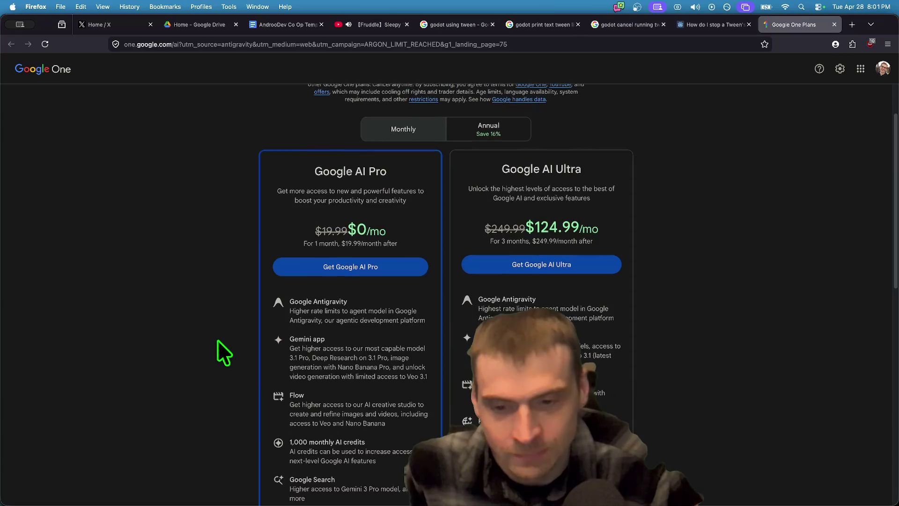
pyautogui.click(428, 199)
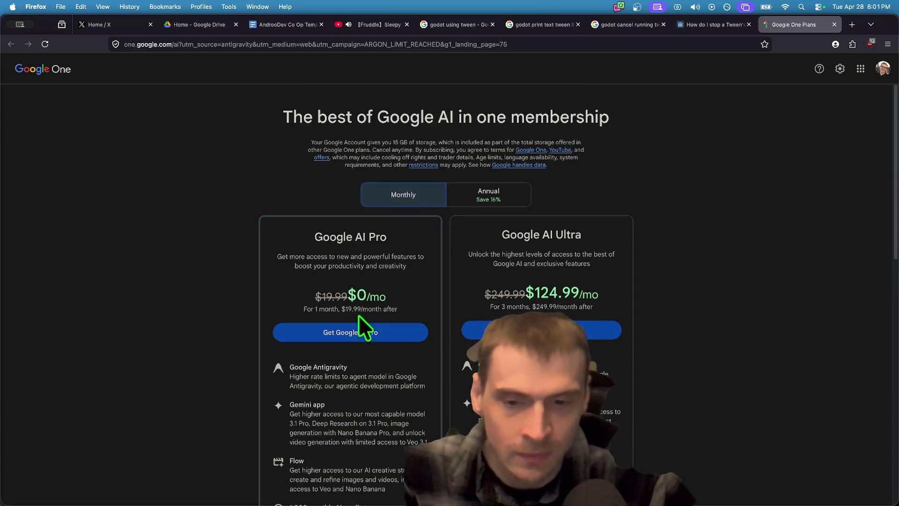
pyautogui.moveTo(393, 299); pyautogui.dragTo(293, 296)
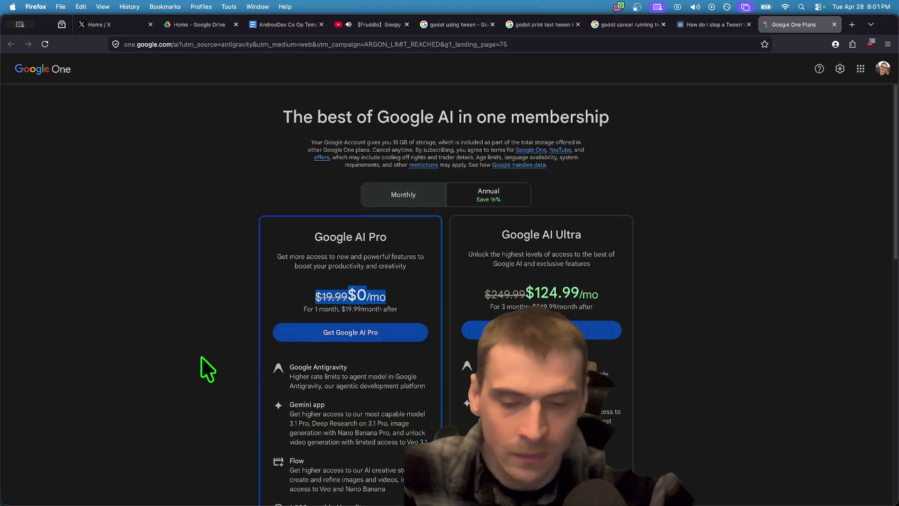
pyautogui.scroll(-2, 204, 363)
pyautogui.scroll(-3, 196, 357)
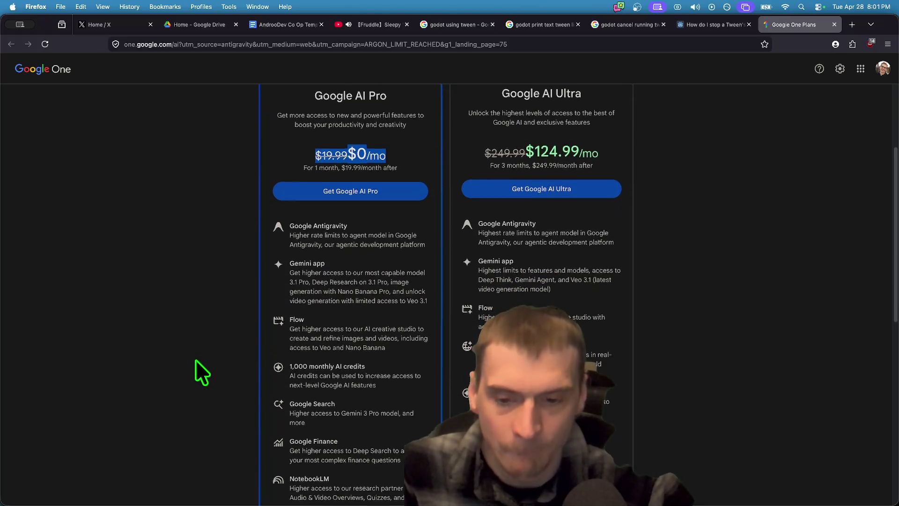
pyautogui.scroll(-4, 202, 372)
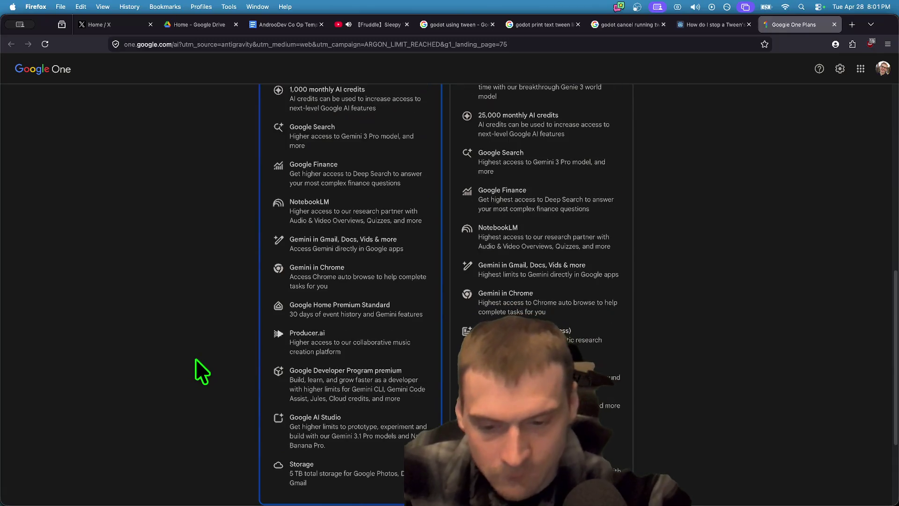
pyautogui.scroll(9, 196, 359)
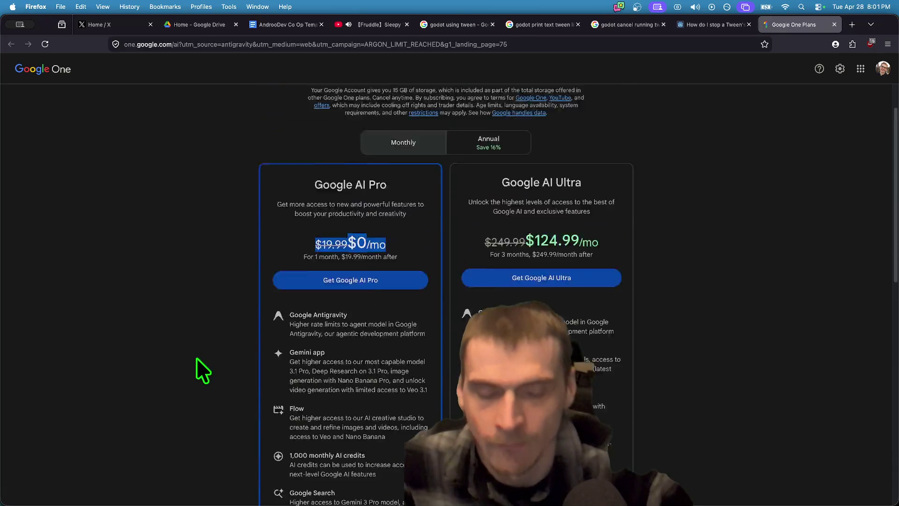
pyautogui.scroll(-1, 203, 361)
pyautogui.moveTo(253, 501)
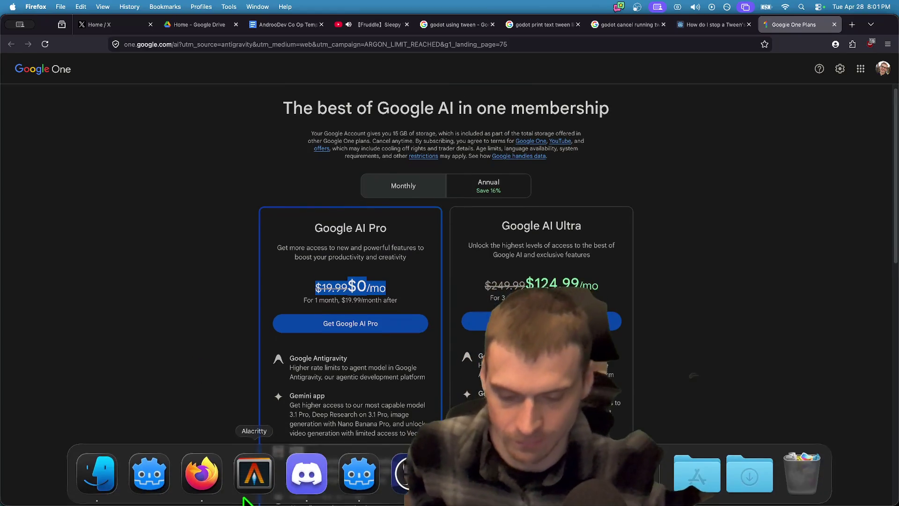
pyautogui.click(254, 473)
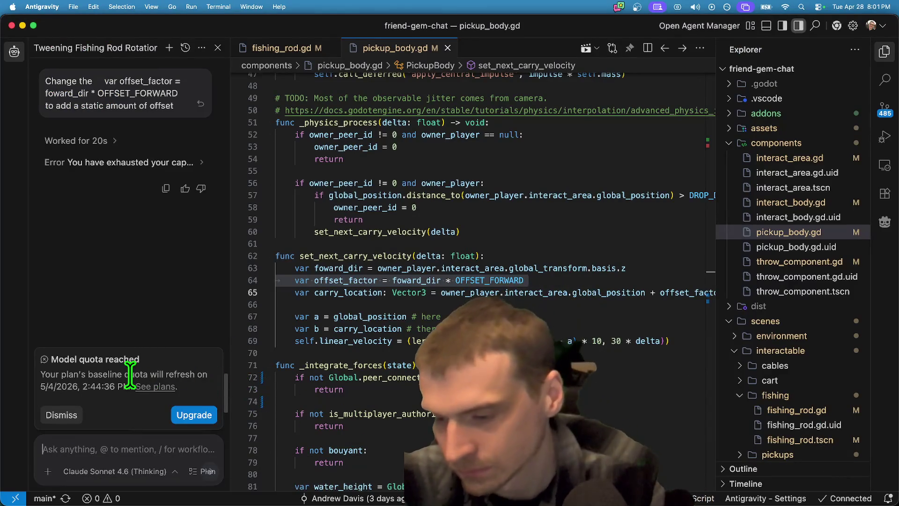
# Check the model quota refresh date in Antigravity, then return to Firefox in a new tab
pyautogui.moveTo(124, 374); pyautogui.dragTo(131, 386)
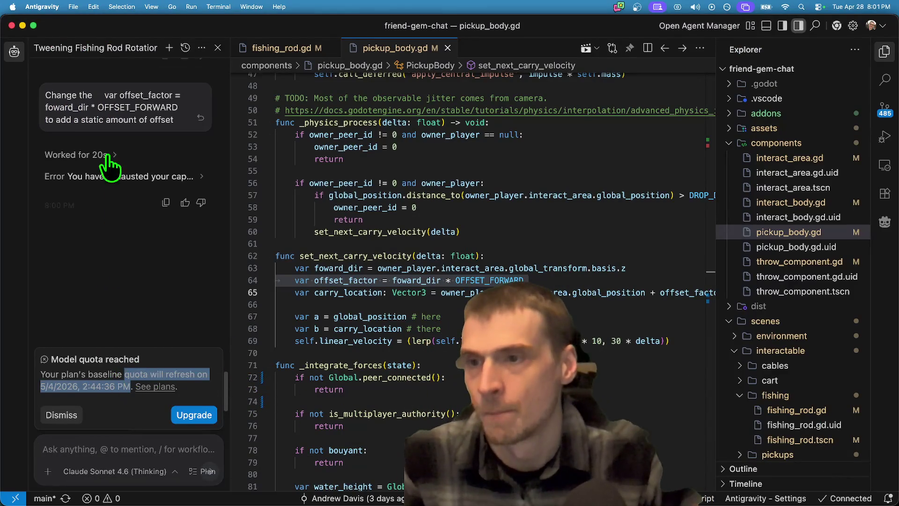
pyautogui.click(398, 292)
pyautogui.scroll(5, 370, 373)
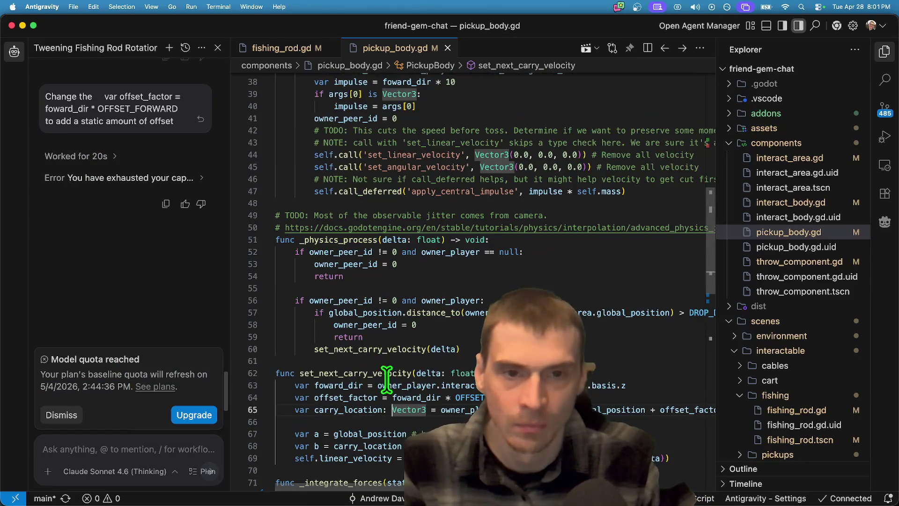
pyautogui.press('super+a')
pyautogui.press('super+Tab')
pyautogui.press('super+t')
# Search for 'chatgpt', open chatgpt.com and close its login prompt
pyautogui.write('chatgp')
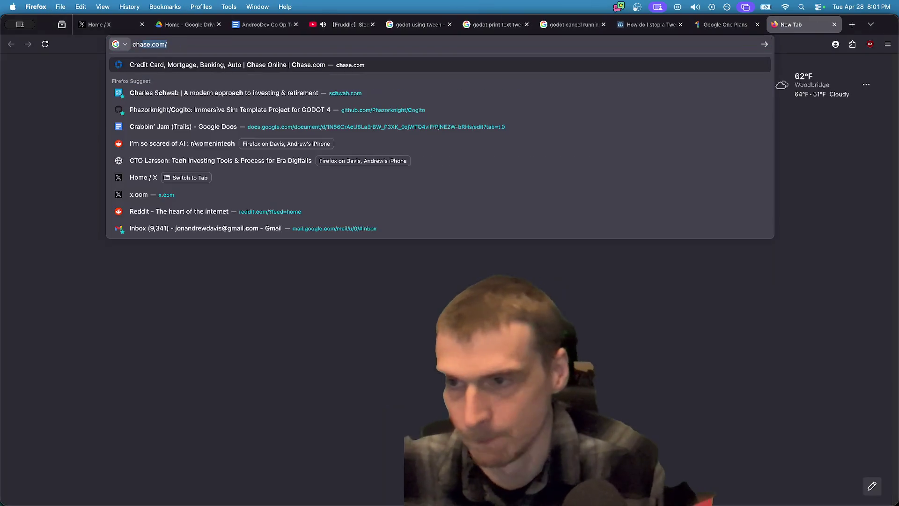
pyautogui.write('t')
pyautogui.press('Return')
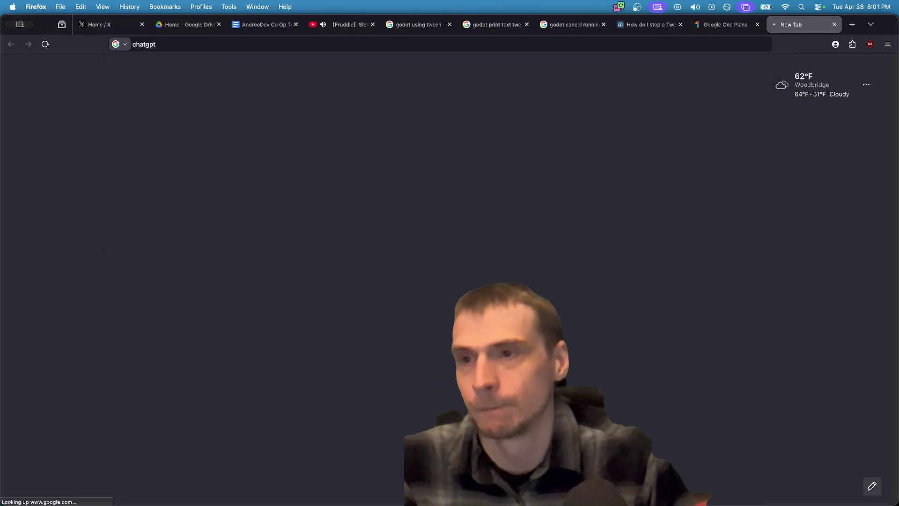
pyautogui.click(131, 158)
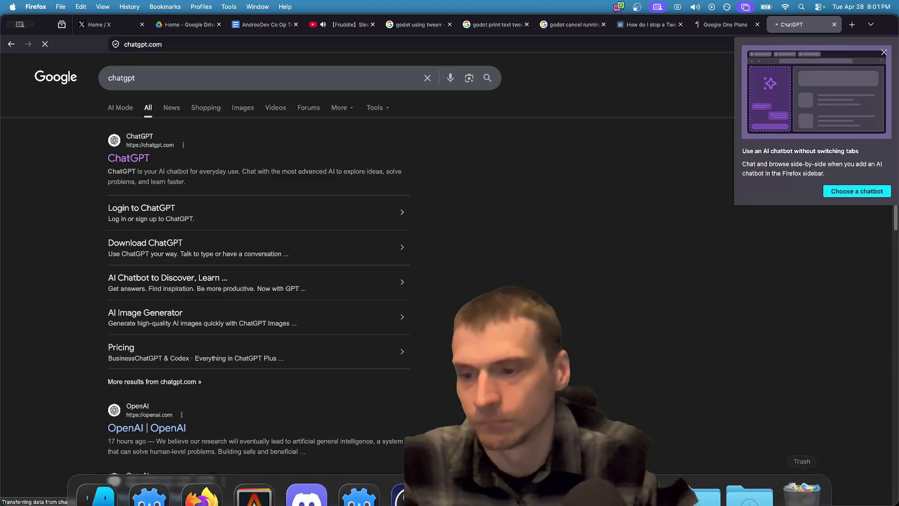
pyautogui.click(869, 60)
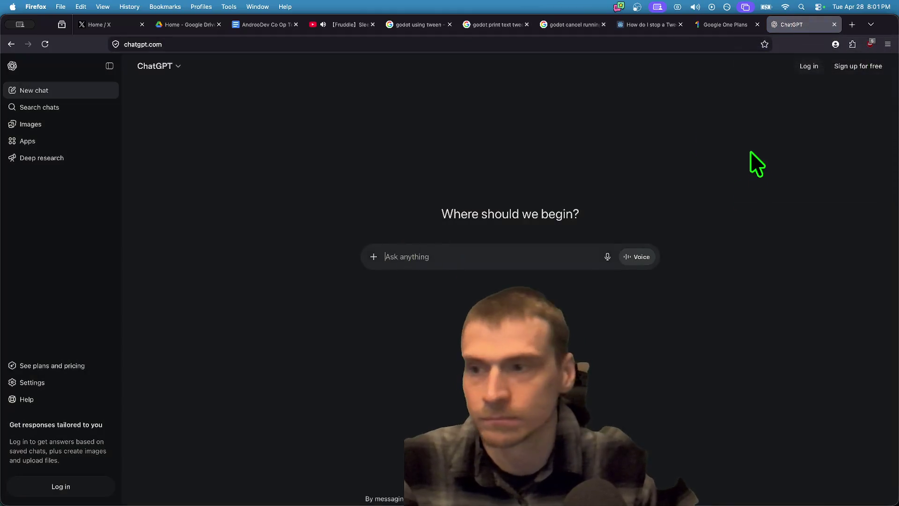
pyautogui.click(814, 66)
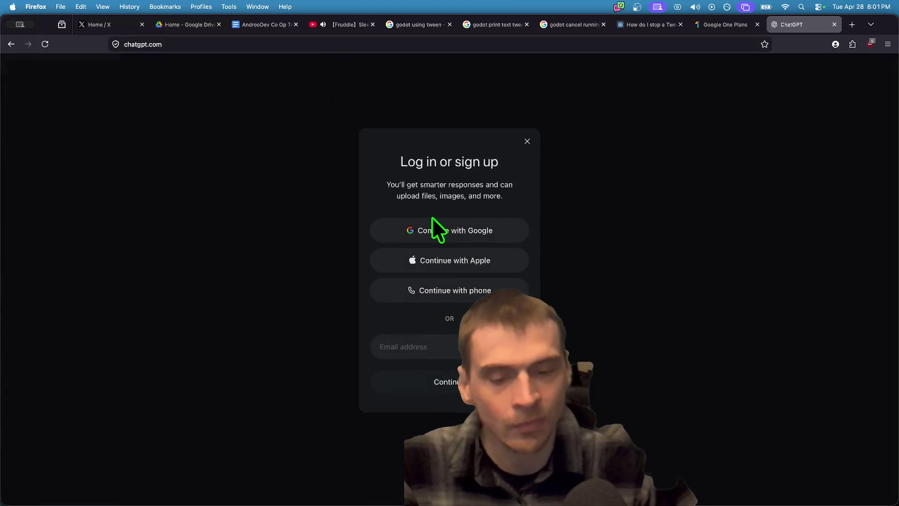
pyautogui.press('Escape')
pyautogui.press('super+Left')
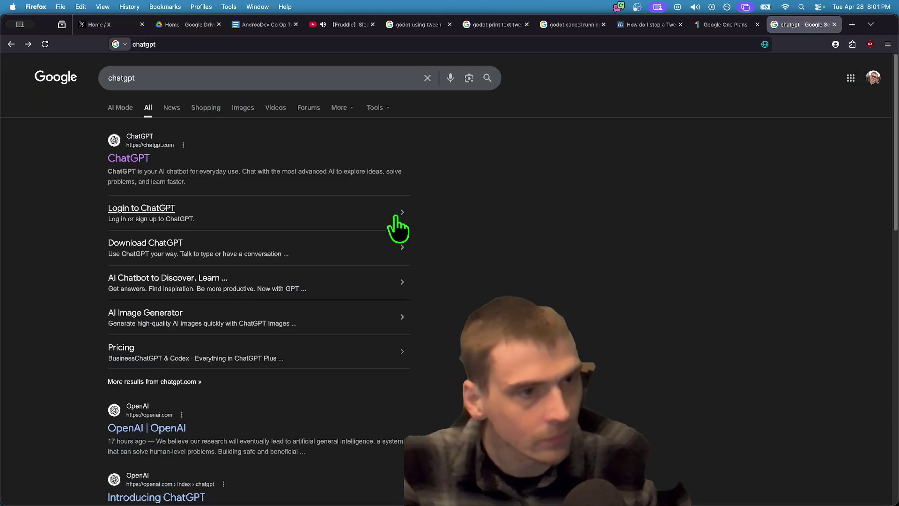
pyautogui.press('super+Right')
# Open perplexity.ai in a new tab, then return to the Godot editor
pyautogui.press('super+t')
pyautogui.write('perpe')
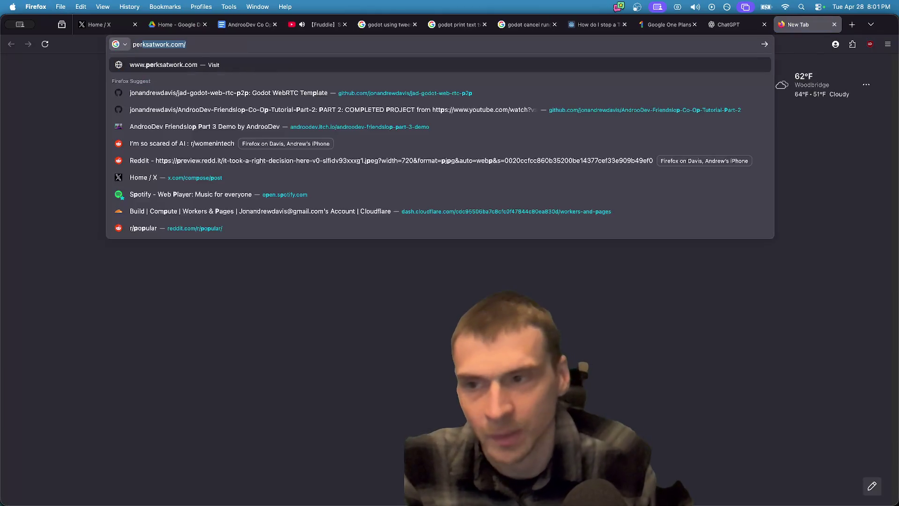
pyautogui.press('BackSpace')
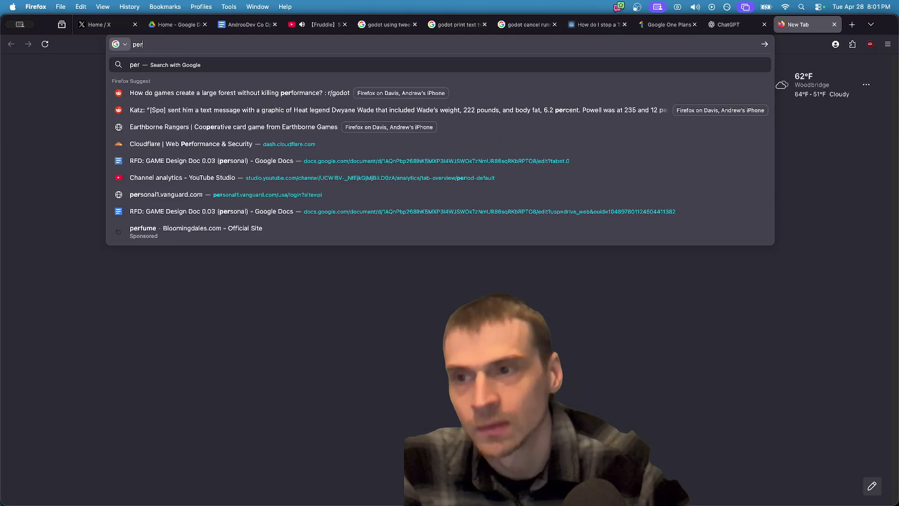
pyautogui.write('lexity')
pyautogui.press('Down')
pyautogui.press('Down')
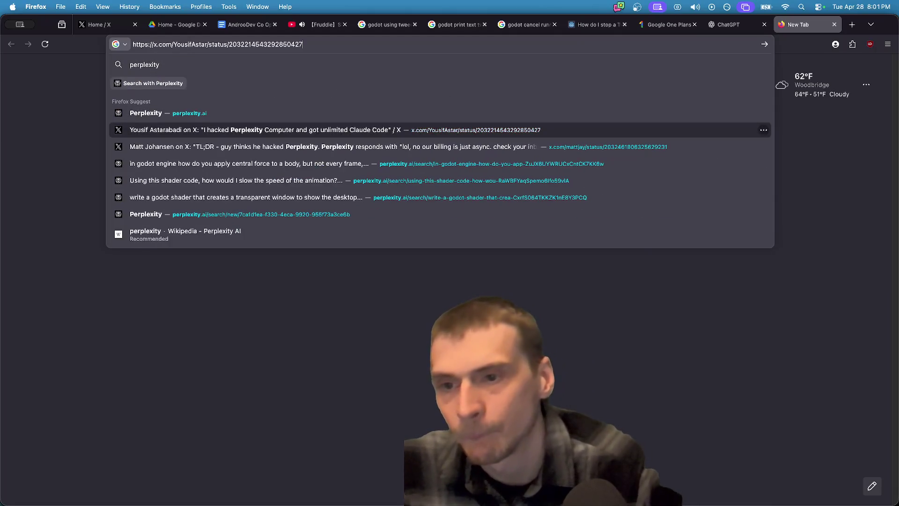
pyautogui.press('Up')
pyautogui.press('Return')
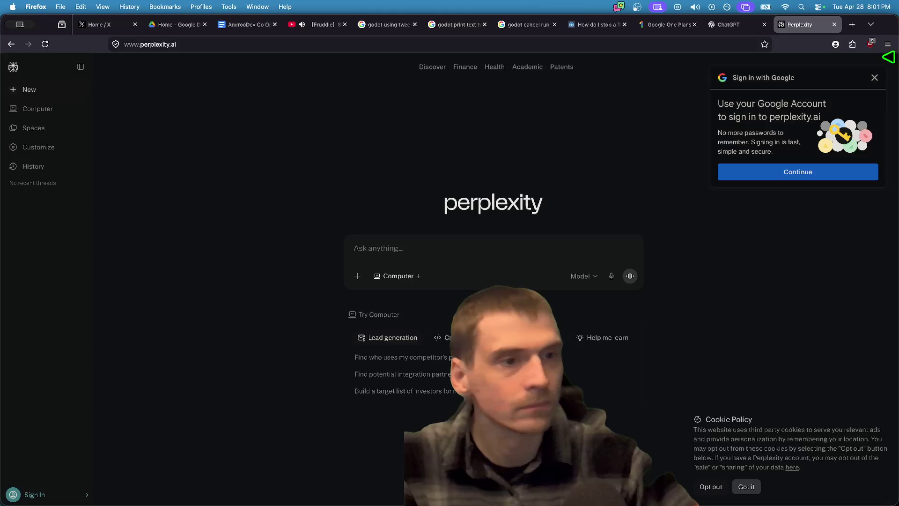
pyautogui.press('super+Tab')
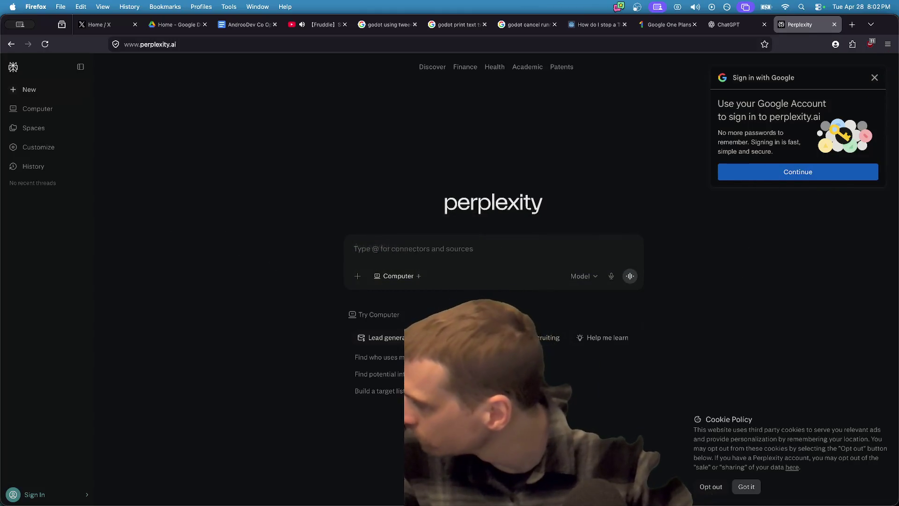
pyautogui.press('super+Tab')
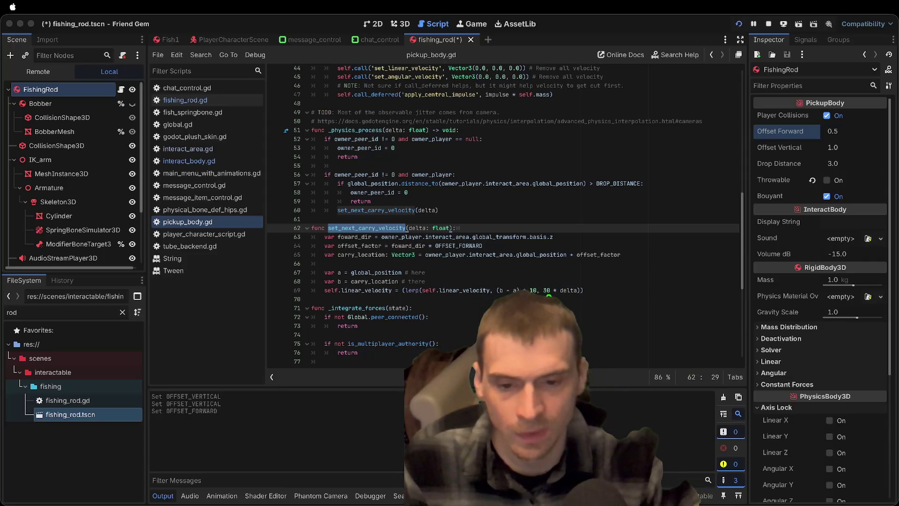
# Remove OFFSET_FORWARD from line 64 and append '+ Vector3(0.0, 0.0, OFFSET_FORWARD)' to line 63
pyautogui.press('Escape')
pyautogui.click(572, 243)
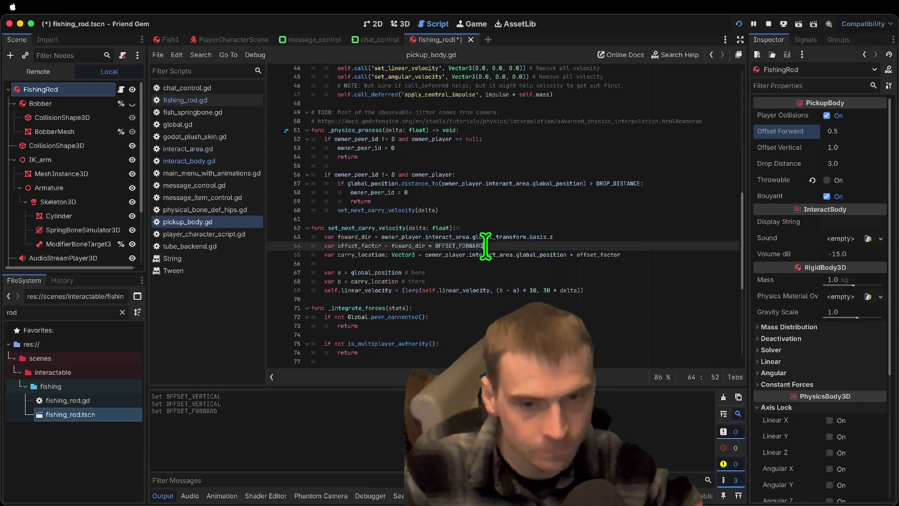
pyautogui.hotkey('alt', 'shift', 'Left')
pyautogui.press('BackSpace')
pyautogui.click(574, 235)
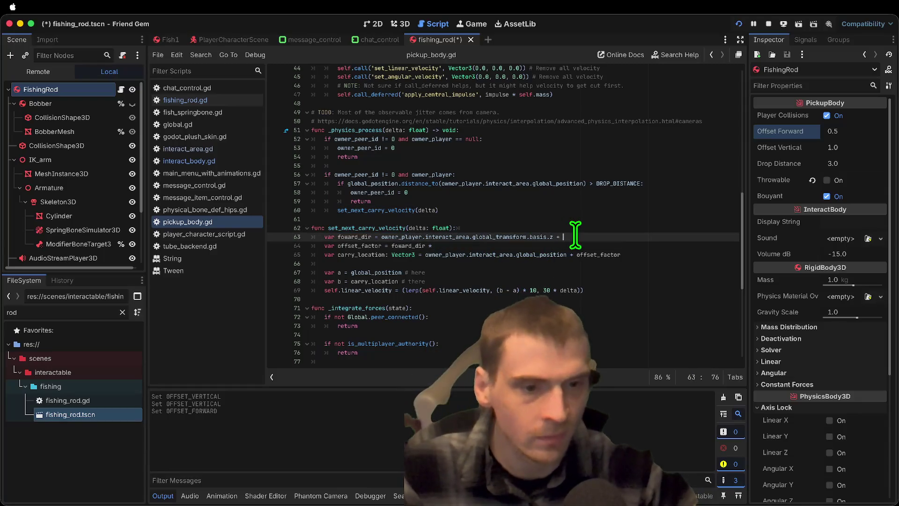
pyautogui.write('+ Vec')
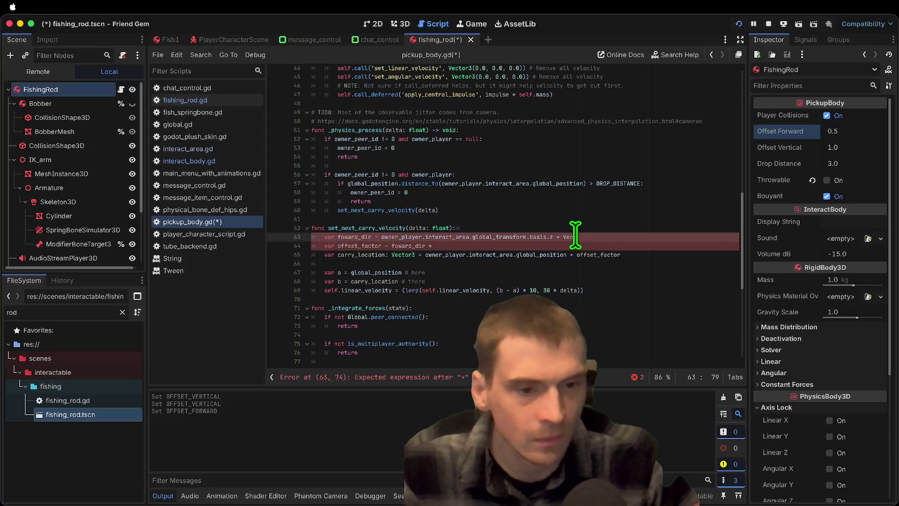
pyautogui.write('tor3.')
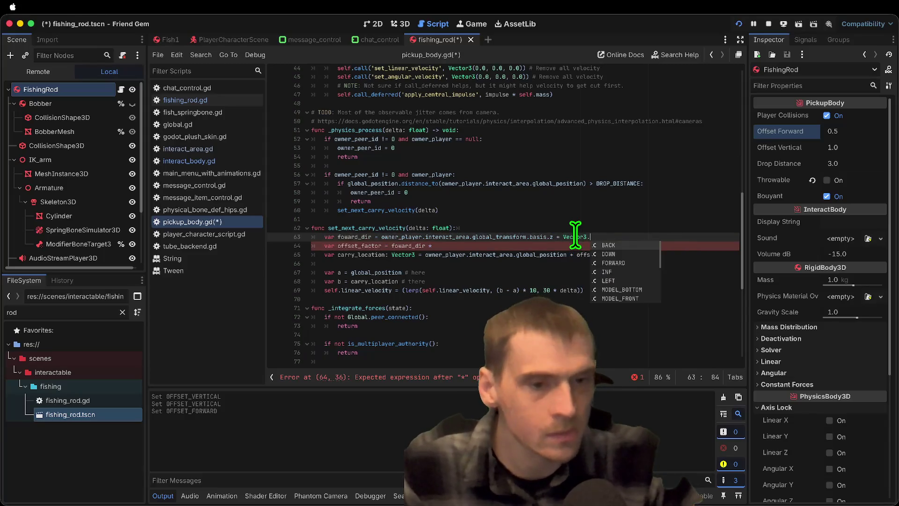
pyautogui.press('BackSpace')
pyautogui.write('(0')
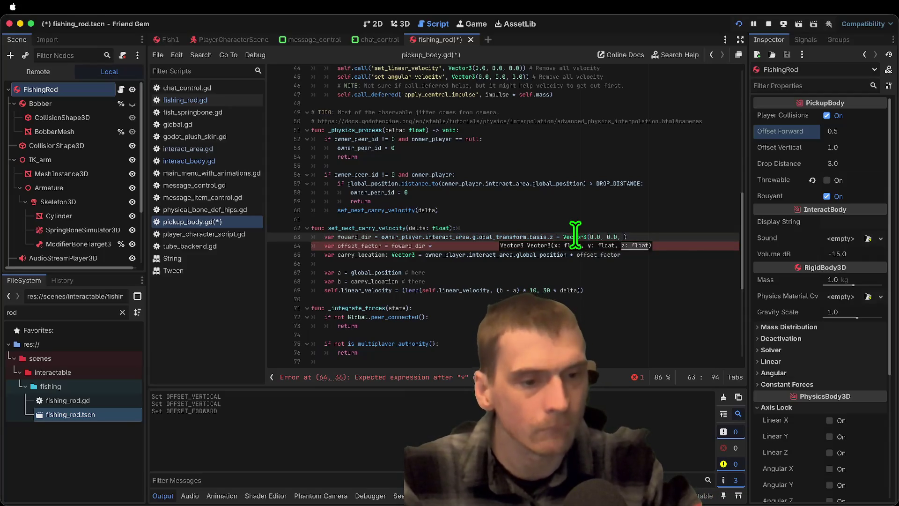
# Delete the leftover multiplication so offset_factor is just foward_dir, and save pickup_body.gd
pyautogui.press('Down')
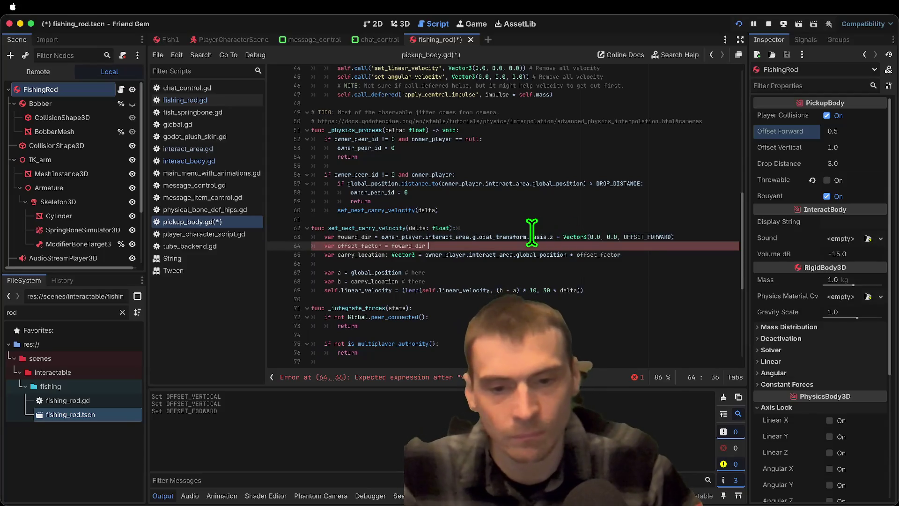
pyautogui.press('BackSpace')
pyautogui.press('BackSpace')
pyautogui.press('BackSpace')
pyautogui.click(692, 228)
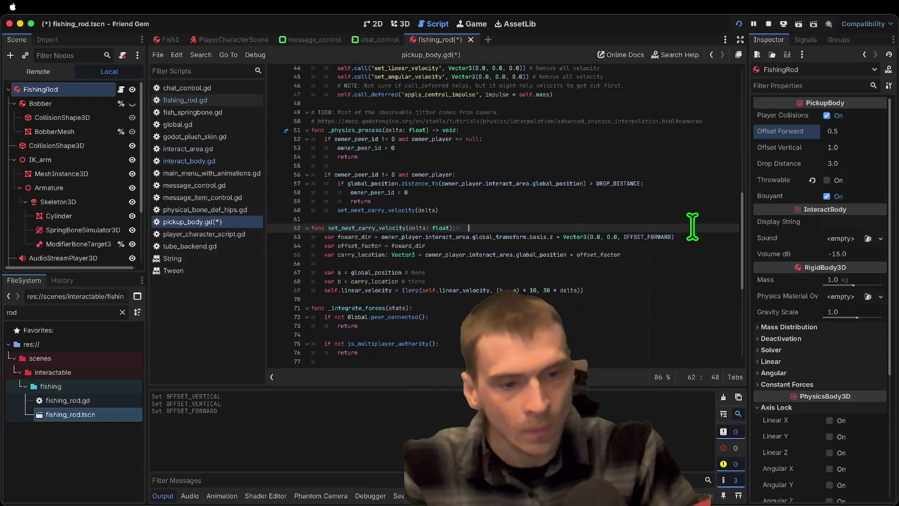
pyautogui.tripleClick(694, 232)
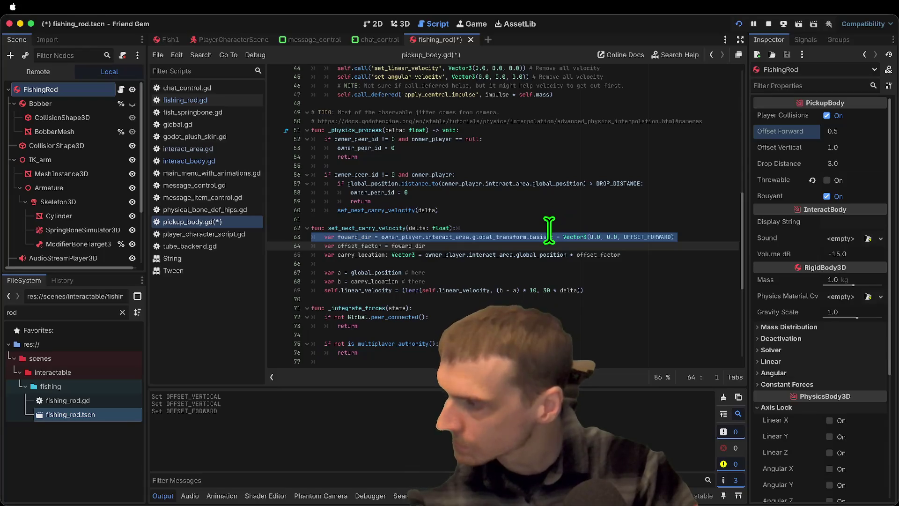
pyautogui.hotkey('ctrl', 's')
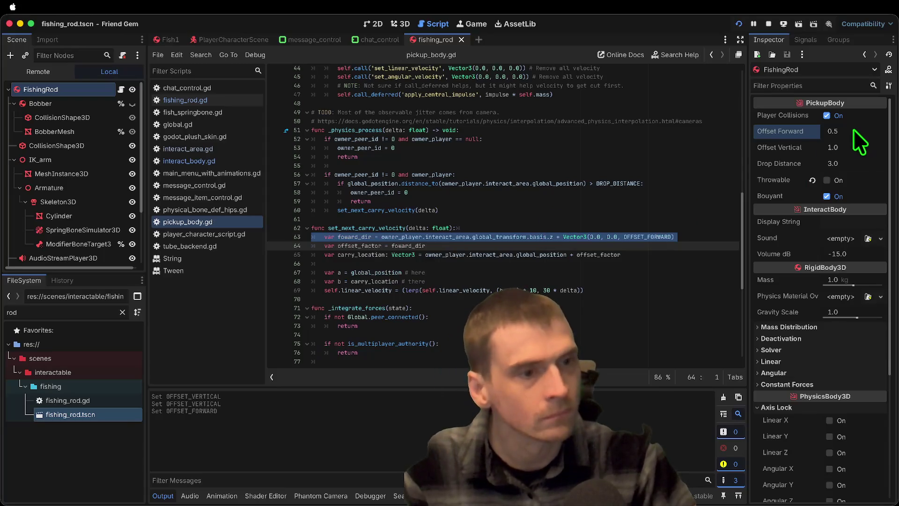
# Test-run the game with F5, stop it, and open the Fish1 scene showing Offset Forward 0.25
pyautogui.press('F5')
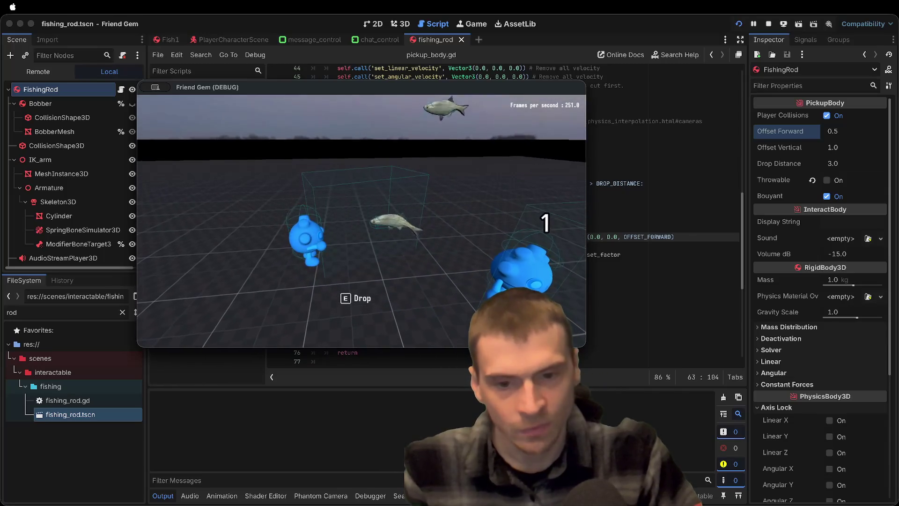
pyautogui.press('super+period')
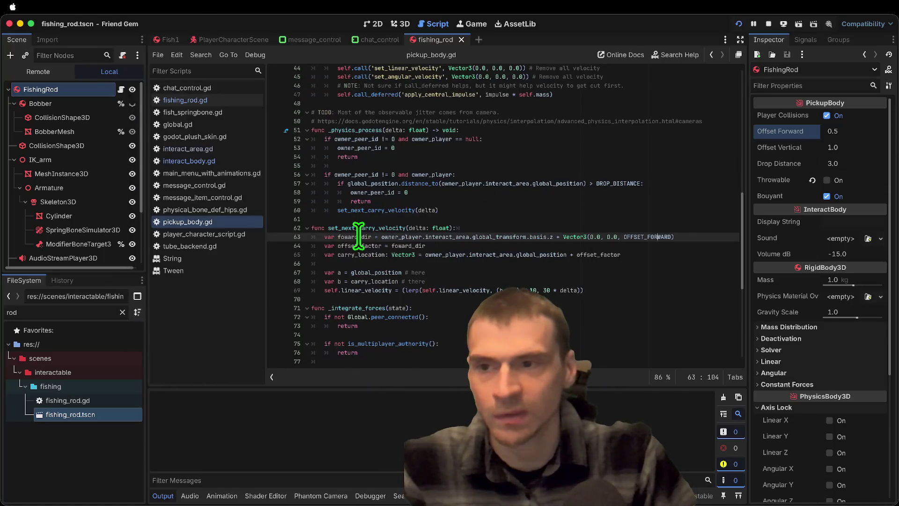
pyautogui.click(234, 39)
pyautogui.click(171, 39)
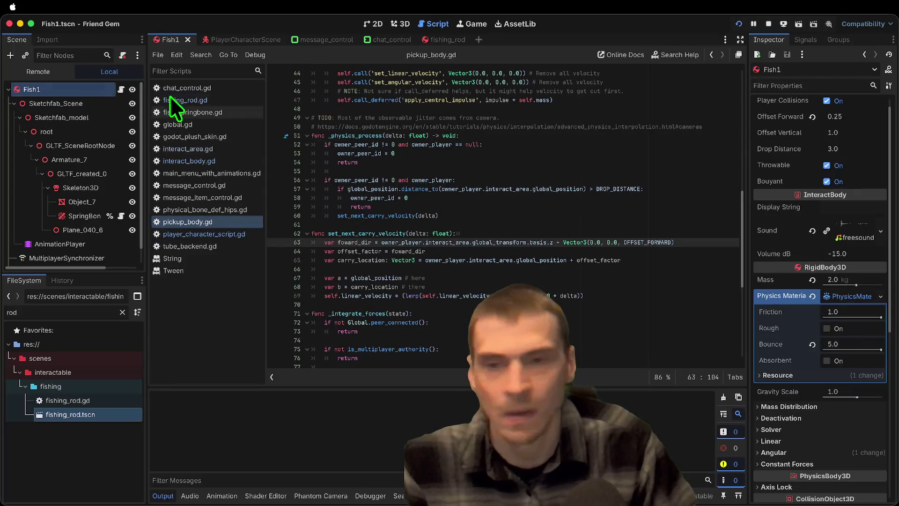
# Set Fish1's Offset Forward to 0.0 and test throwing the fish in the running game
pyautogui.click(861, 120)
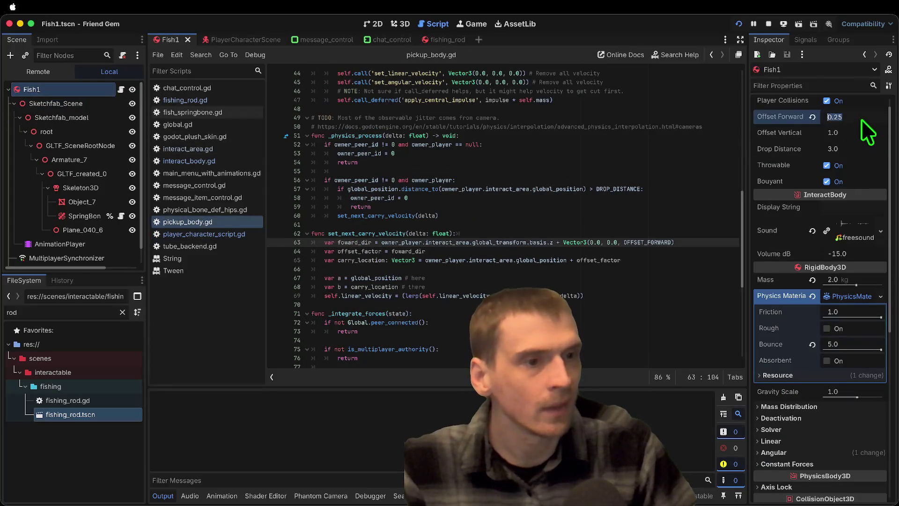
pyautogui.click(812, 117)
pyautogui.press('super+b')
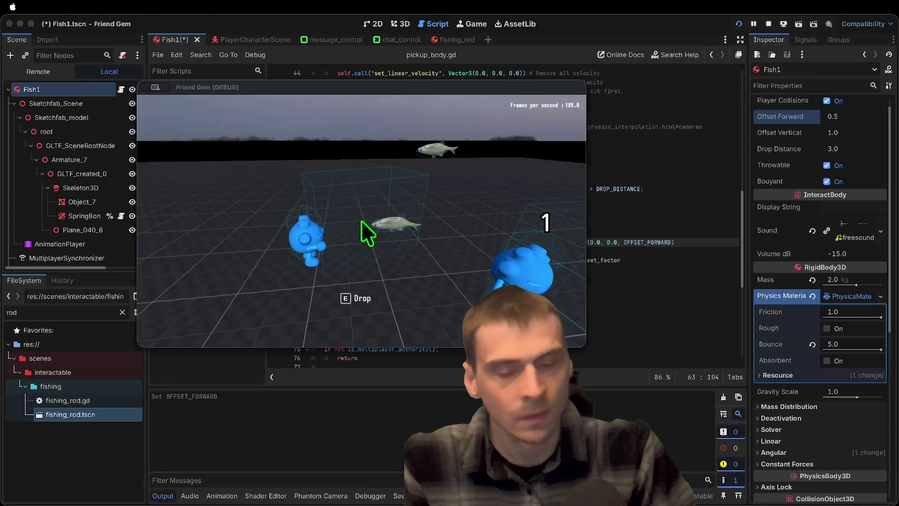
pyautogui.press('e')
pyautogui.press('e')
pyautogui.press('e')
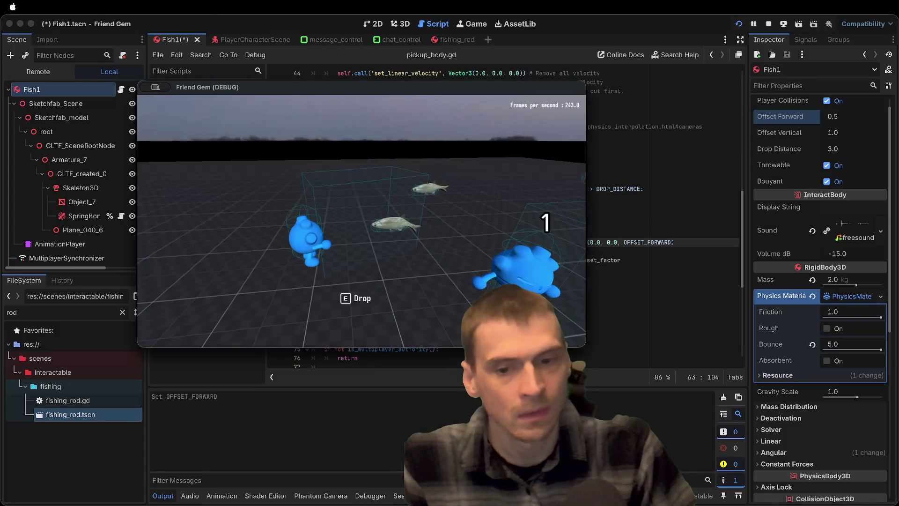
pyautogui.press('super+q')
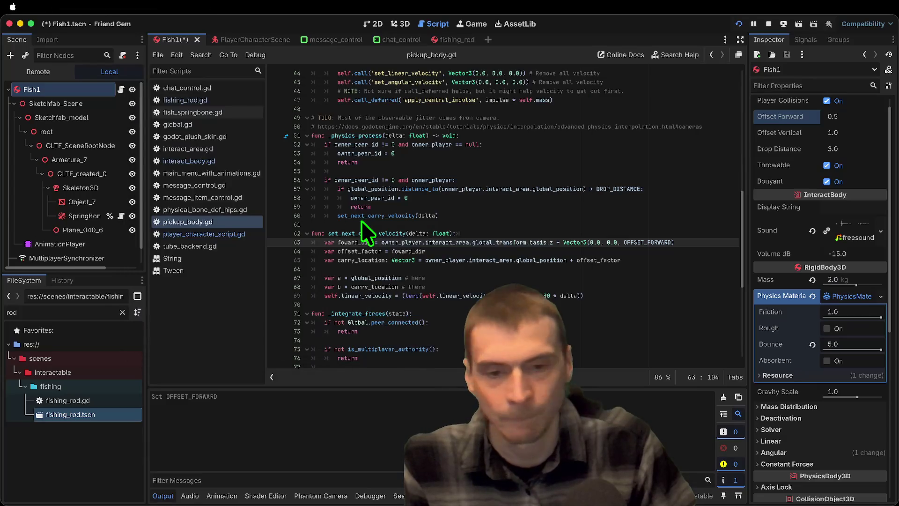
pyautogui.press('super+q')
pyautogui.write('0')
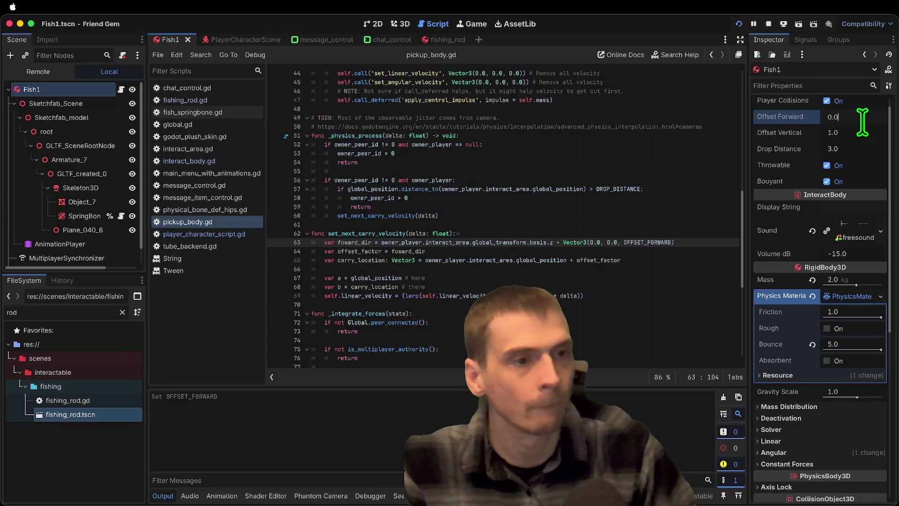
pyautogui.press('Return')
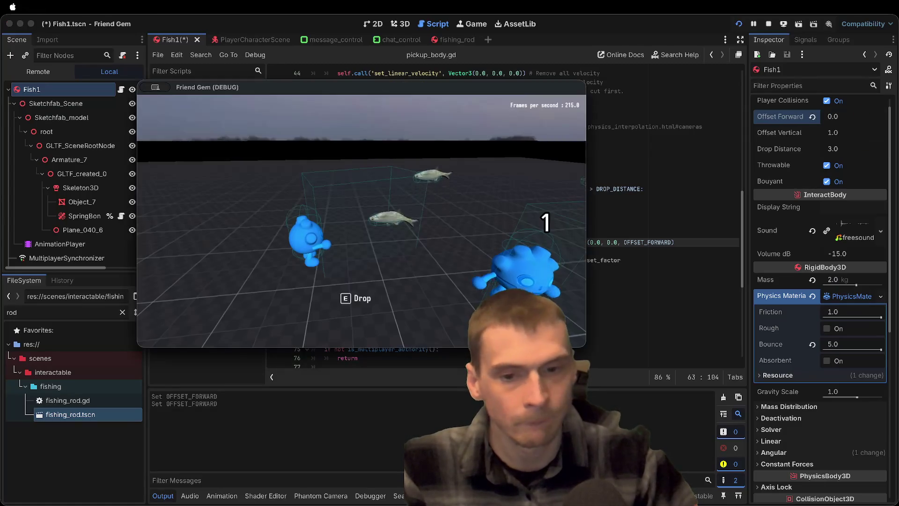
# Try Offset Forward -5.0, then -1.0, walking with the carried fish to test each
pyautogui.press('Return')
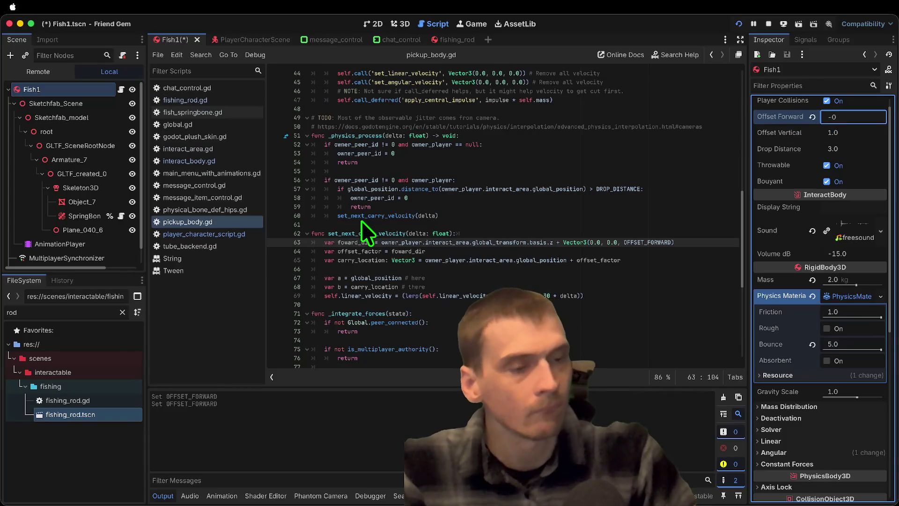
pyautogui.write('-5')
pyautogui.press('Return')
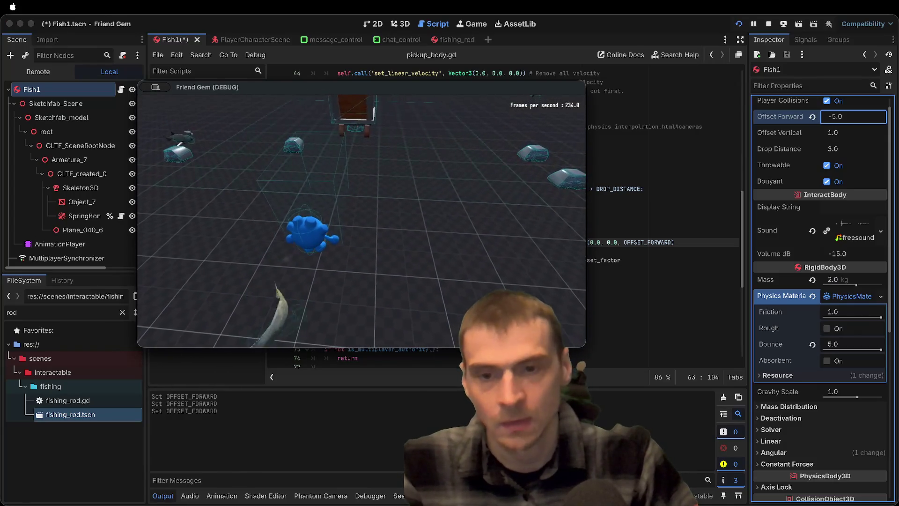
pyautogui.press('super+Tab')
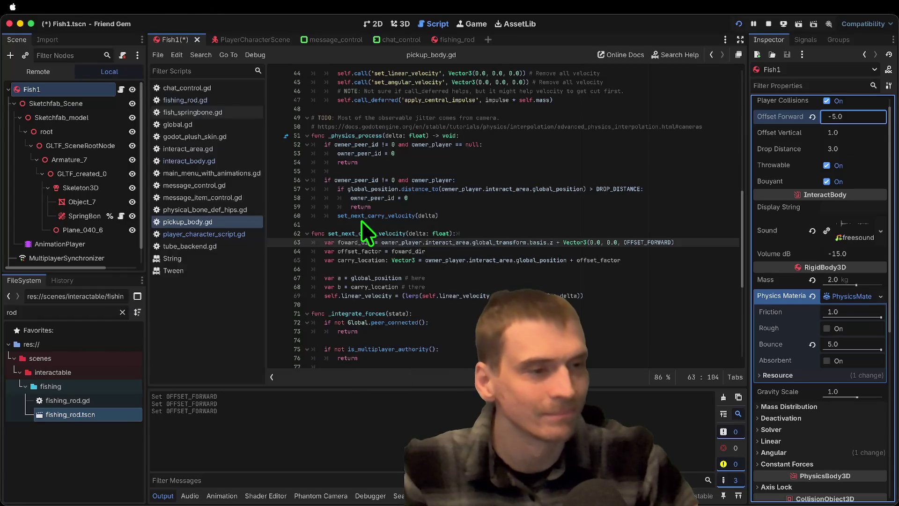
pyautogui.write('1.0')
pyautogui.press('super+Tab')
pyautogui.press('w')
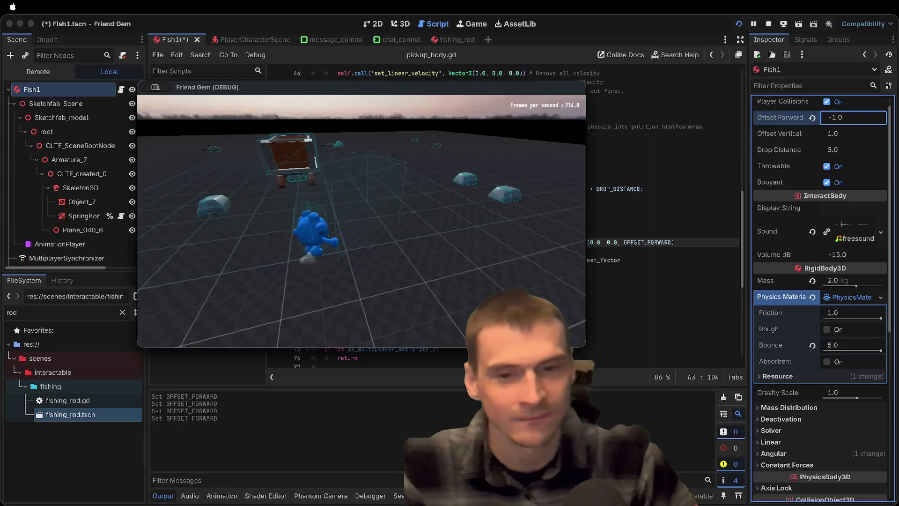
pyautogui.press('w')
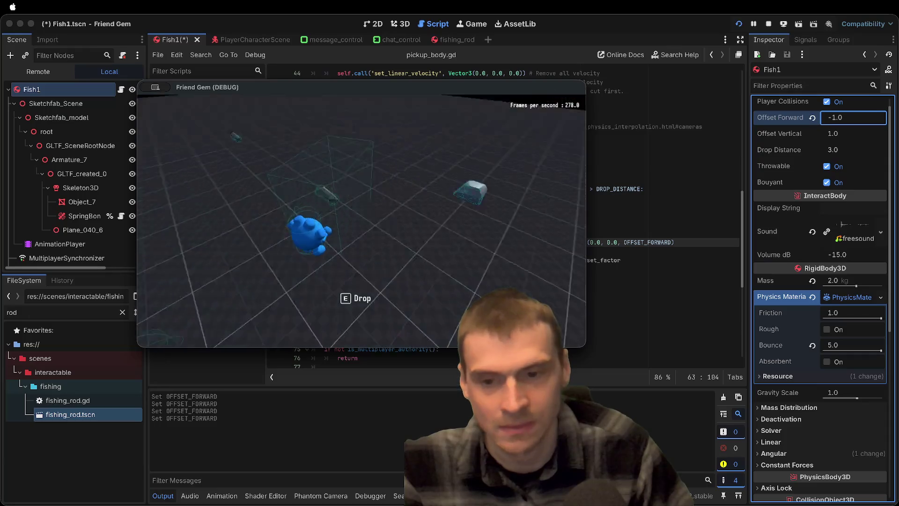
pyautogui.press('super+Tab')
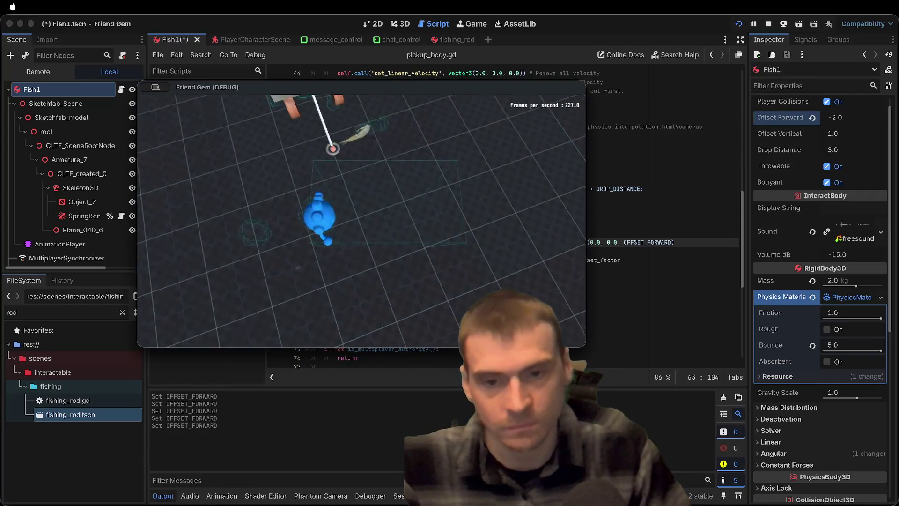
# With Offset Forward at -2.0, pick up and drop Fish1 and Fish2 using E, then return to the script
pyautogui.press('e')
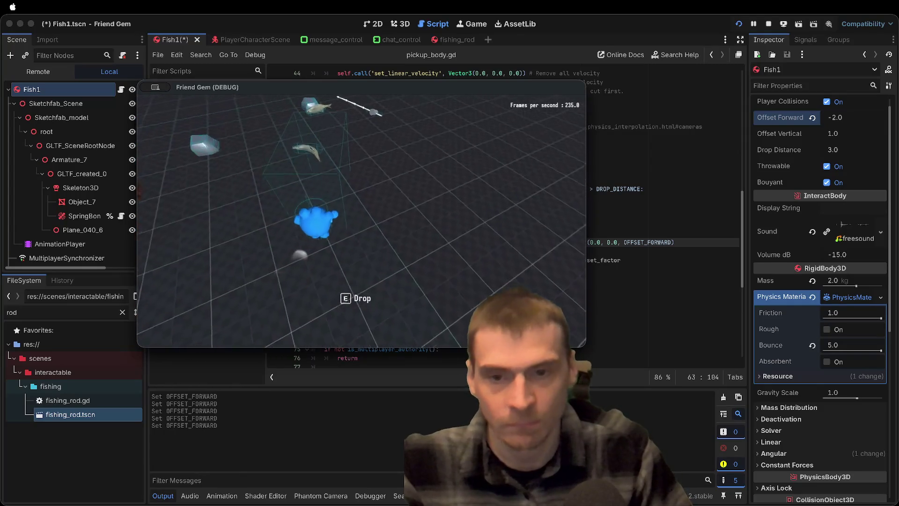
pyautogui.press('e')
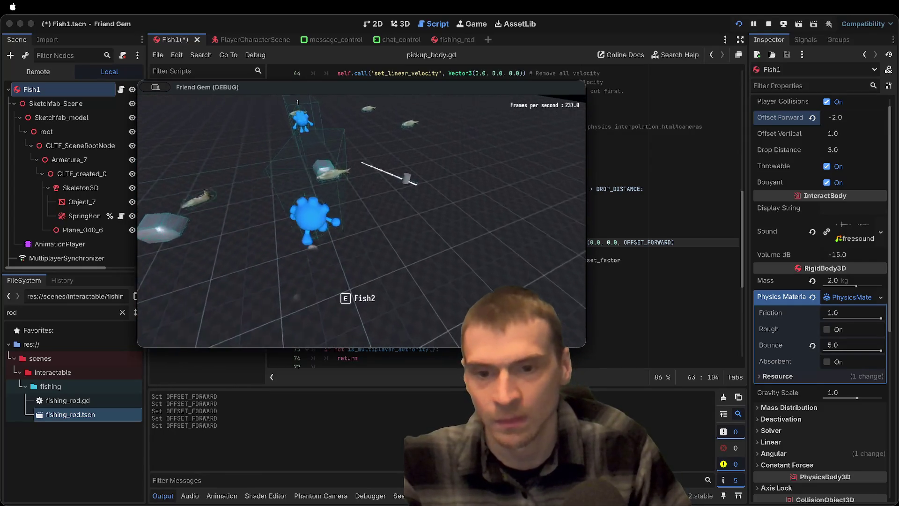
pyautogui.press('e')
pyautogui.press('e')
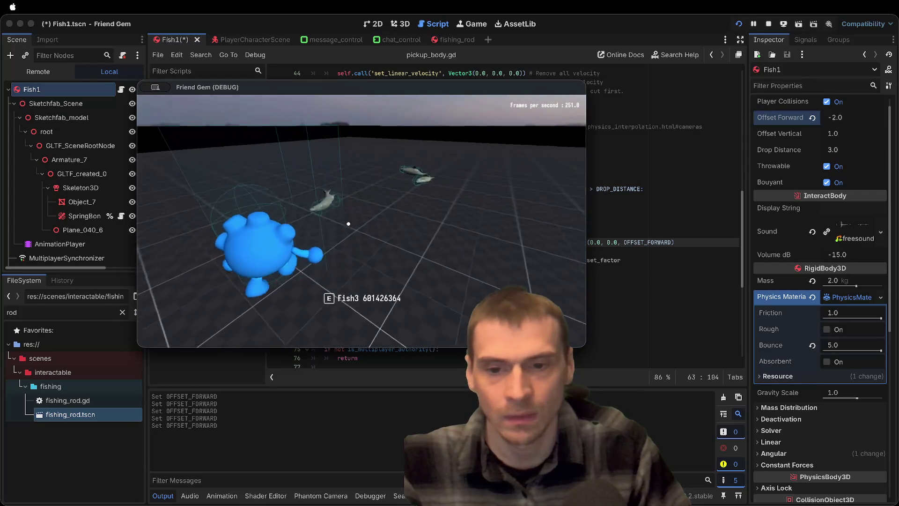
pyautogui.press('e')
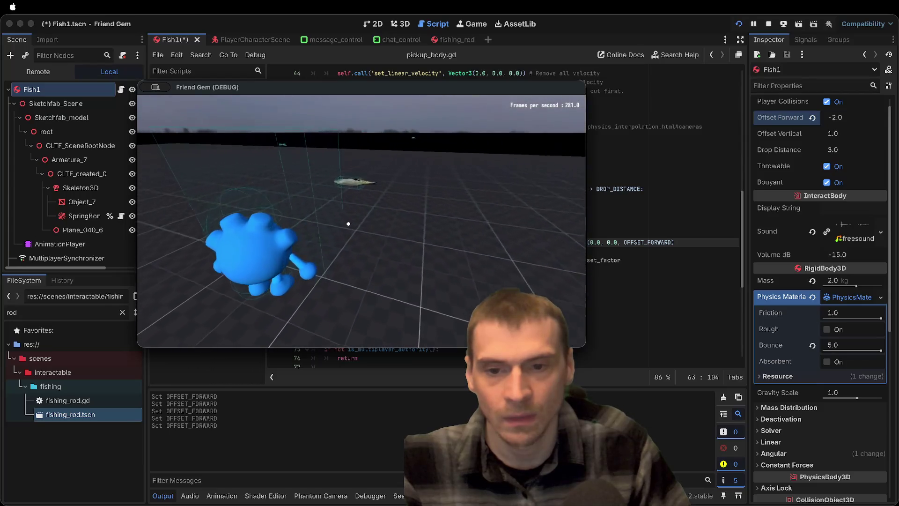
pyautogui.press('super+period')
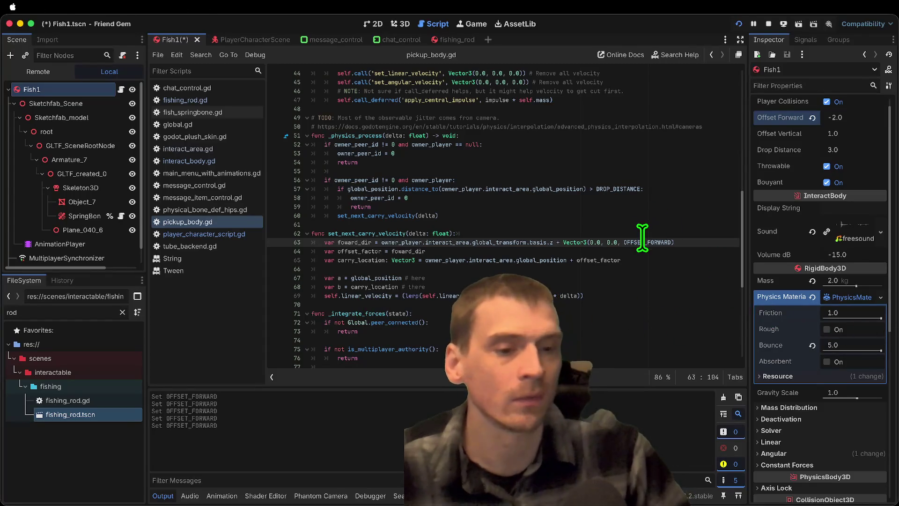
# Stop the running game and add the missing colon to line 53 of global.gd
pyautogui.click(556, 233)
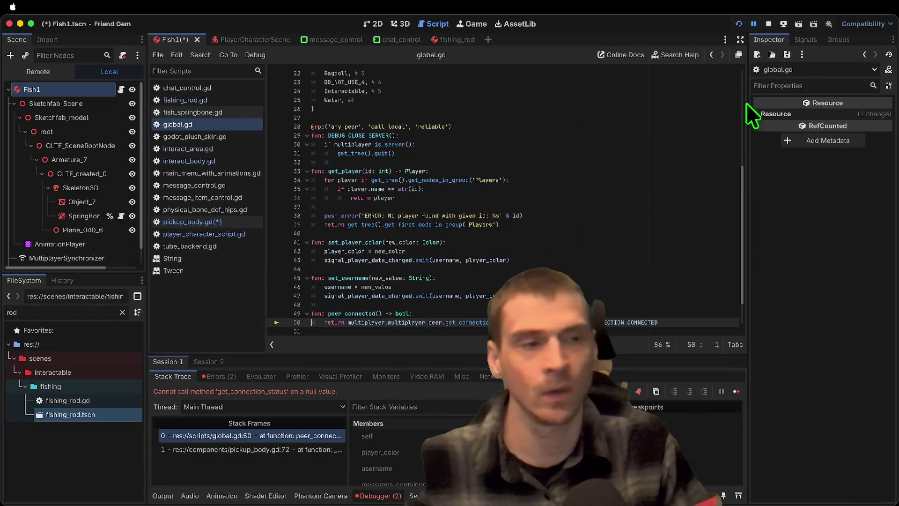
pyautogui.click(769, 25)
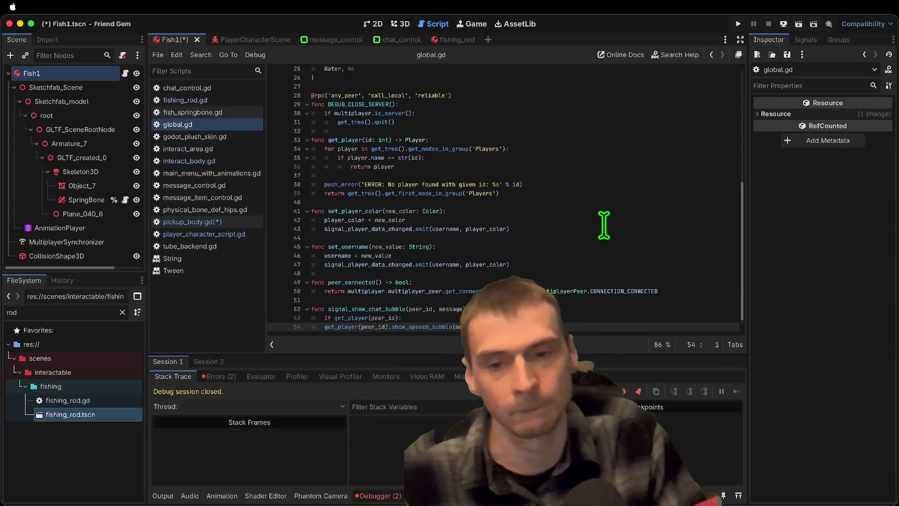
pyautogui.write(':')
pyautogui.press('Down')
pyautogui.press('Home')
pyautogui.press('Home')
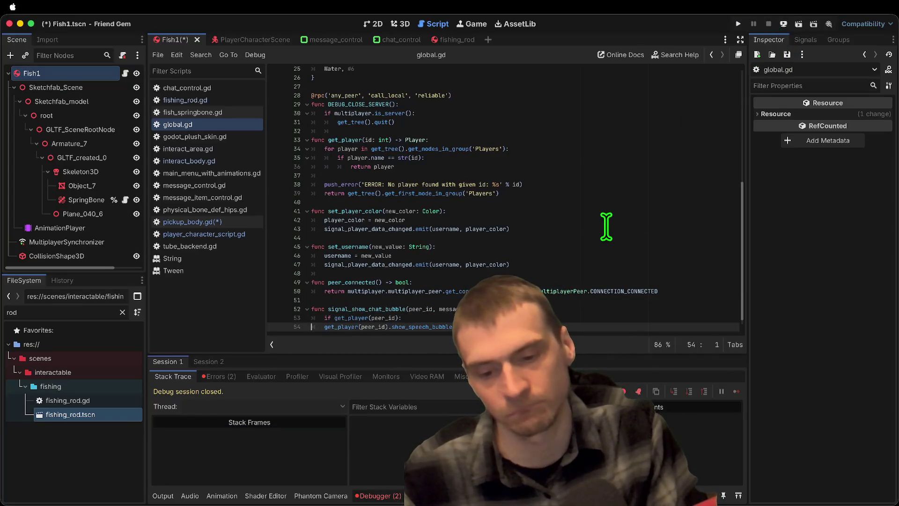
# Browse interact_body.gd and interact_area.gd, then open pickup_body.gd
pyautogui.click(192, 161)
pyautogui.click(211, 148)
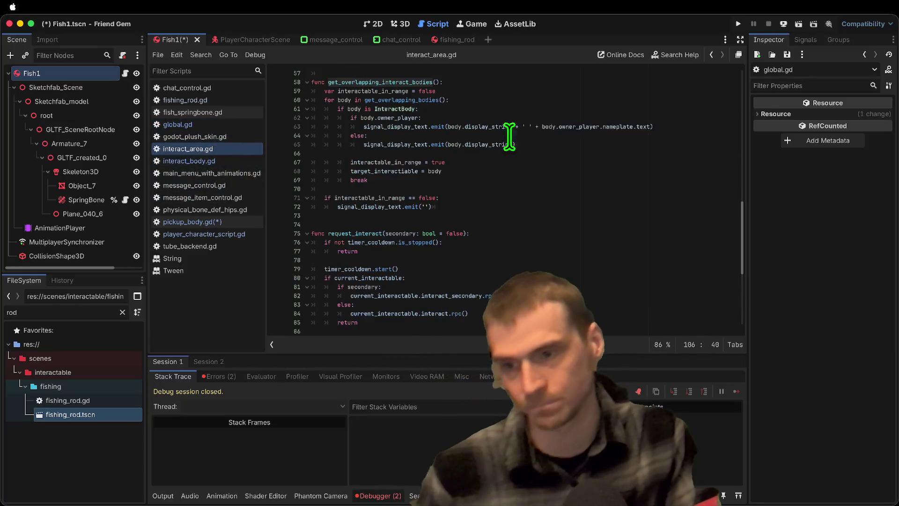
pyautogui.click(237, 100)
pyautogui.press('Up')
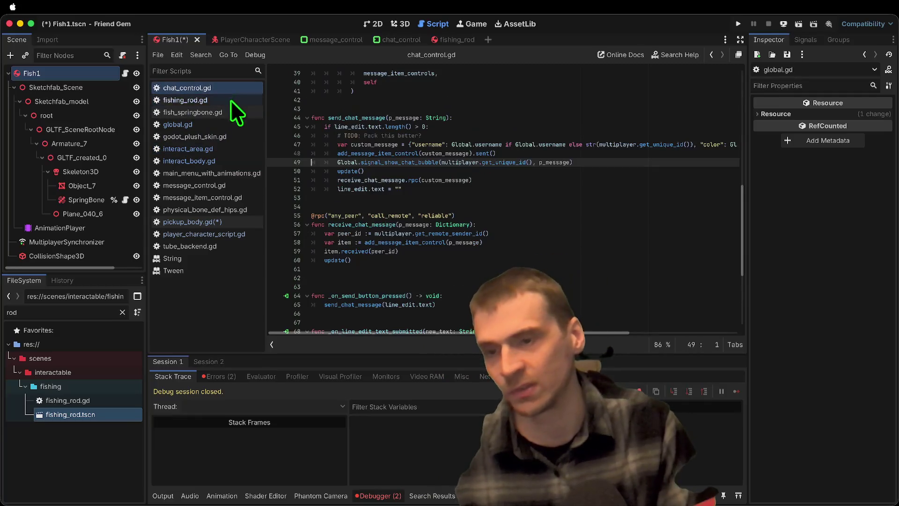
pyautogui.click(236, 161)
pyautogui.press('Up')
pyautogui.press('Down')
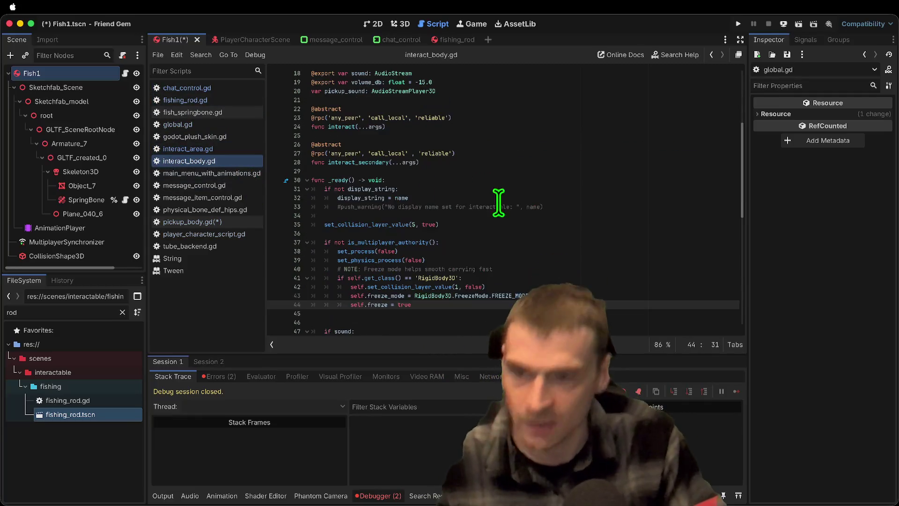
pyautogui.click(602, 216)
pyautogui.click(196, 149)
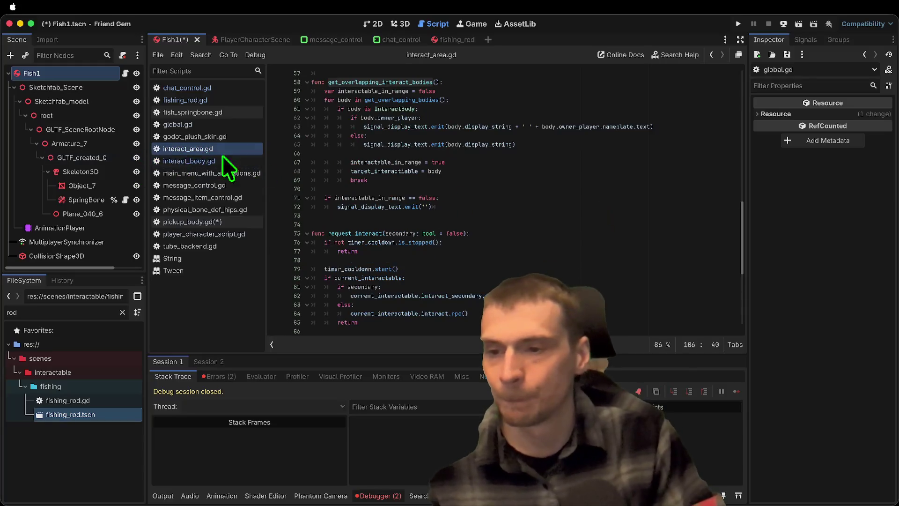
pyautogui.click(192, 222)
# Revert pickup_body.gd so foward_dir is plain basis.z and offset_factor is foward_dir * OFFSET_FORWARD
pyautogui.click(731, 242)
pyautogui.press('BackSpace')
pyautogui.press('BackSpace')
pyautogui.press('BackSpace')
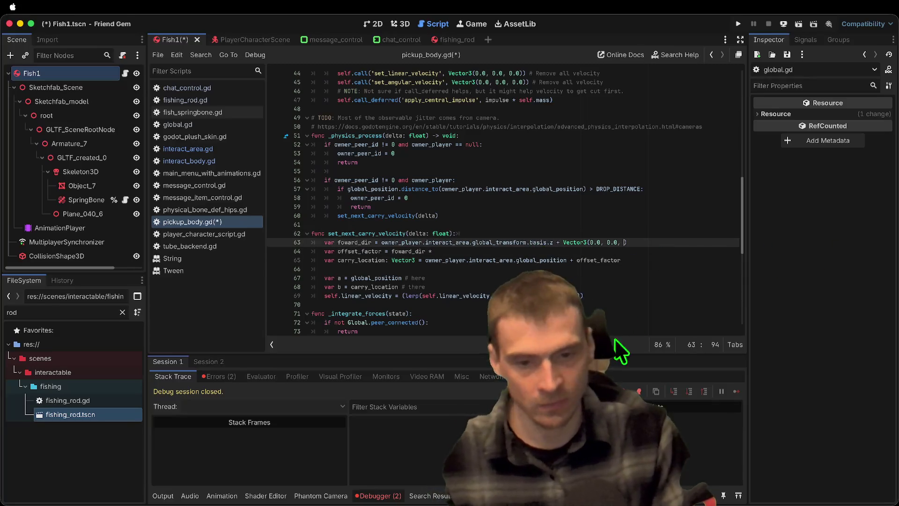
pyautogui.hotkey('ctrl', 'z')
pyautogui.hotkey('ctrl', 'z')
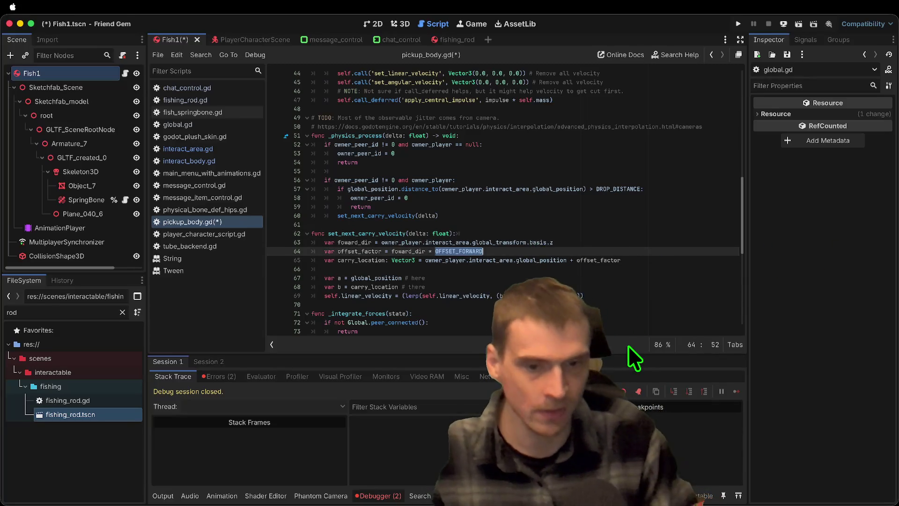
pyautogui.hotkey('ctrl', 'z')
pyautogui.hotkey('ctrl', 'z')
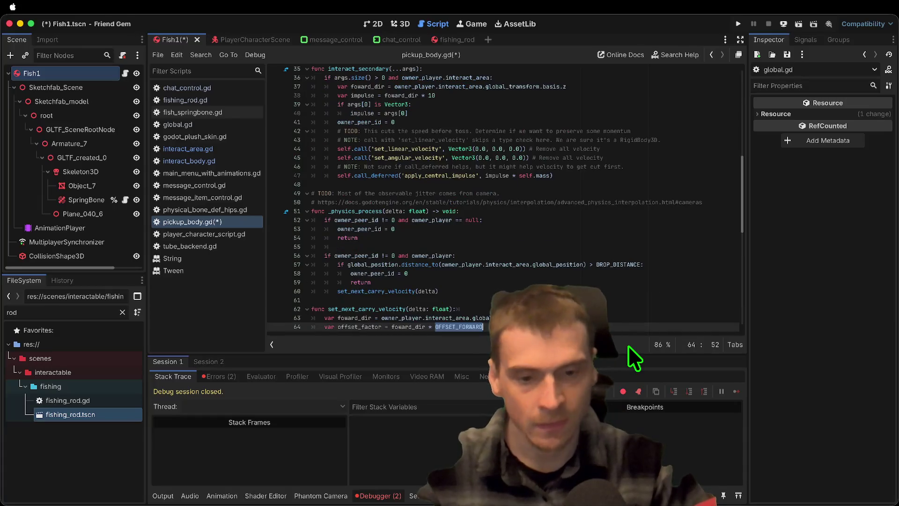
pyautogui.hotkey('ctrl', 'z')
pyautogui.hotkey('ctrl', 'z')
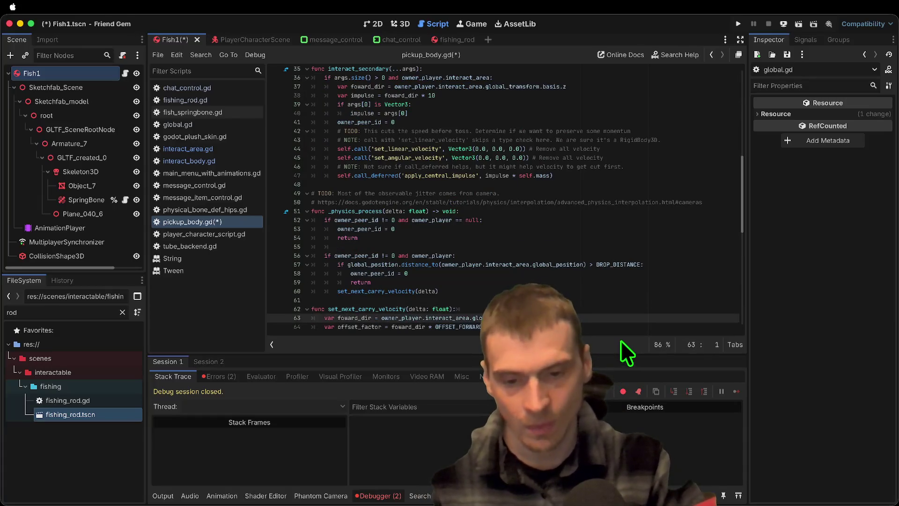
pyautogui.hotkey('ctrl', 'z')
pyautogui.hotkey('ctrl', 'z')
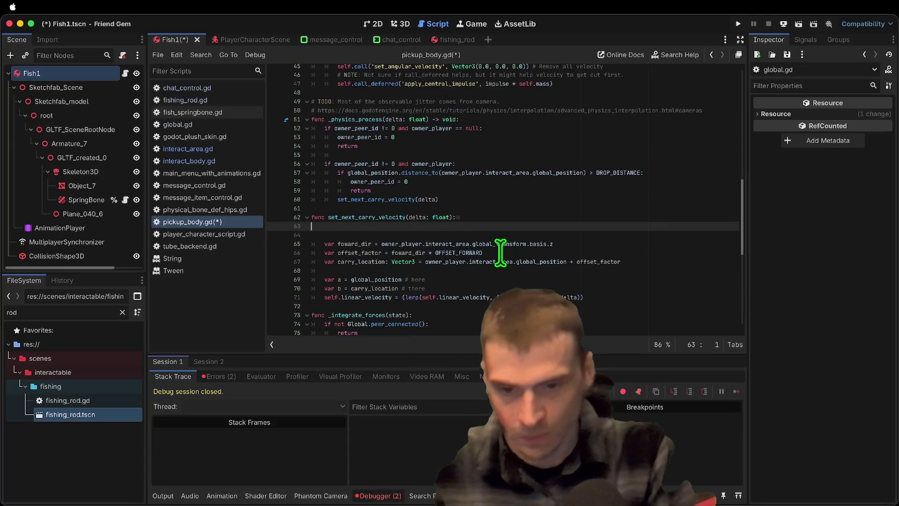
# Restore the offset expression on line 64 and name its variable forward_offset
pyautogui.hotkey('ctrl', 'z')
pyautogui.hotkey('ctrl', 'z')
pyautogui.hotkey('ctrl', 'z')
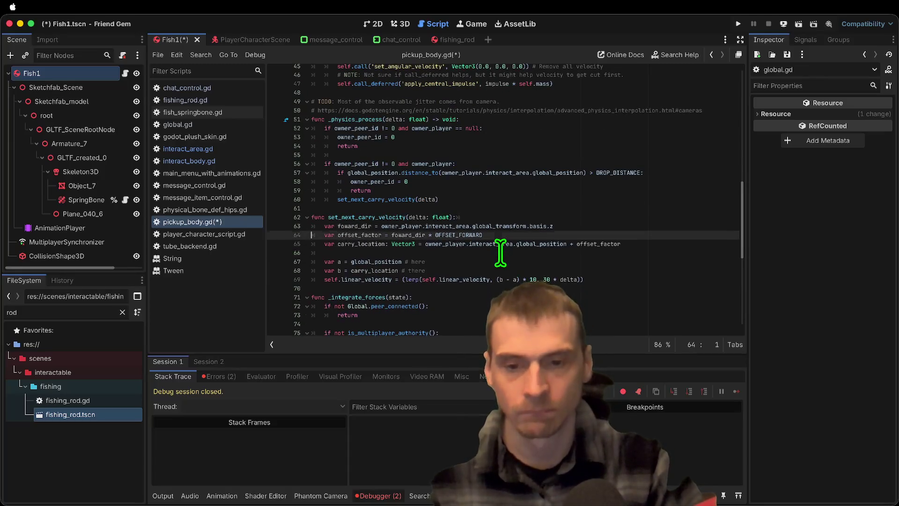
pyautogui.hotkey('ctrl', 'z')
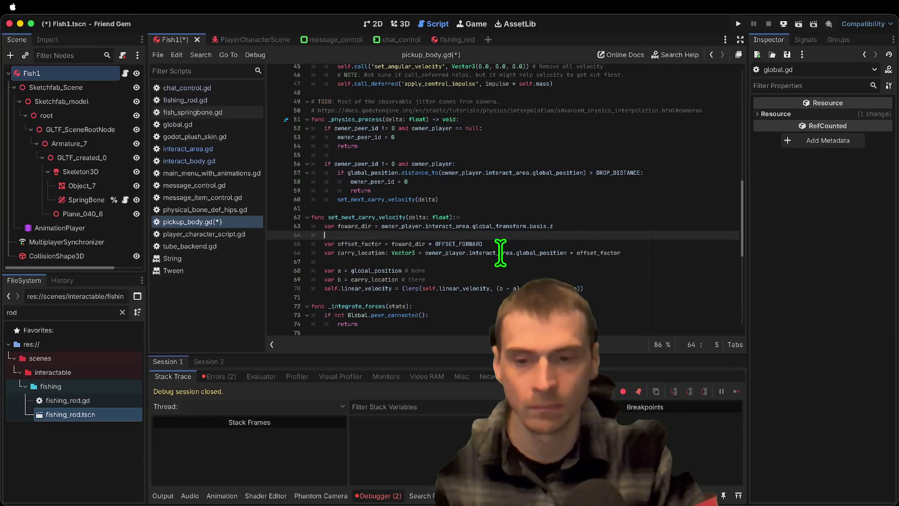
pyautogui.write('va')
pyautogui.hotkey('ctrl', 'shift', 'z')
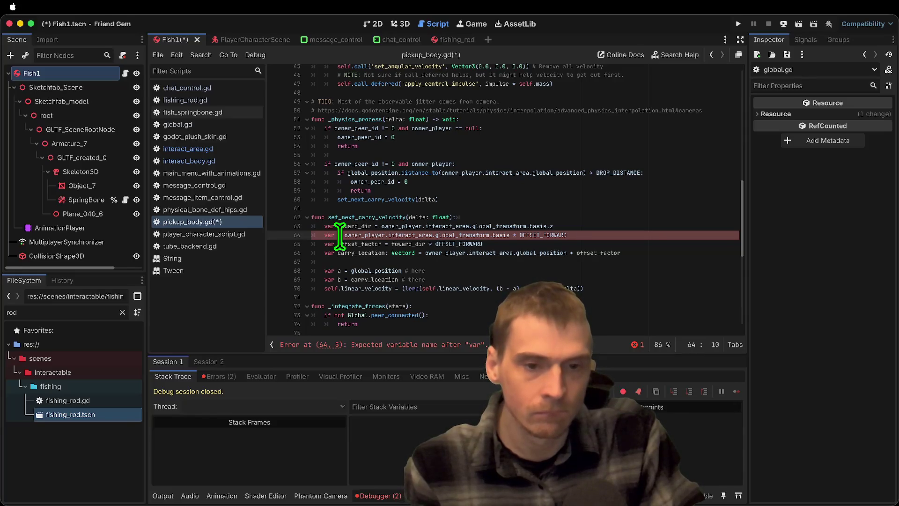
pyautogui.write('ff')
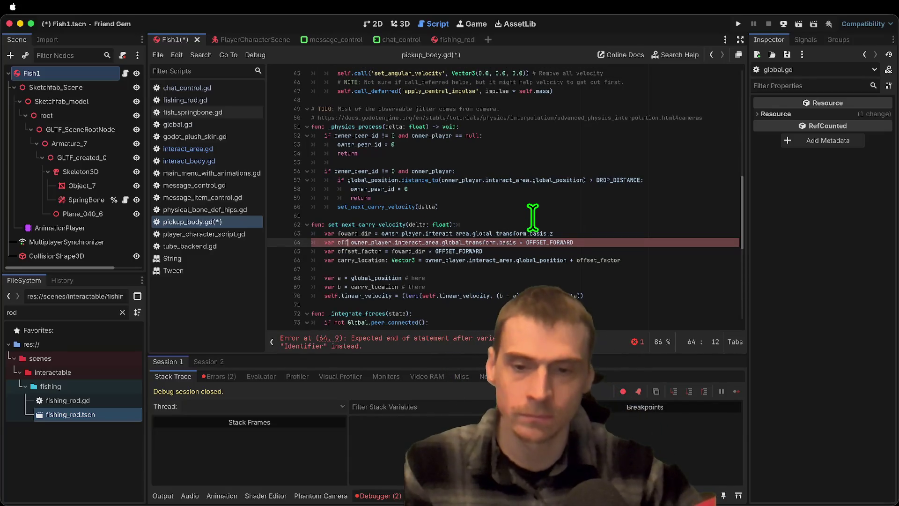
pyautogui.write('s')
pyautogui.press('BackSpace')
pyautogui.press('BackSpace')
pyautogui.press('BackSpace')
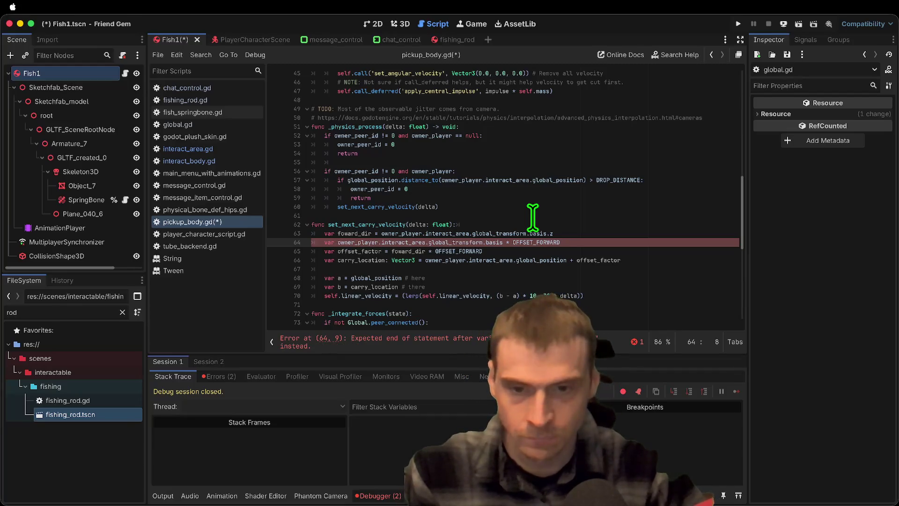
pyautogui.write('fowa')
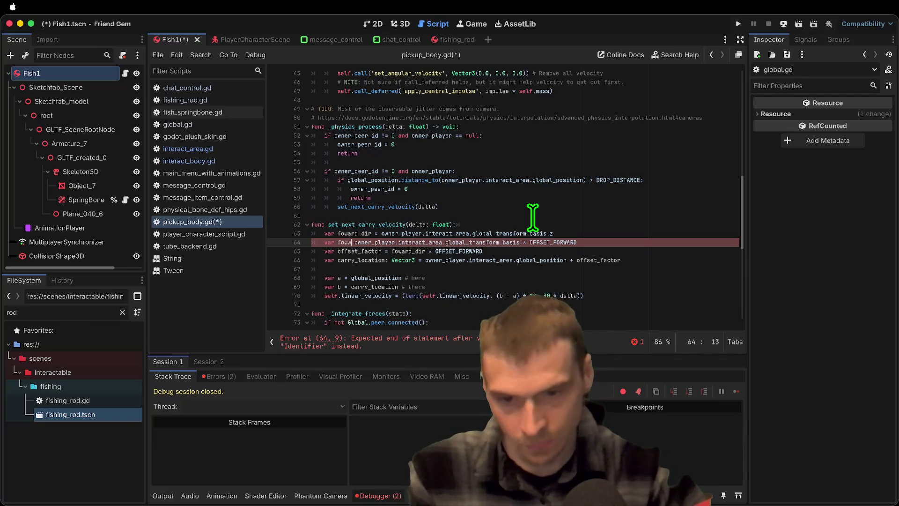
pyautogui.press('BackSpace')
pyautogui.press('BackSpace')
pyautogui.write('rward_o')
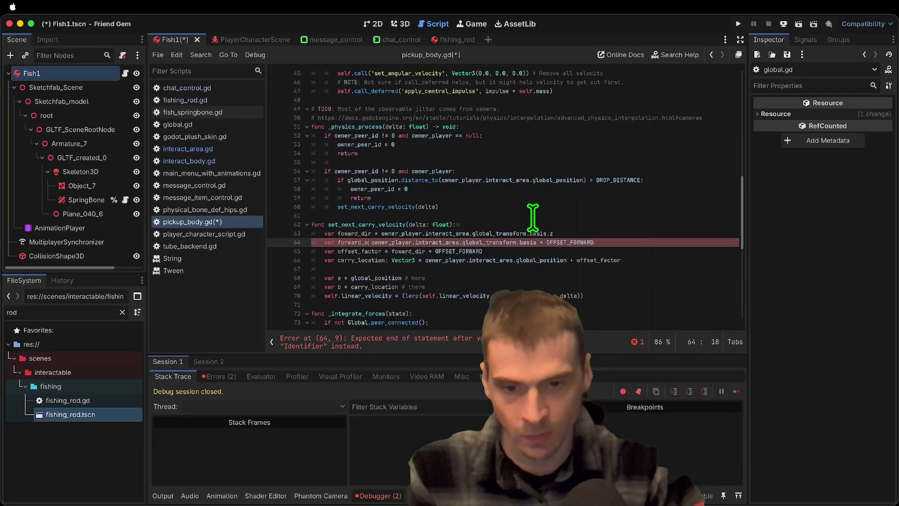
pyautogui.write('ffset =')
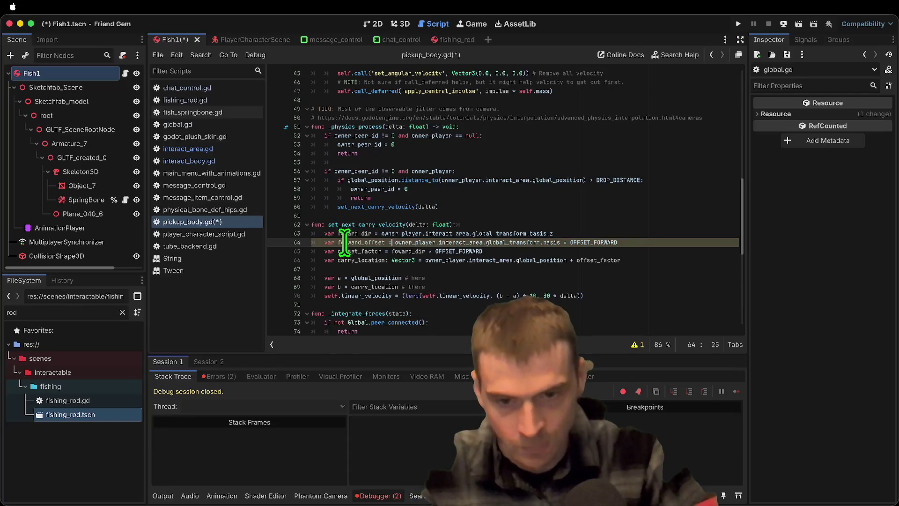
# Replace OFFSET_FORWARD with forward_offset in line 65's offset_factor calculation
pyautogui.doubleClick(404, 251)
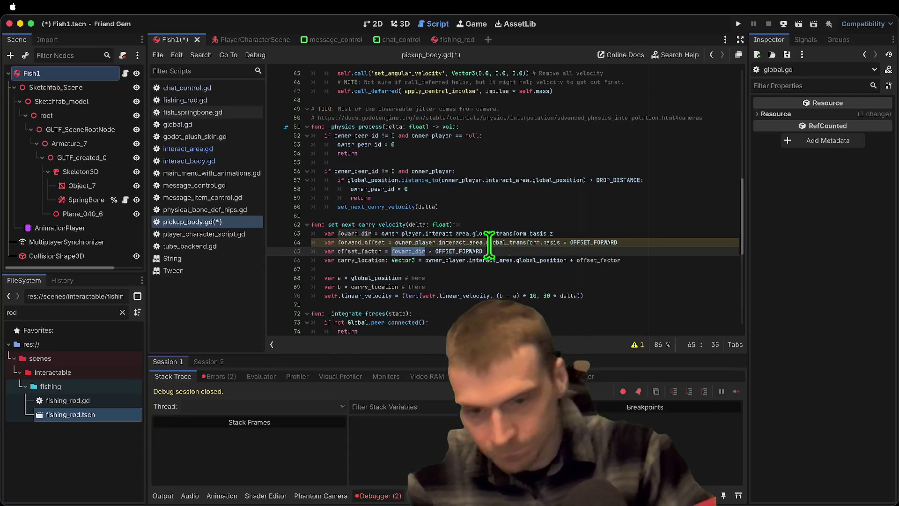
pyautogui.doubleClick(471, 251)
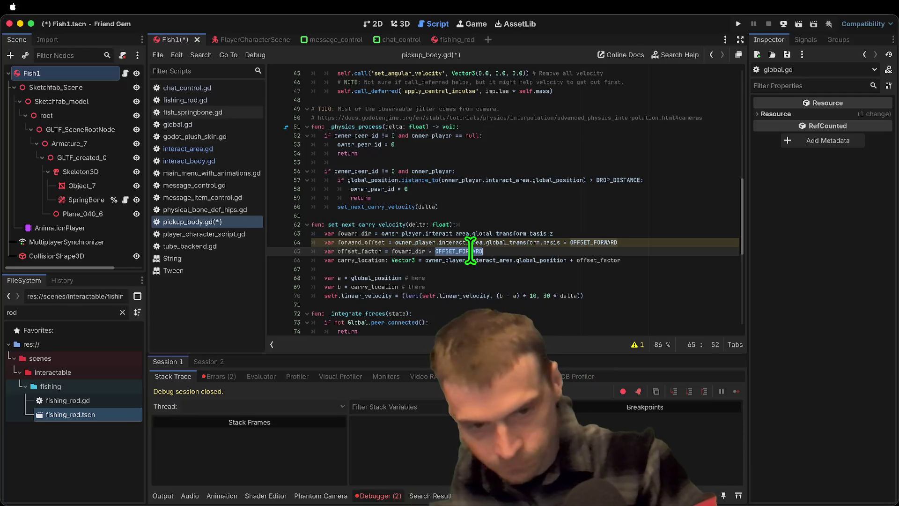
pyautogui.doubleClick(380, 243)
pyautogui.hotkey('ctrl', 'c')
pyautogui.doubleClick(464, 251)
pyautogui.hotkey('ctrl', 'v')
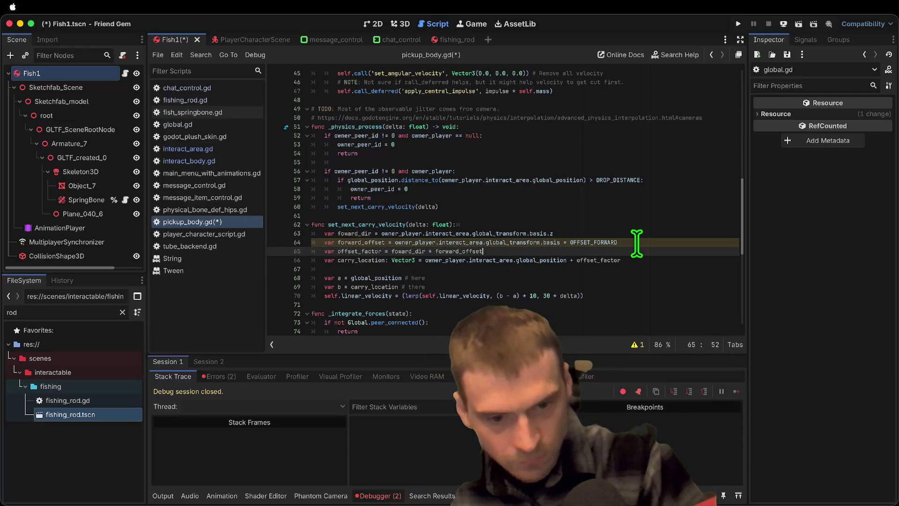
# Wrap OFFSET_FORWARD on line 64 in Vector3(0.0, 0.0, …) and run the game
pyautogui.doubleClick(595, 242)
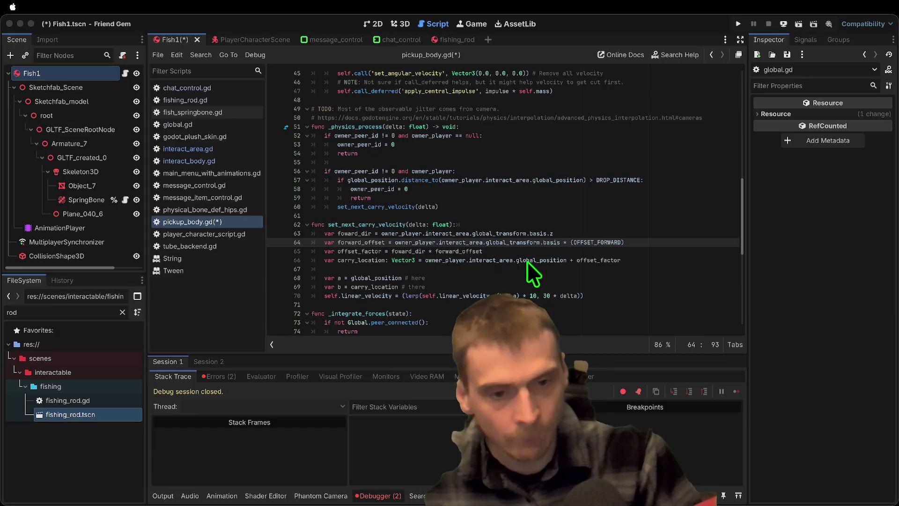
pyautogui.hotkey('ctrl', 'Left')
pyautogui.hotkey('ctrl', 'Left')
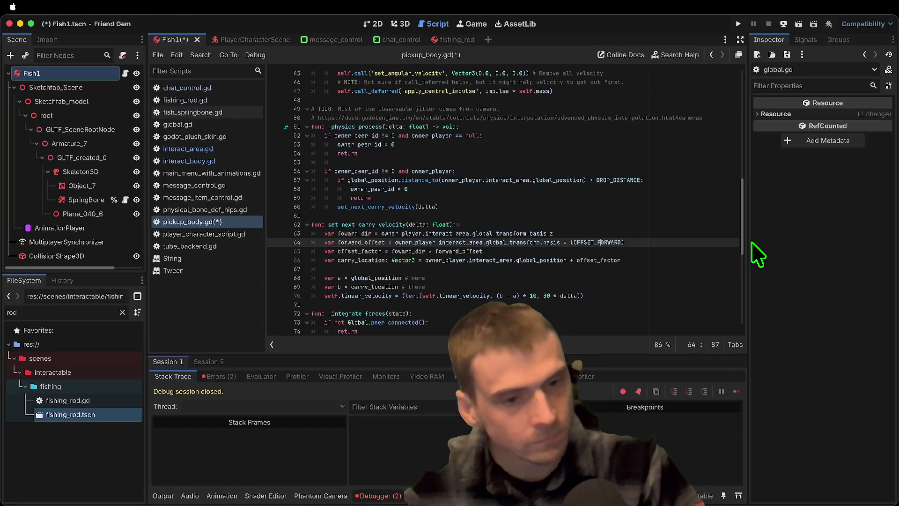
pyautogui.write('Vector3(0.0')
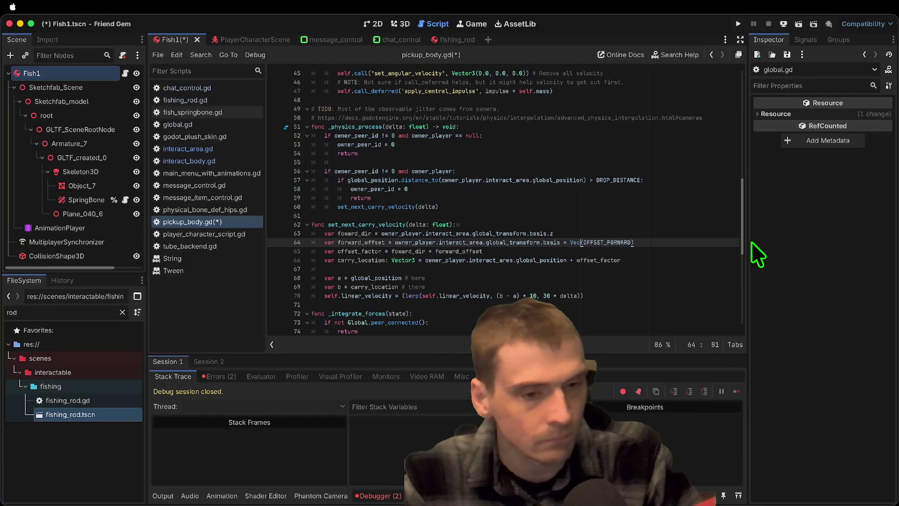
pyautogui.write(', 0')
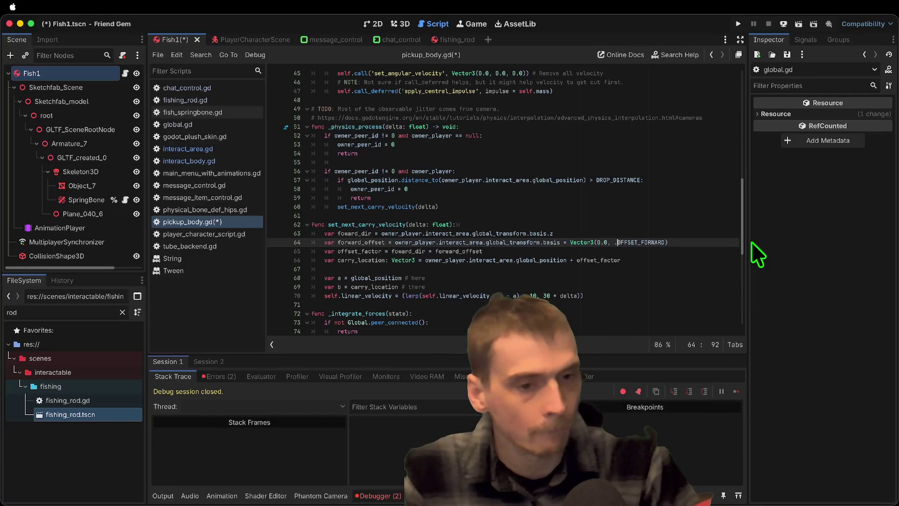
pyautogui.write('.0,')
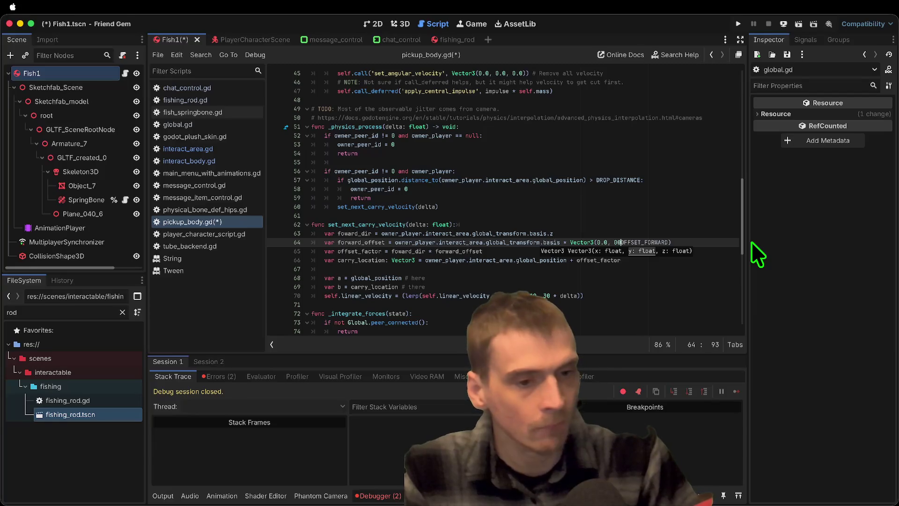
pyautogui.press('End')
pyautogui.press('super+b')
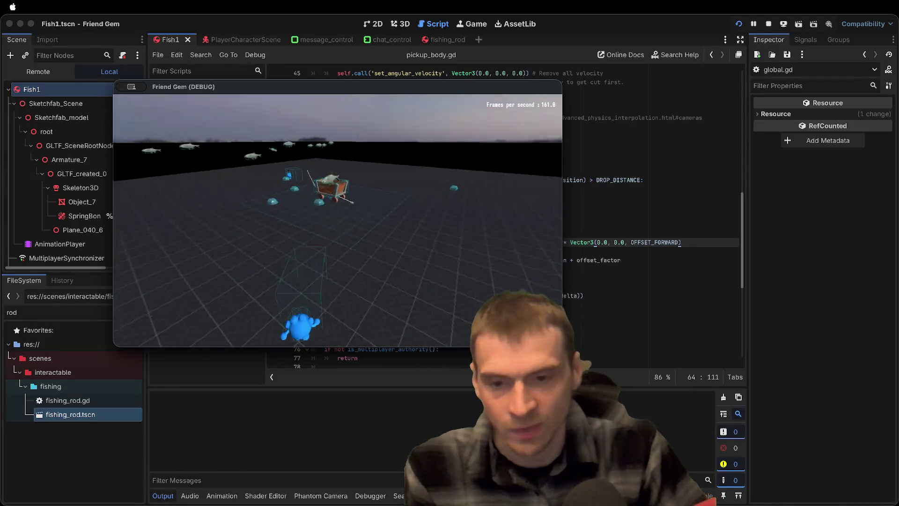
# Pick up a fish in the game, then set Fish1's Offset Forward to 1.0 and retest
pyautogui.press('e')
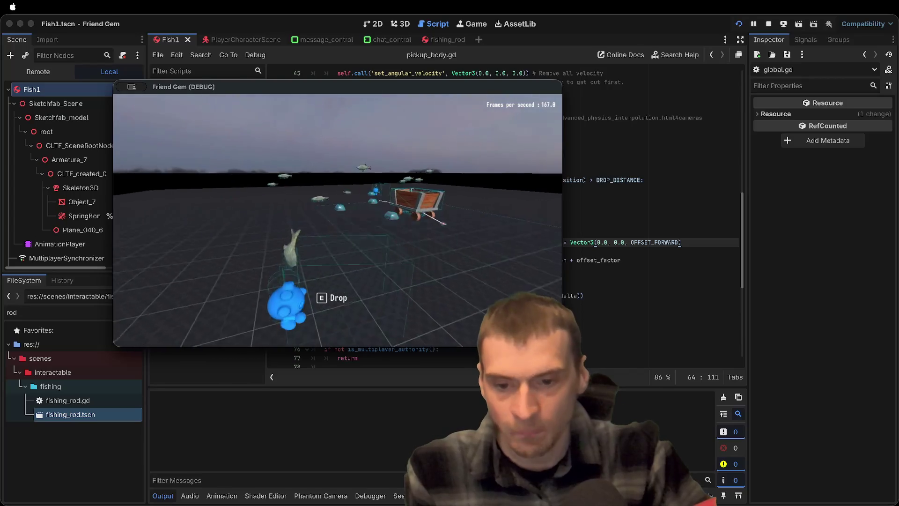
pyautogui.press('Escape')
pyautogui.press('super+Tab')
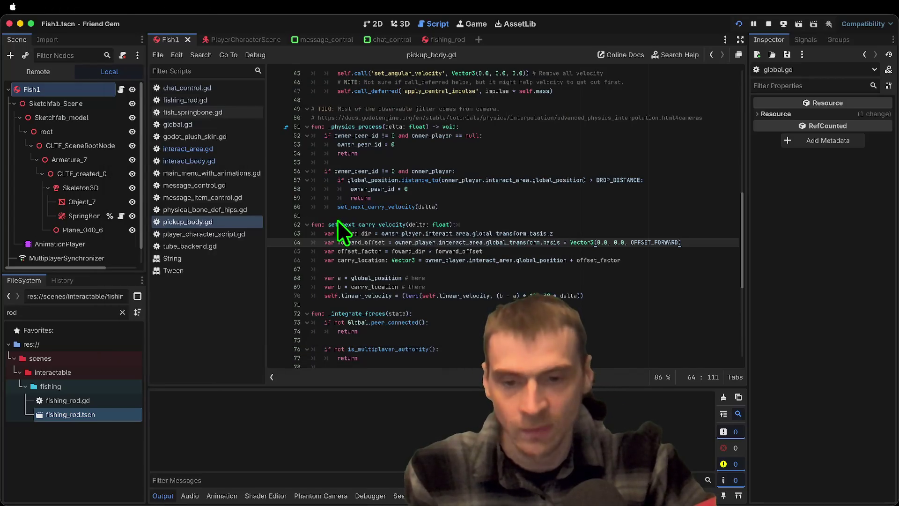
pyautogui.click(78, 90)
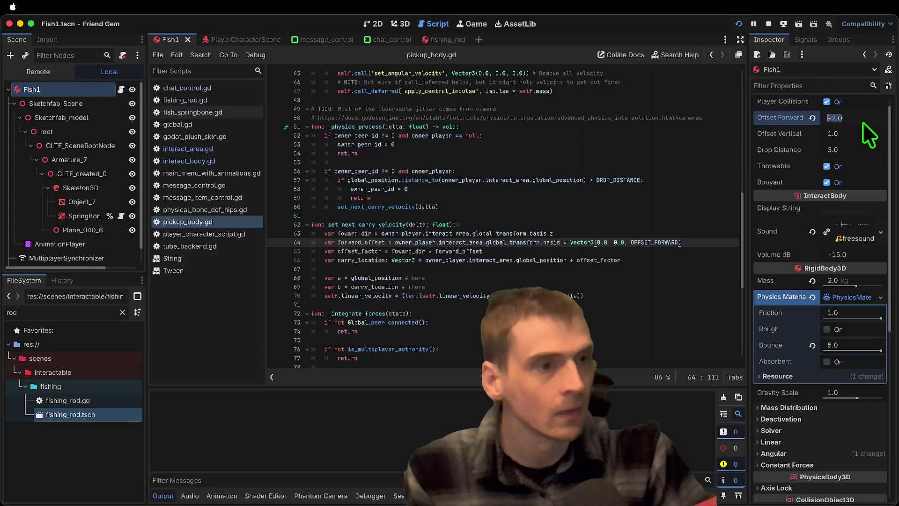
pyautogui.press('Return')
pyautogui.press('super+Tab')
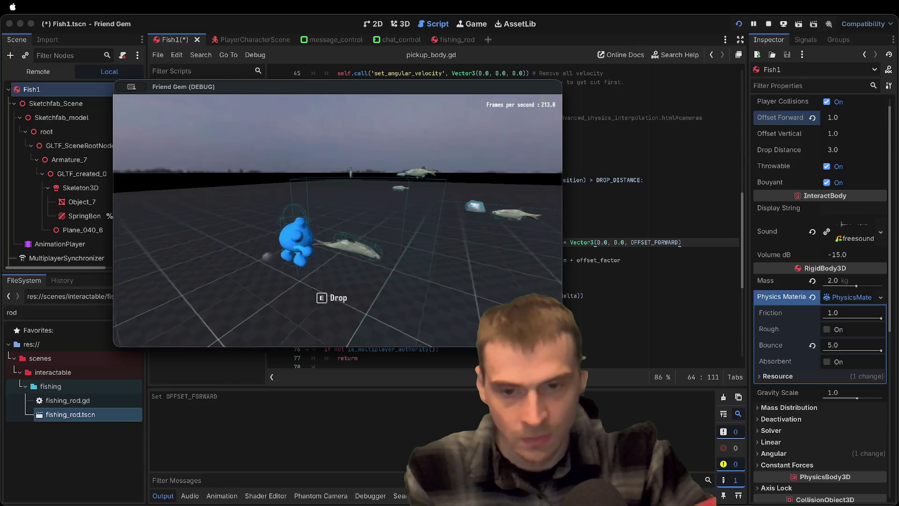
# Try Offset Forward -0.5 and drop the fish, then settle on 0.0
pyautogui.press('super+Tab')
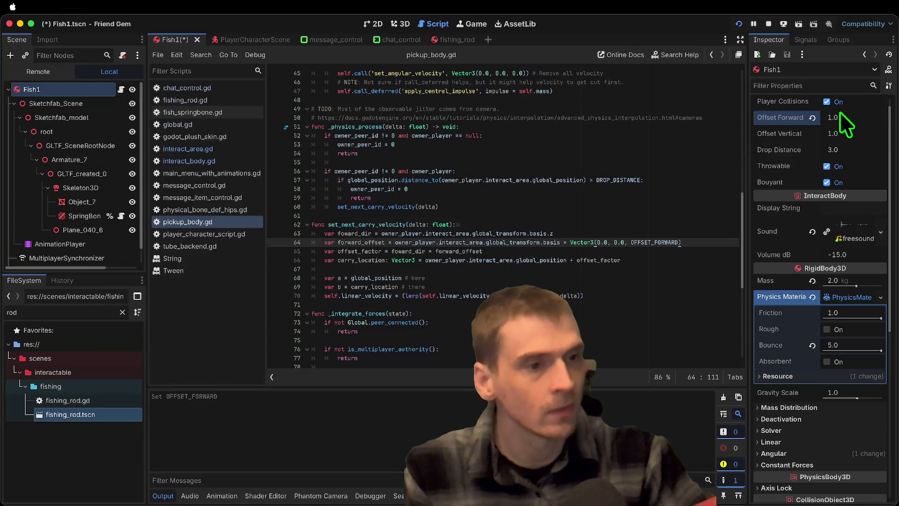
pyautogui.press('Return')
pyautogui.press('super+Tab')
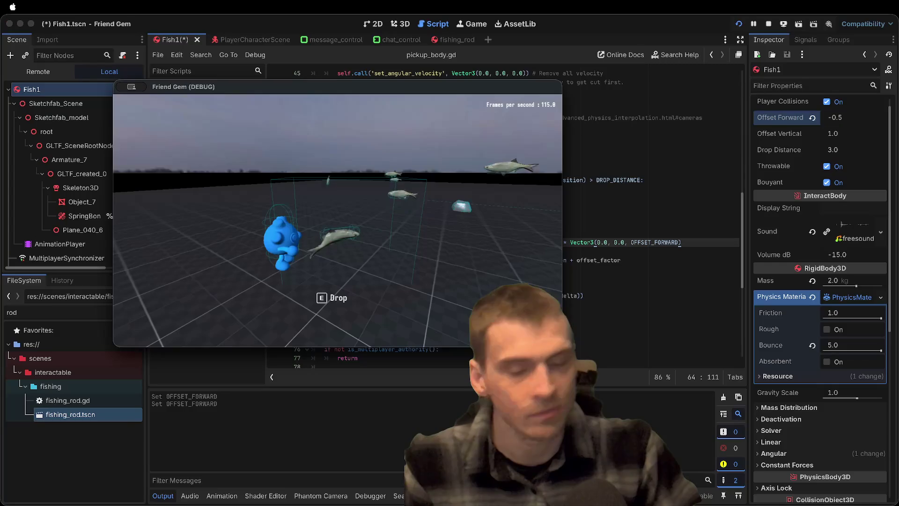
pyautogui.press('e')
pyautogui.press('e')
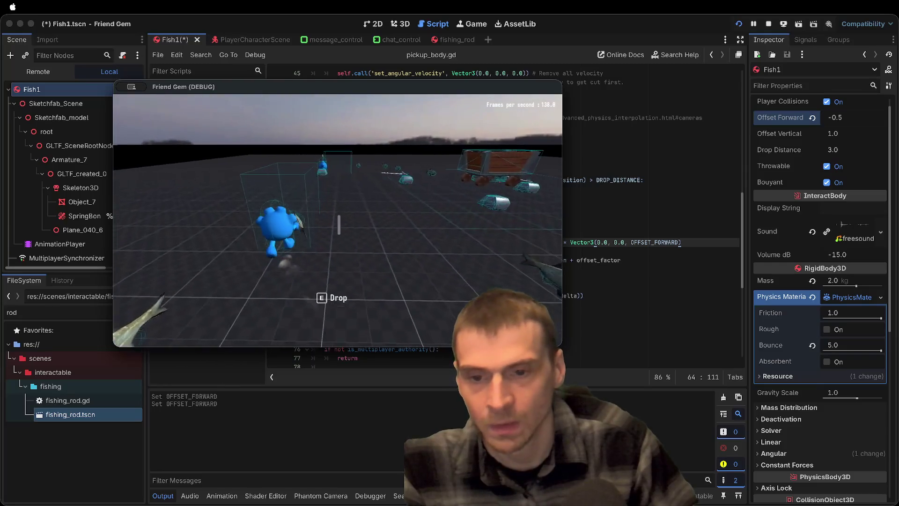
pyautogui.press('super+Tab')
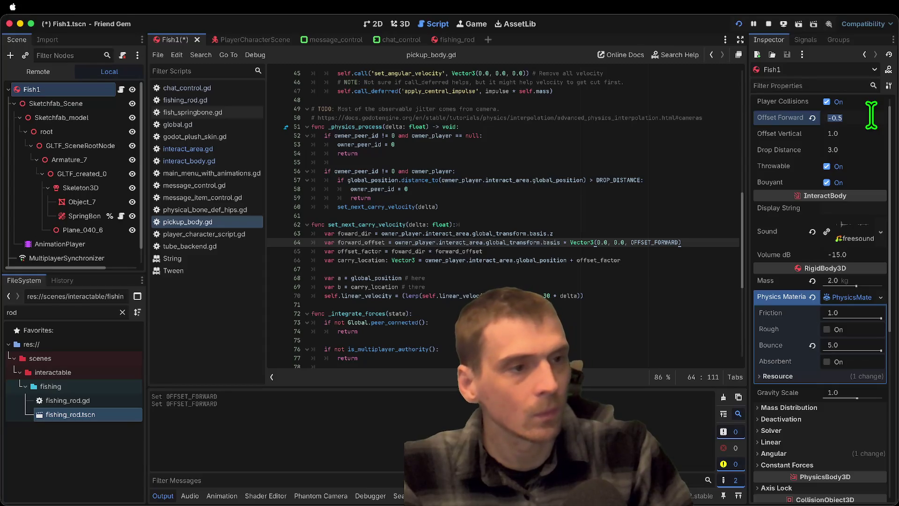
pyautogui.press('super+Tab')
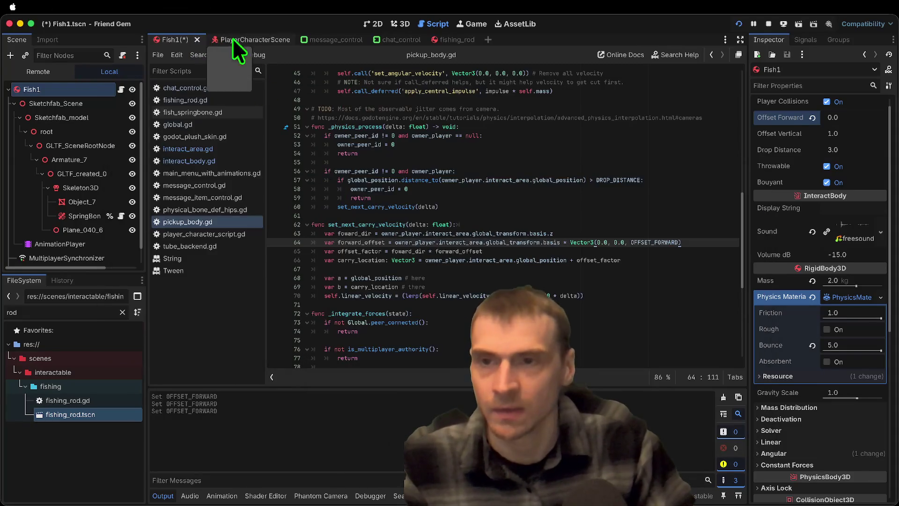
# In PlayerCharacterScene, inspect Skeleton3D's DEF-hips physical bone collision: layer 1, mask 2
pyautogui.click(232, 39)
pyautogui.click(69, 90)
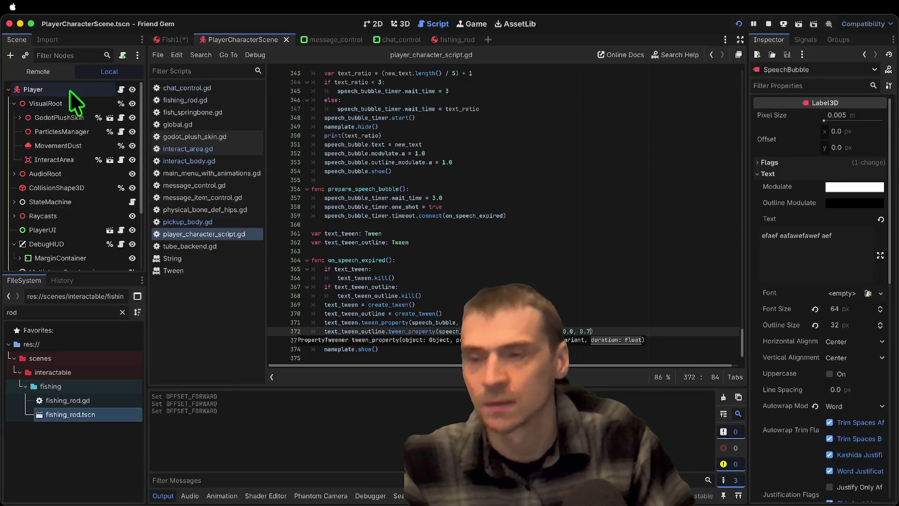
pyautogui.scroll(-15, 883, 356)
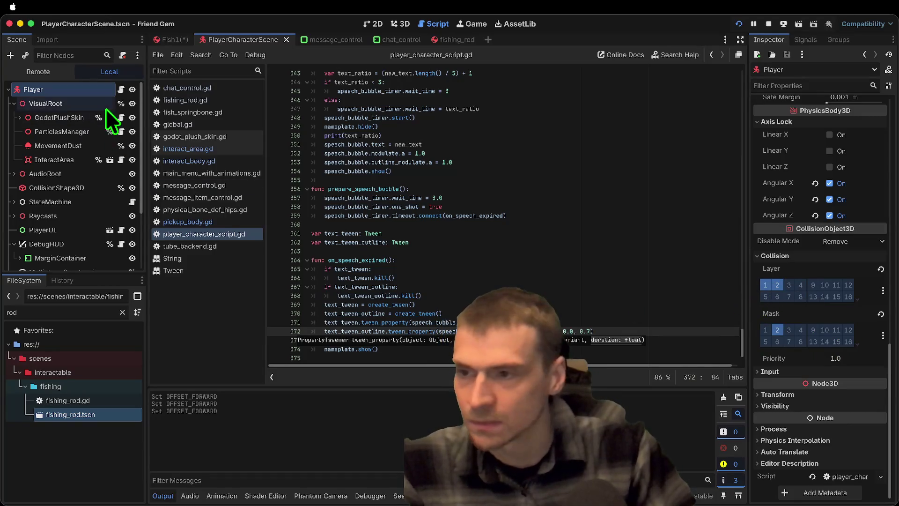
pyautogui.keyDown('shift'); pyautogui.click(19, 118); pyautogui.keyUp('shift')
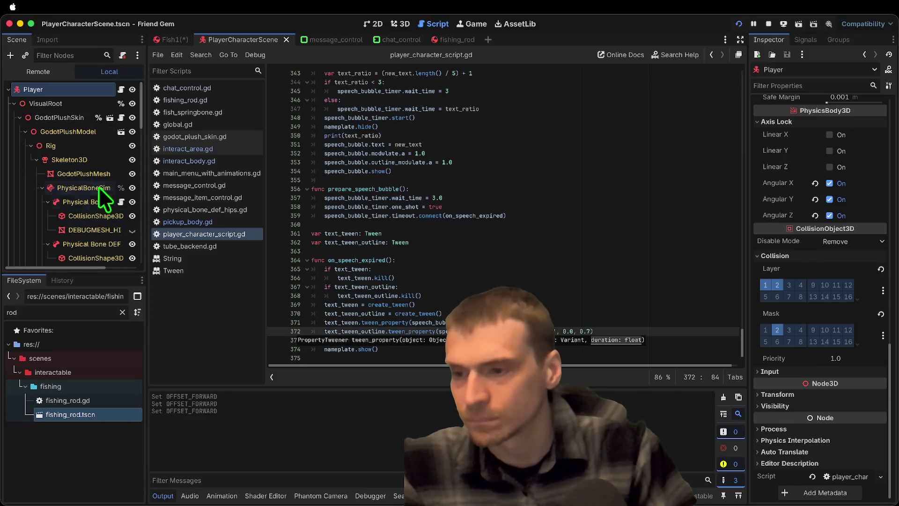
pyautogui.click(77, 216)
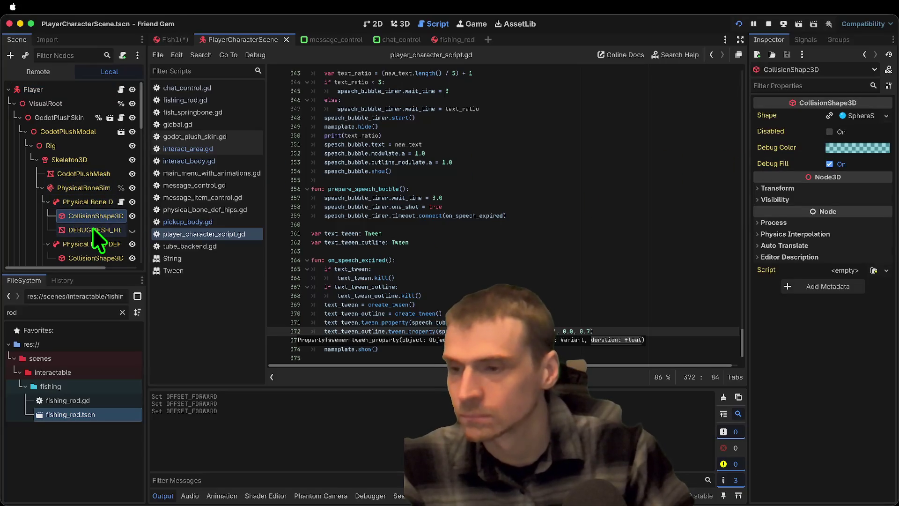
pyautogui.click(65, 162)
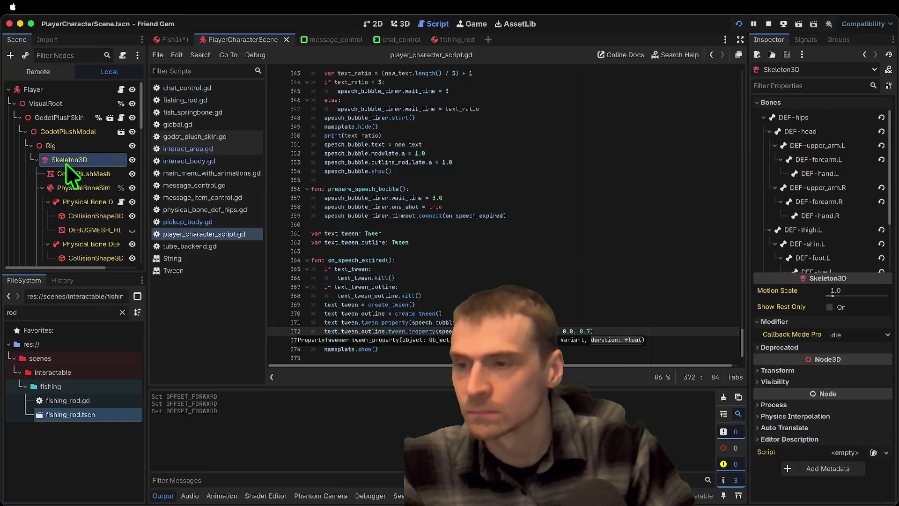
pyautogui.click(68, 197)
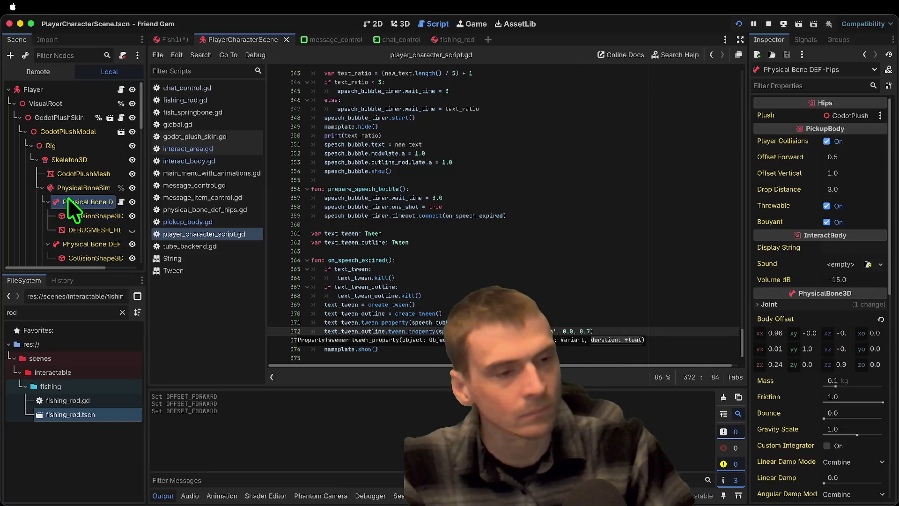
pyautogui.scroll(-5, 819, 261)
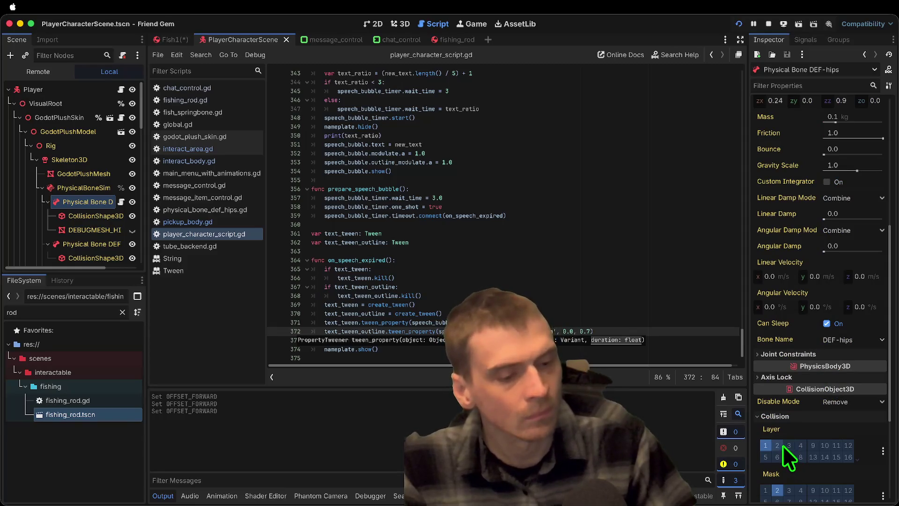
pyautogui.scroll(-2, 796, 302)
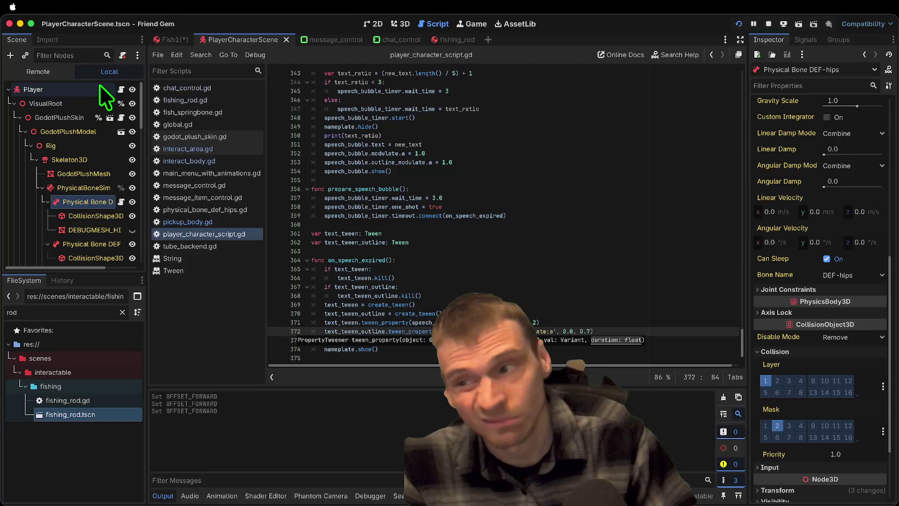
# Open godot_plush_skin.gd via the DEF-hips and GodotPlushSkin script icons and scroll to set_ragdoll's collision setup
pyautogui.click(121, 201)
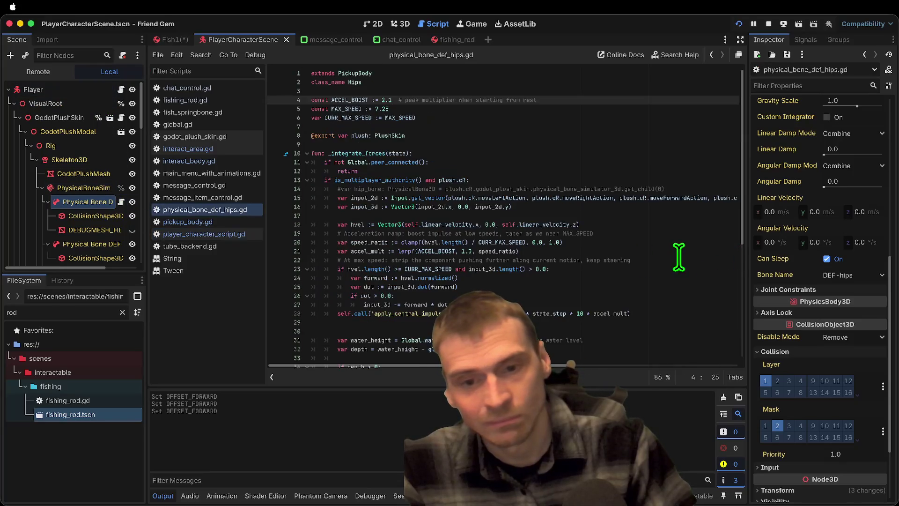
pyautogui.click(122, 118)
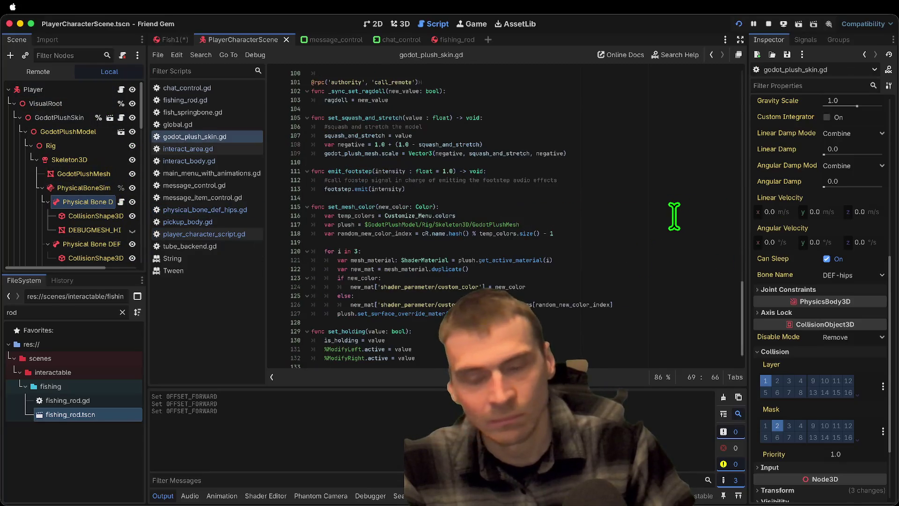
pyautogui.scroll(12, 655, 225)
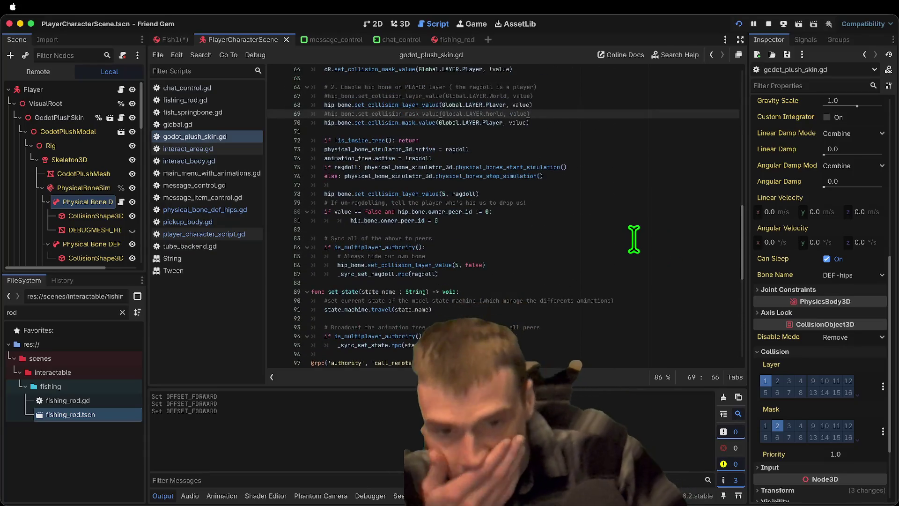
pyautogui.scroll(7, 634, 239)
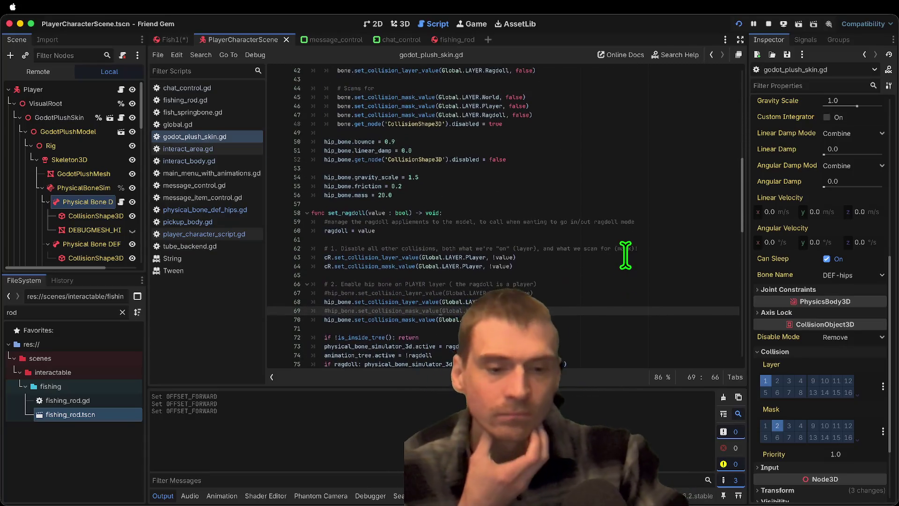
pyautogui.scroll(-1, 624, 257)
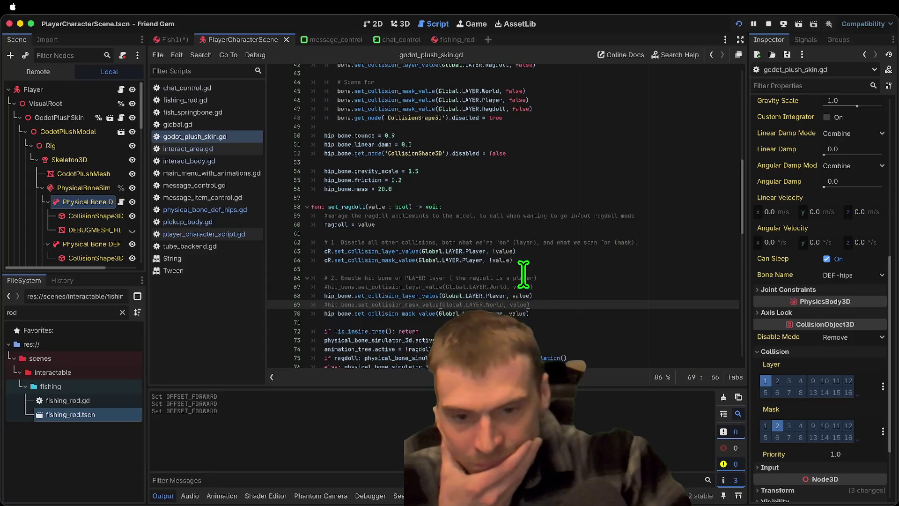
pyautogui.scroll(-1, 522, 273)
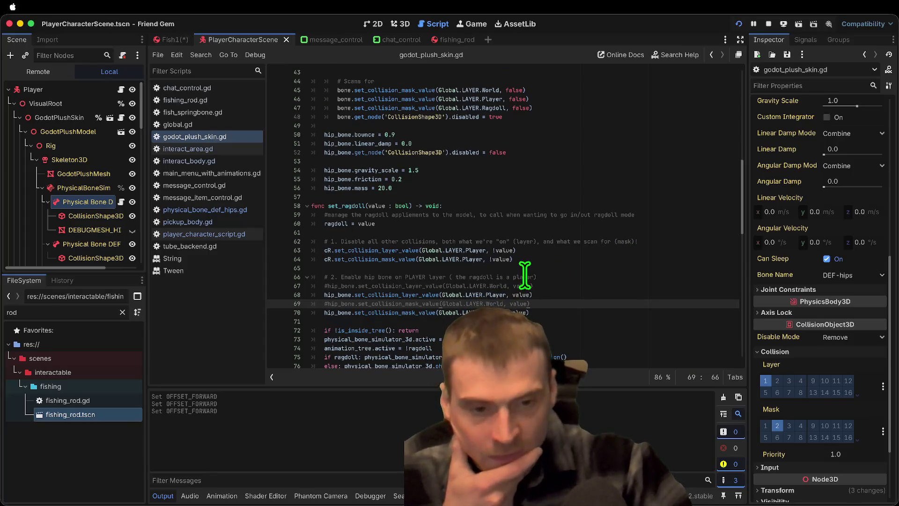
pyautogui.scroll(6, 594, 270)
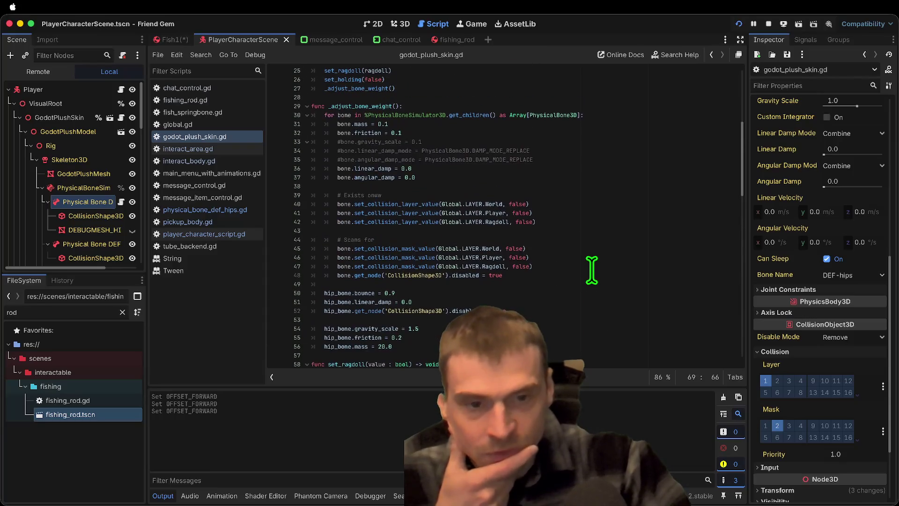
pyautogui.scroll(-3, 592, 270)
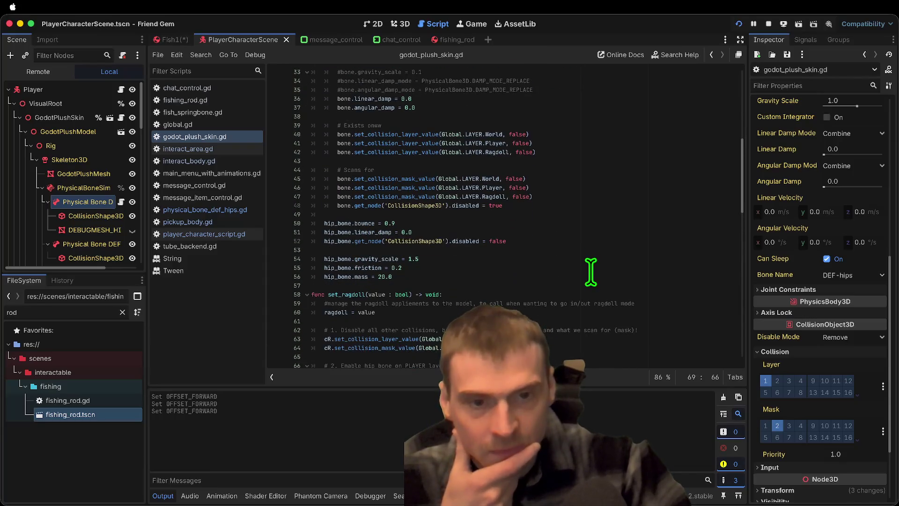
pyautogui.scroll(-3, 590, 272)
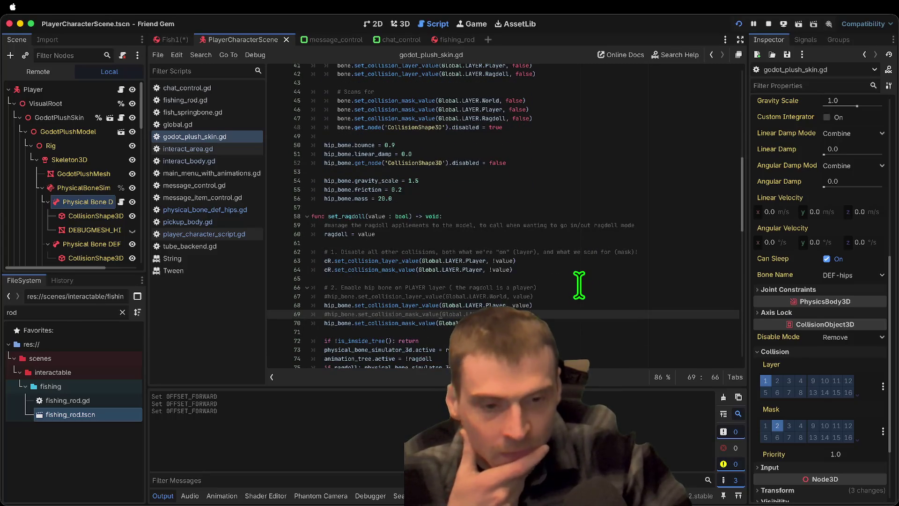
# Take the Player off collision layer 1 and test-run the game, walking toward the rock
pyautogui.click(56, 90)
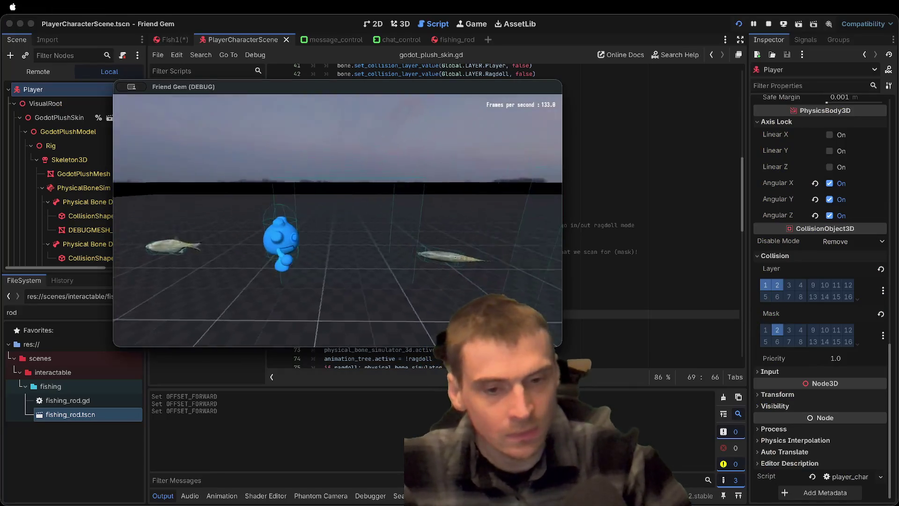
pyautogui.click(765, 284)
pyautogui.press('super+b')
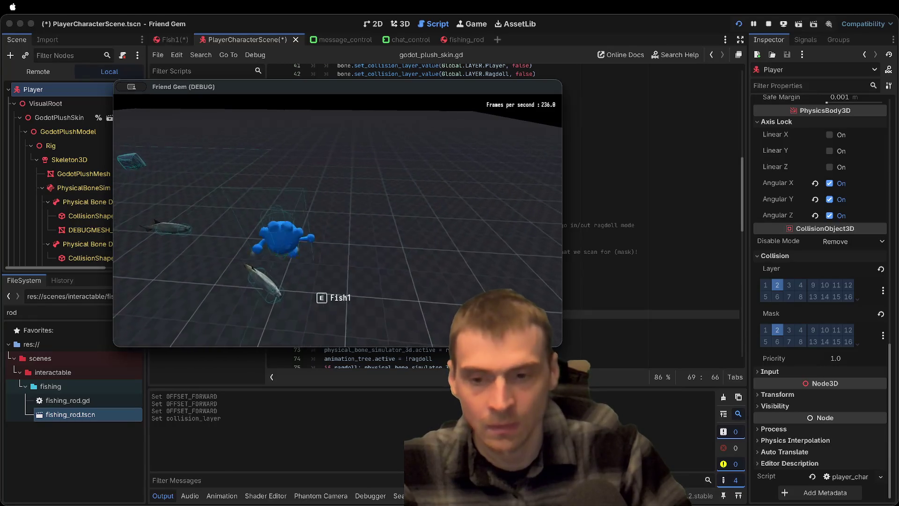
pyautogui.click(762, 342)
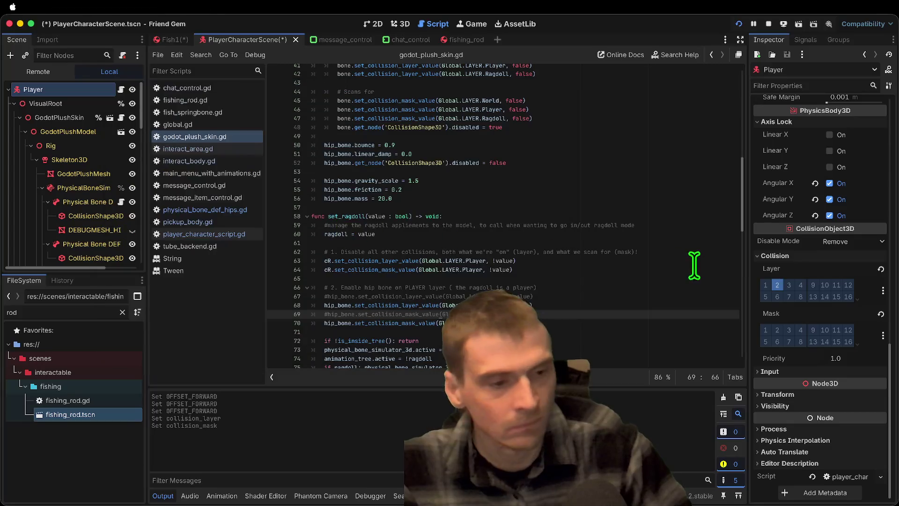
pyautogui.press('super+Tab')
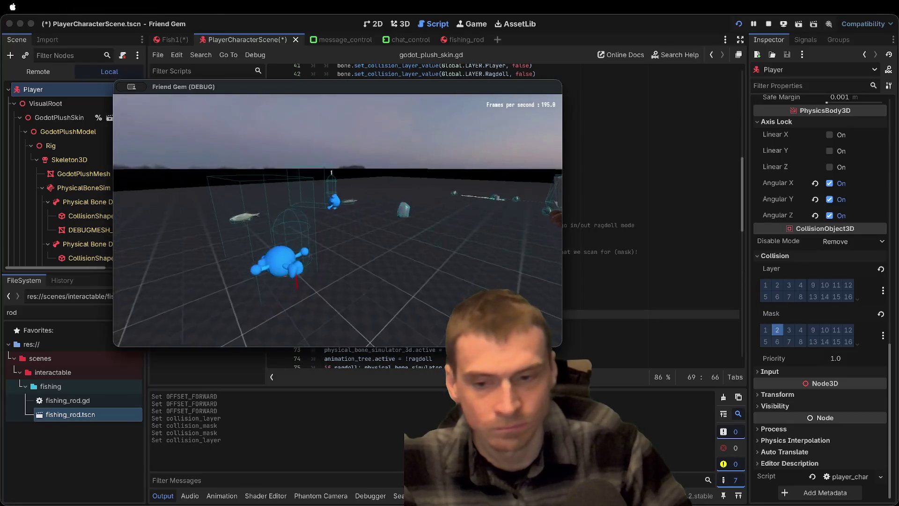
pyautogui.press('w')
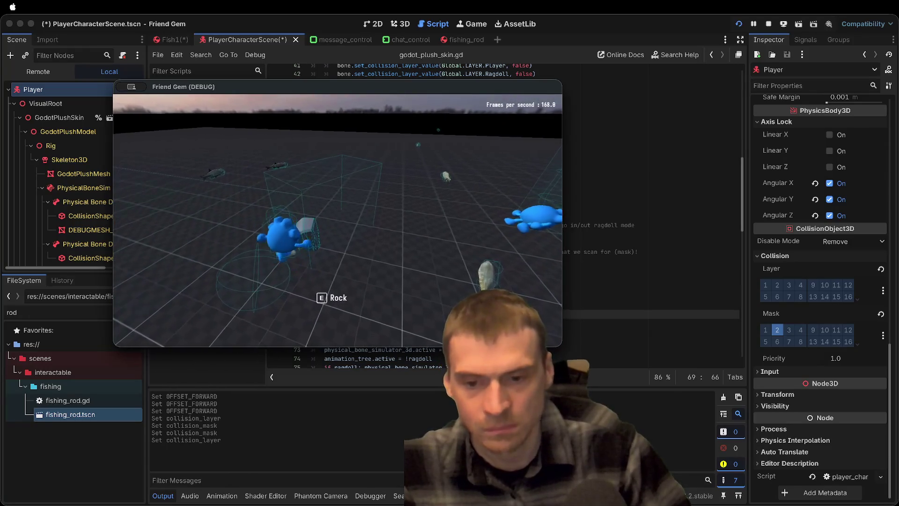
# Undo the Player's collision layer and mask changes and close the running game
pyautogui.press('super+Tab')
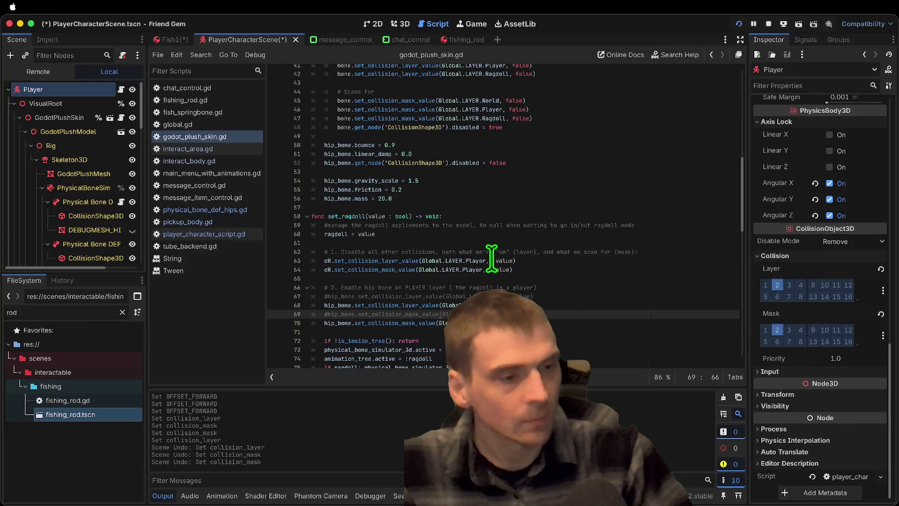
pyautogui.press('super+z')
pyautogui.press('super+z')
pyautogui.press('super+Tab')
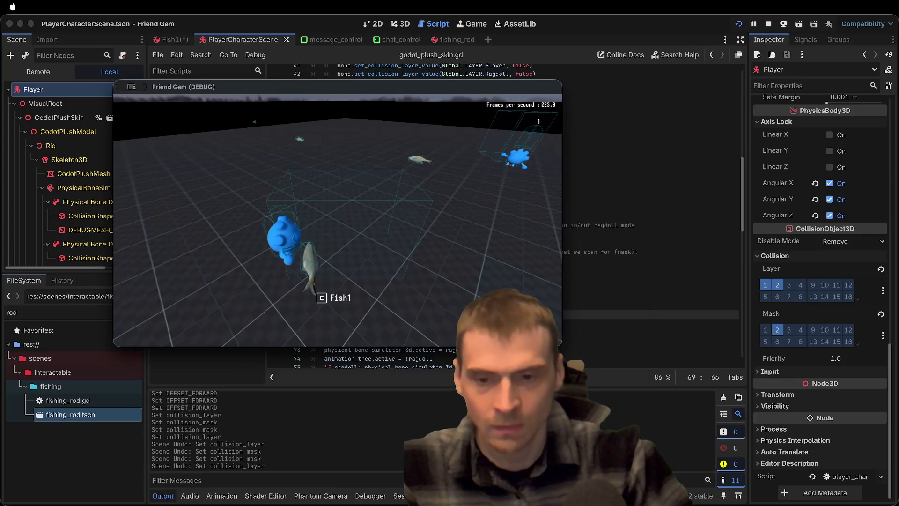
pyautogui.press('super+Tab')
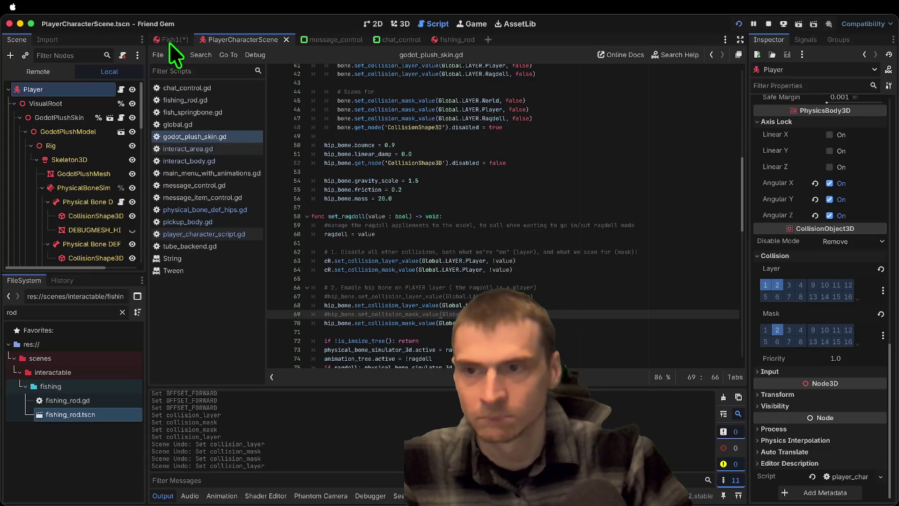
# In the Fish1 scene, remove Fish1 from collision layer 1
pyautogui.click(170, 41)
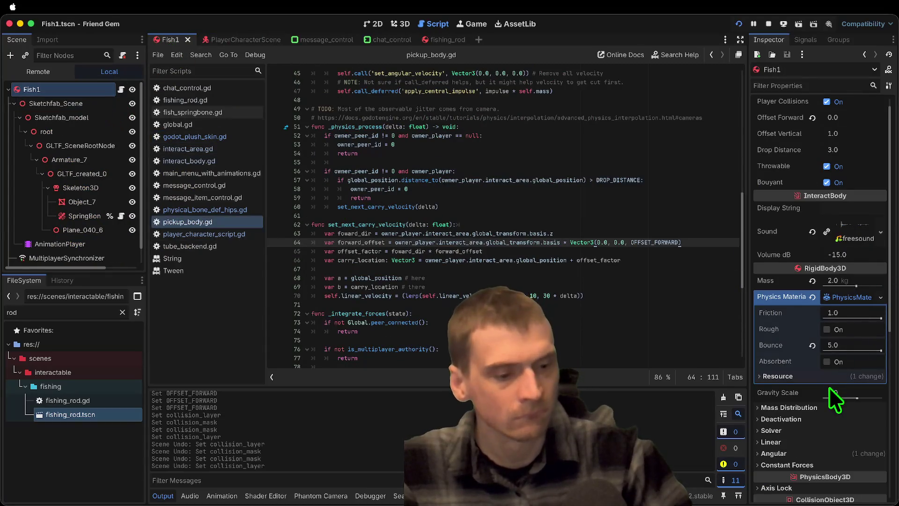
pyautogui.scroll(-5, 819, 390)
pyautogui.click(766, 255)
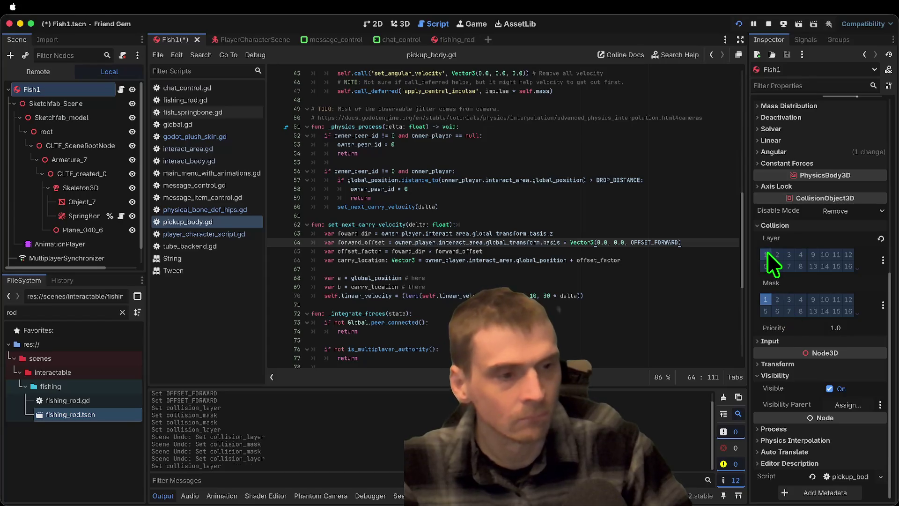
# Test-run the game, picking up the rock and fishing rod, then stop the debug session
pyautogui.press('super+b')
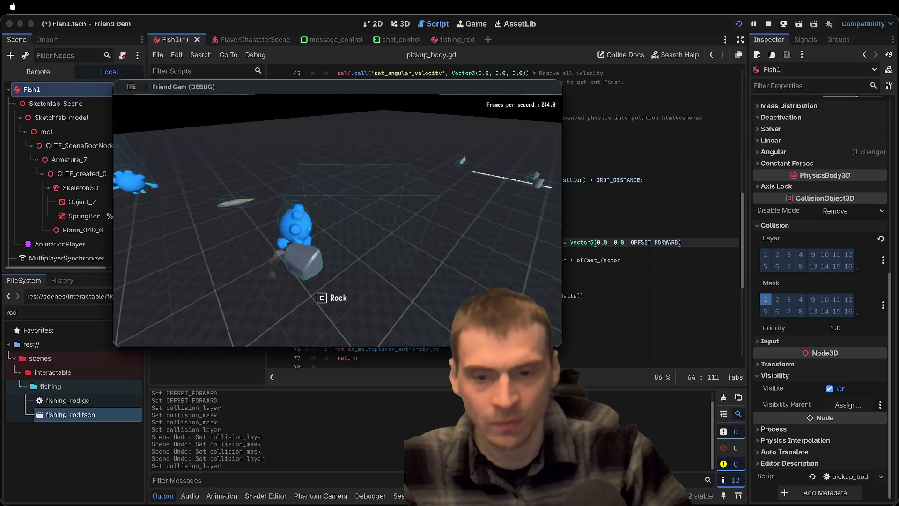
pyautogui.press('e')
pyautogui.press('w')
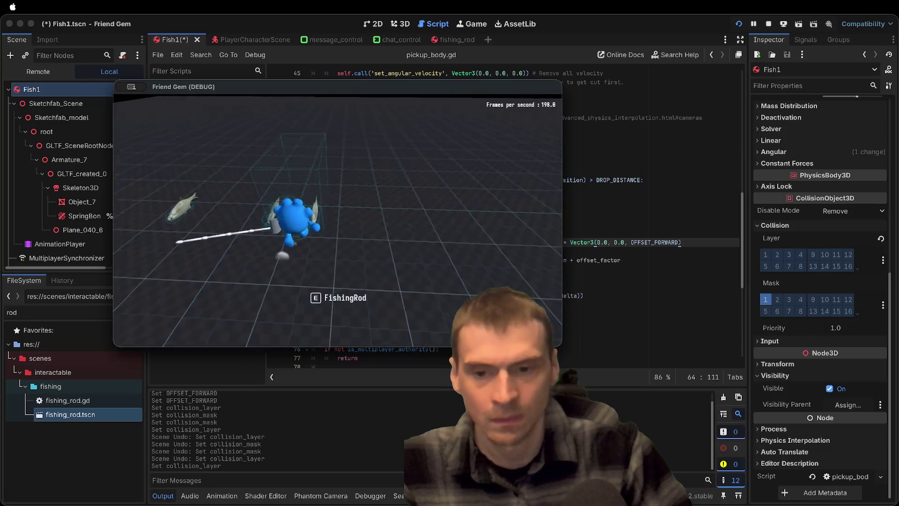
pyautogui.press('e')
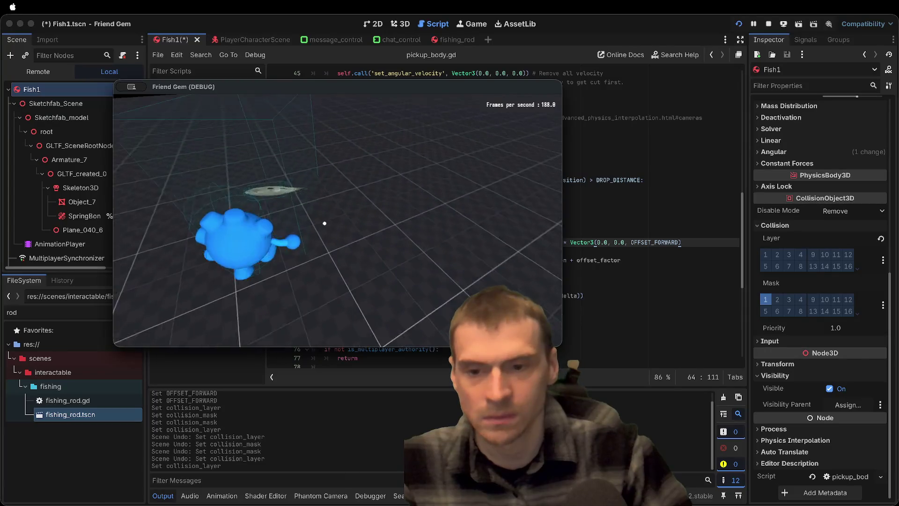
pyautogui.press('Escape')
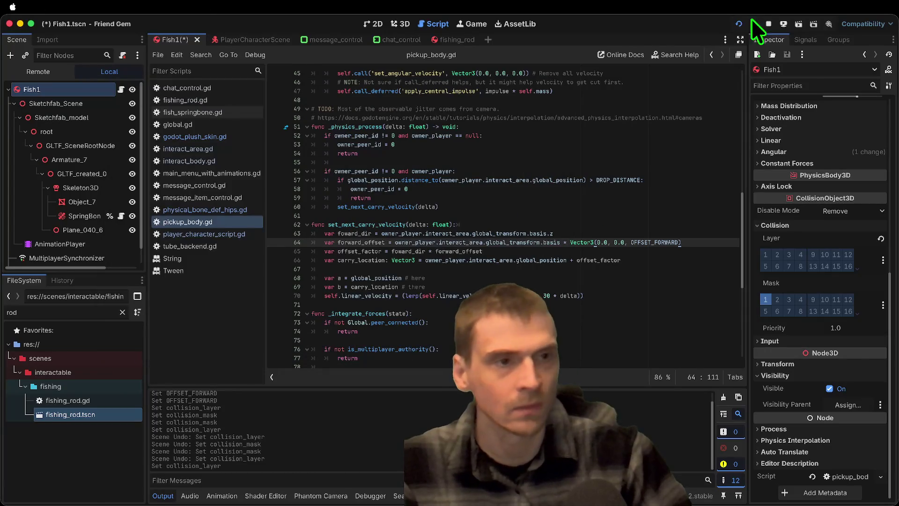
pyautogui.click(768, 24)
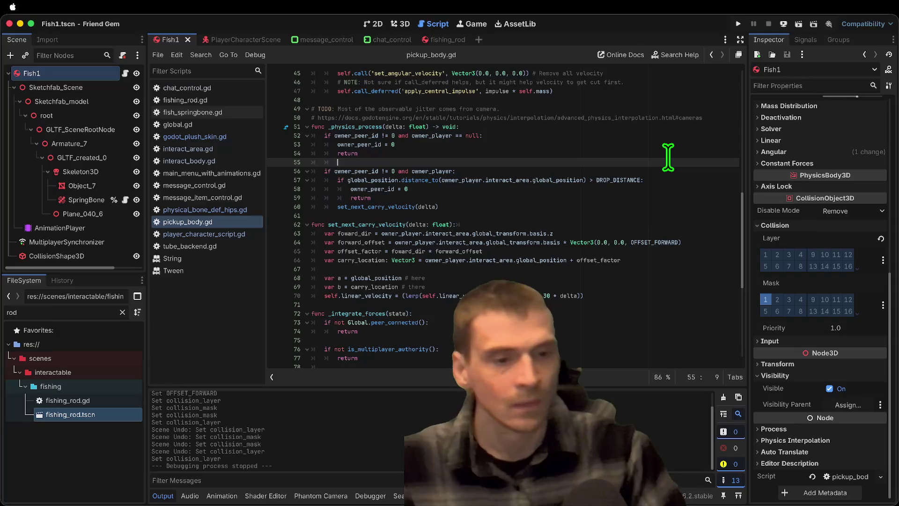
# Set Fish1's Offset Forward to 1.0
pyautogui.hotkey('ctrl', 'Left')
pyautogui.press('BackSpace')
pyautogui.press('BackSpace')
pyautogui.press('BackSpace')
pyautogui.write('.0,')
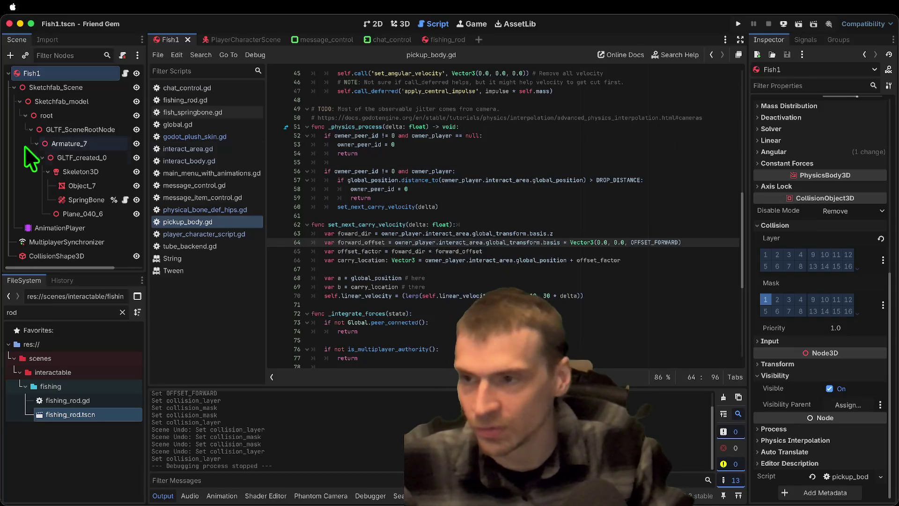
pyautogui.click(70, 73)
pyautogui.click(853, 310)
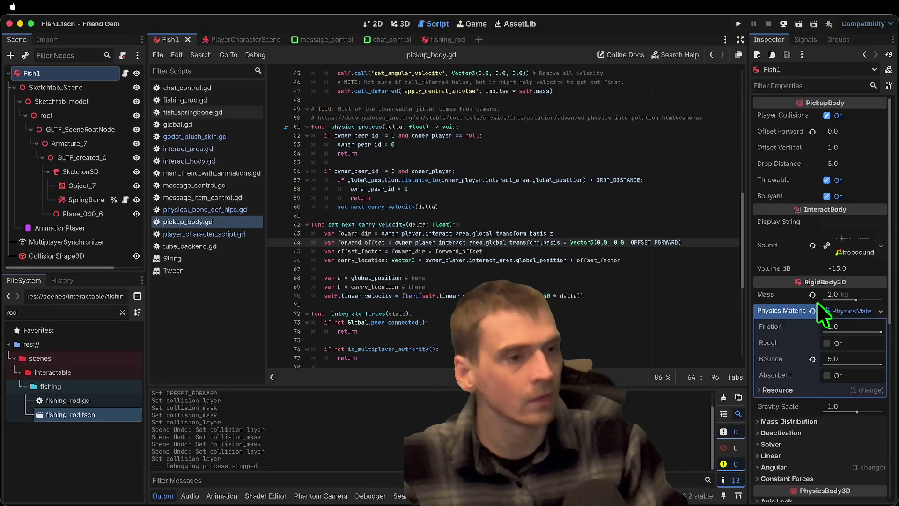
pyautogui.click(847, 129)
pyautogui.write('1')
pyautogui.press('Return')
# Run the game, pick up a fish, and change Offset Forward to 0.5 while carrying it
pyautogui.press('super+b')
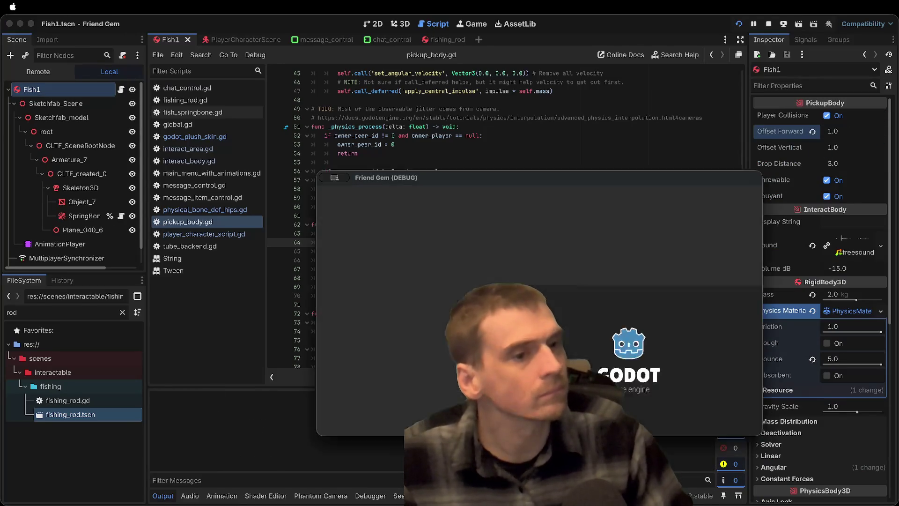
pyautogui.moveTo(645, 178); pyautogui.dragTo(374, 113)
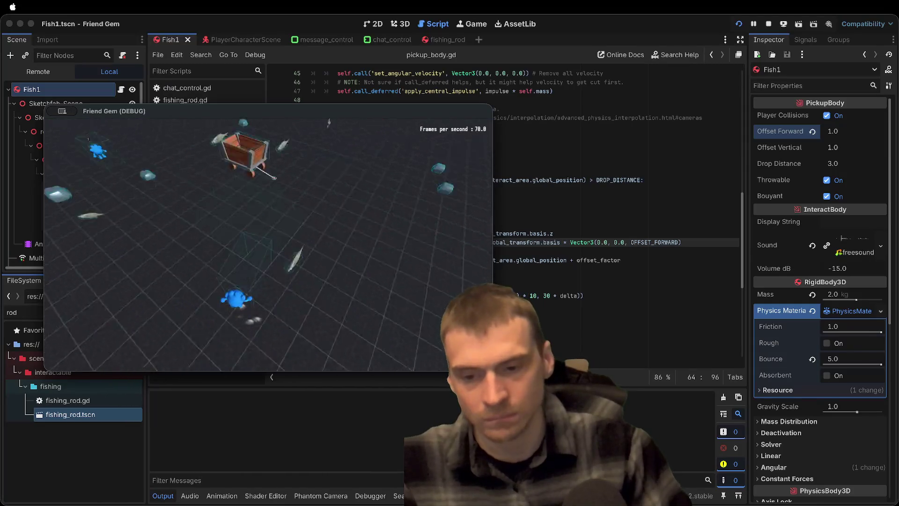
pyautogui.press('e')
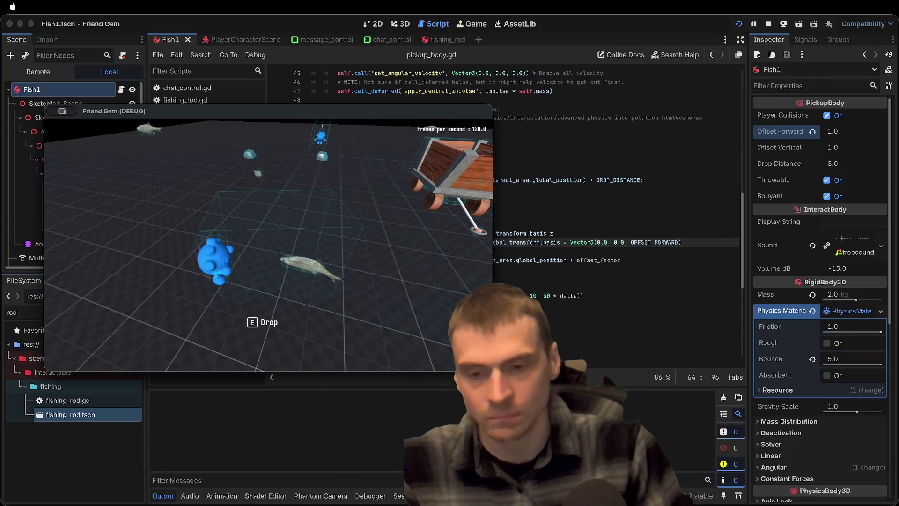
pyautogui.click(851, 131)
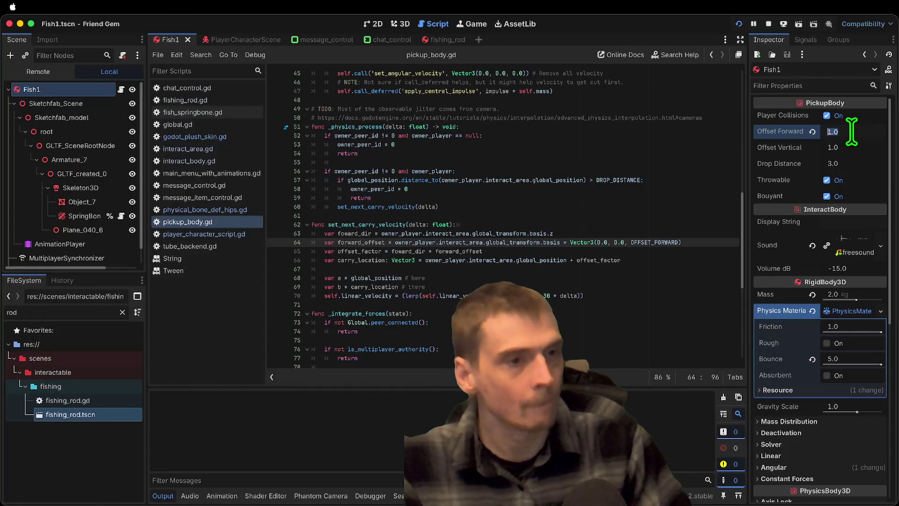
pyautogui.write('0.5')
pyautogui.press('Return')
# Lower Offset Forward to 0.2 and keep testing the carried fish in the running game
pyautogui.press('super+Tab')
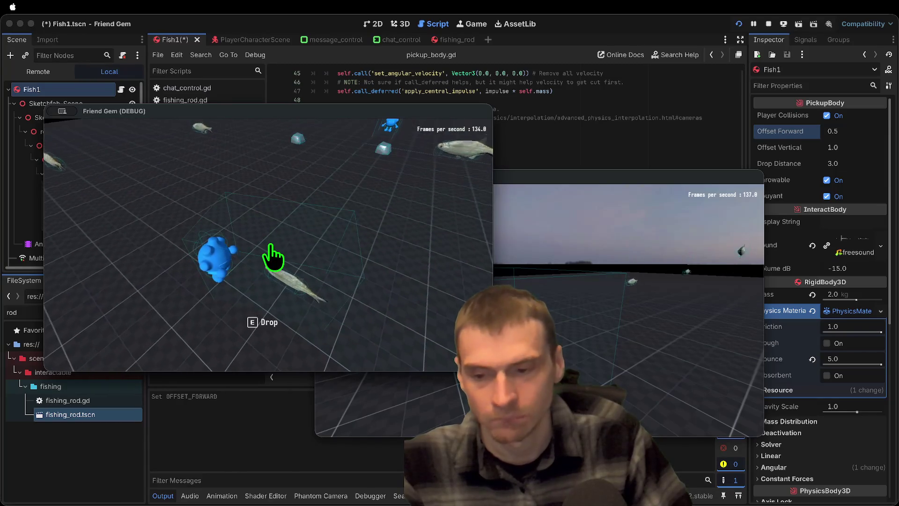
pyautogui.press('Escape')
pyautogui.press('super+h')
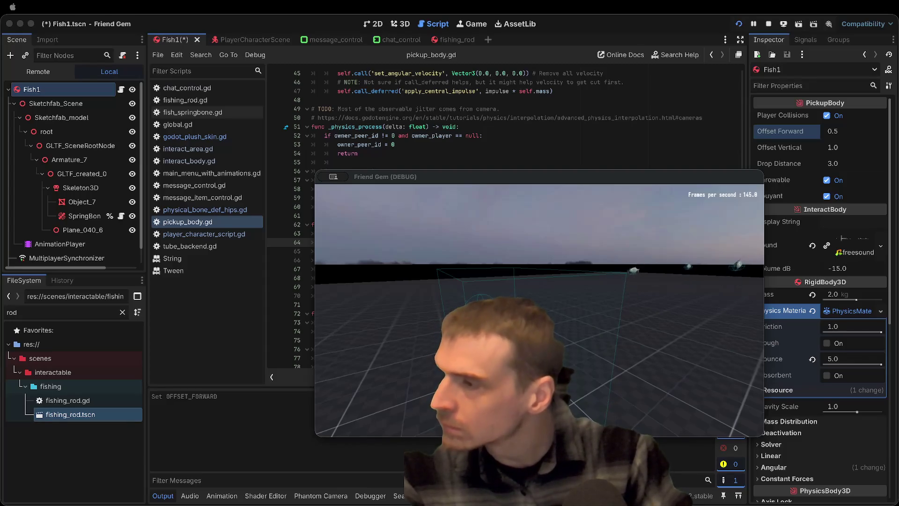
pyautogui.press('super+h')
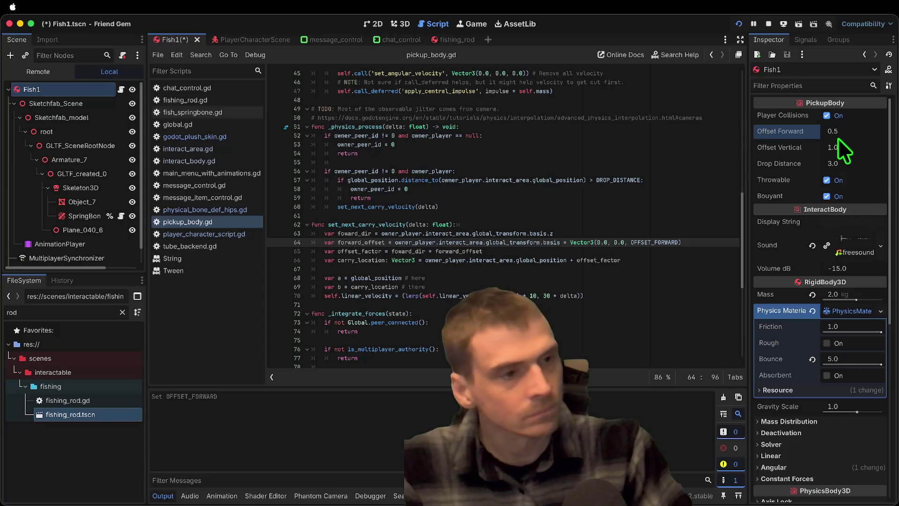
pyautogui.write('0.2')
pyautogui.press('Return')
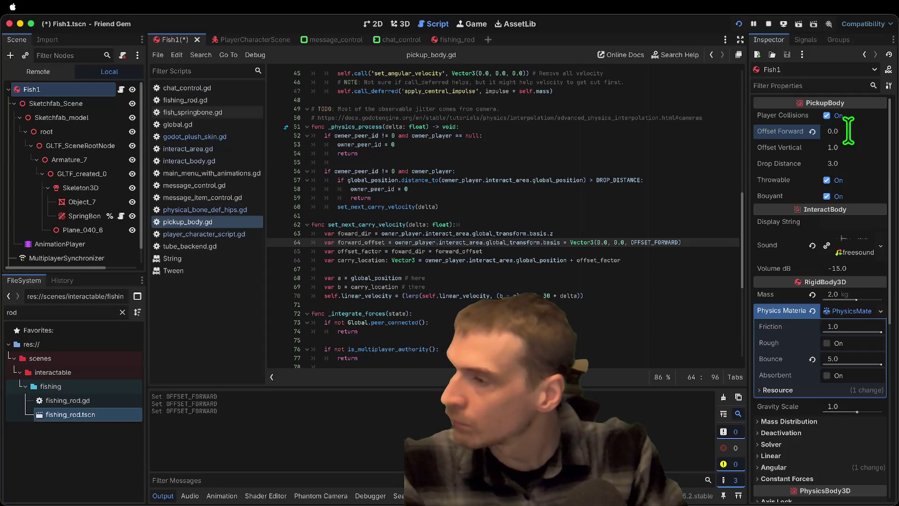
pyautogui.press('super+Tab')
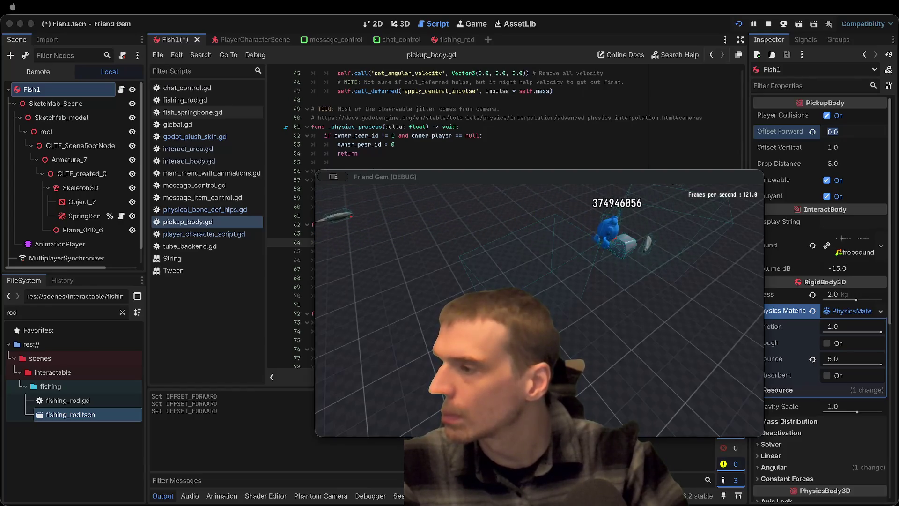
pyautogui.press('super+Tab')
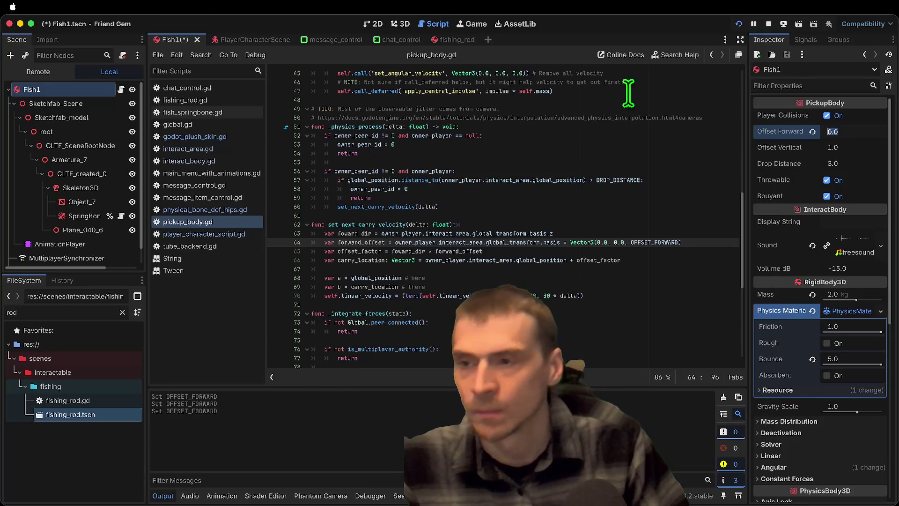
# Save the Fish1 scene and briefly comment out, then restore, line 22 of pickup_body.gd
pyautogui.scroll(10, 632, 90)
pyautogui.click(120, 92)
pyautogui.scroll(3, 577, 169)
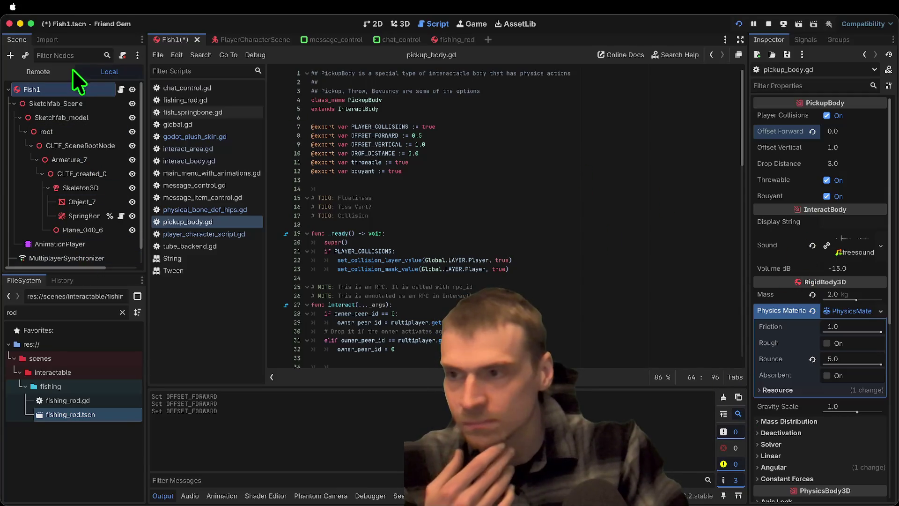
pyautogui.hotkey('ctrl', 's')
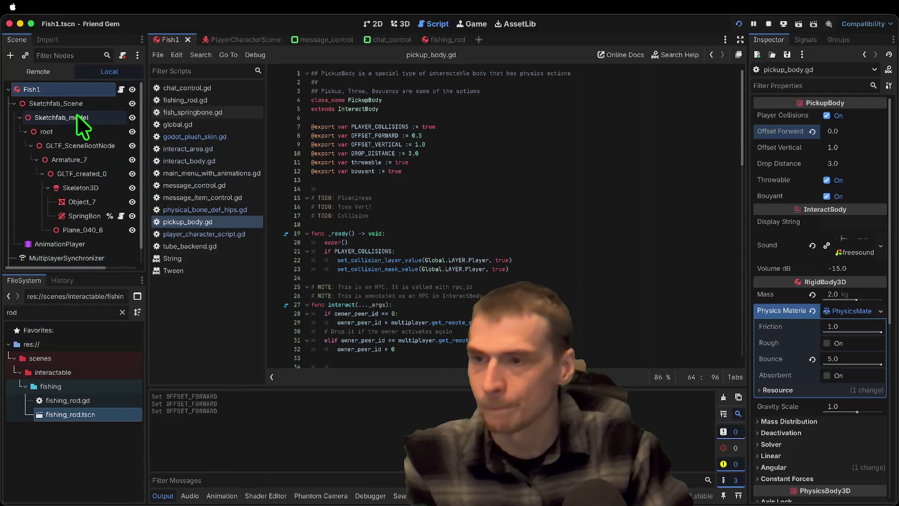
pyautogui.scroll(-5, 827, 304)
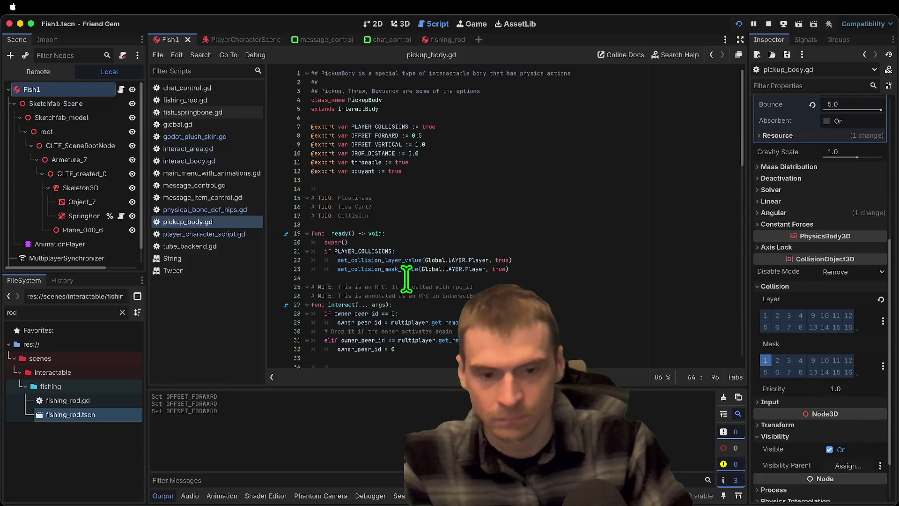
pyautogui.click(372, 260)
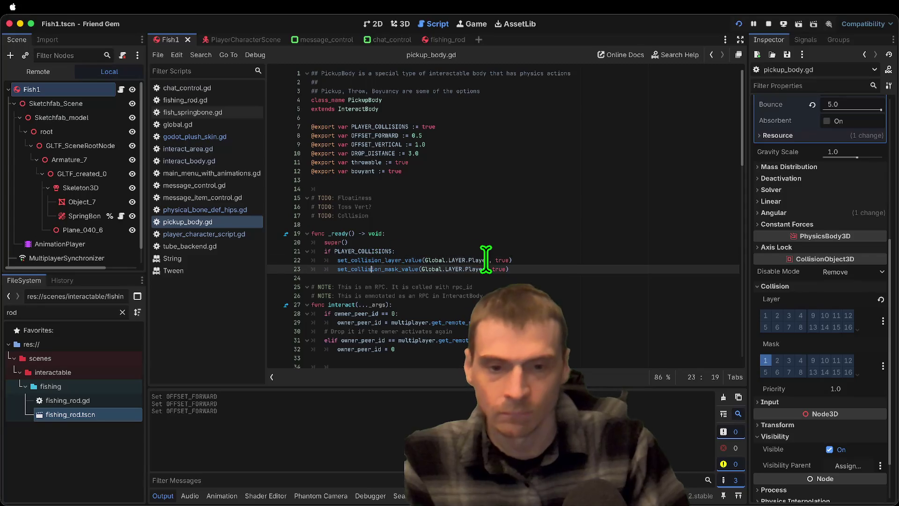
pyautogui.hotkey('ctrl', 'k')
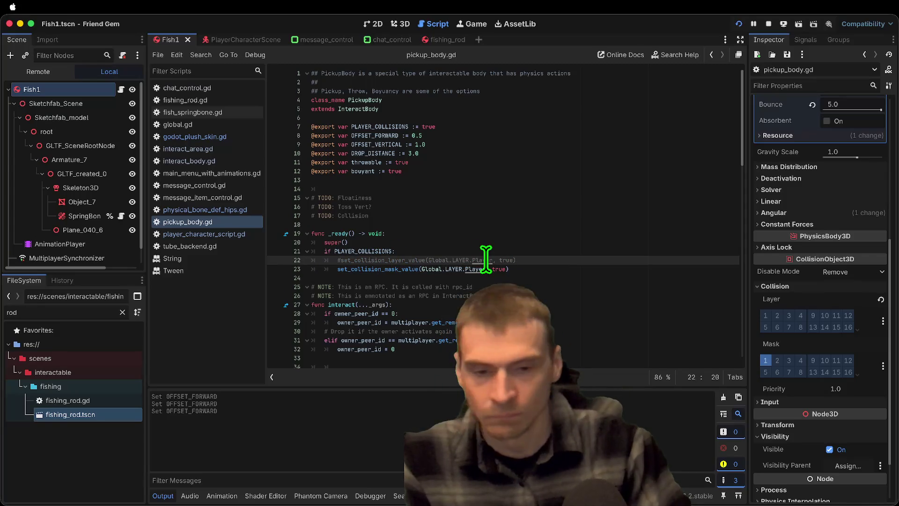
pyautogui.hotkey('ctrl', 'k')
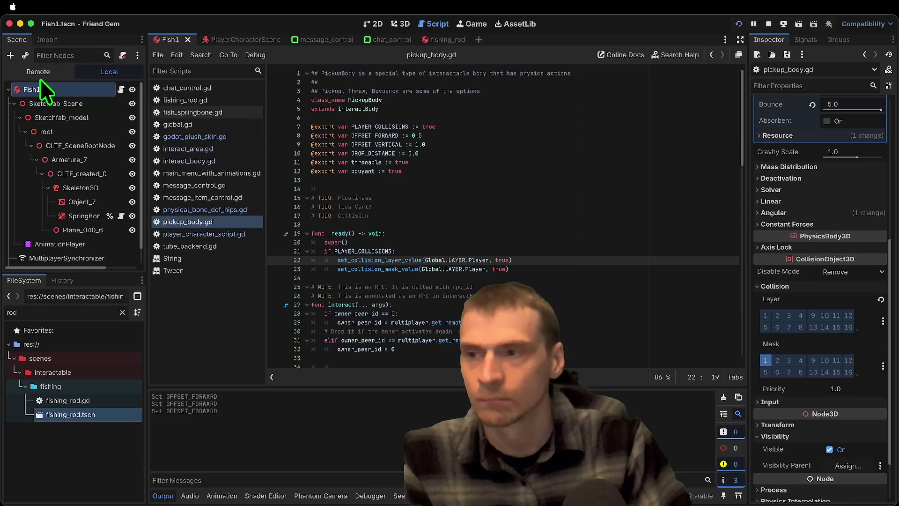
# In the Remote tree filtered by 'fish', remove layer 2 from Fish4's collision layers
pyautogui.click(52, 78)
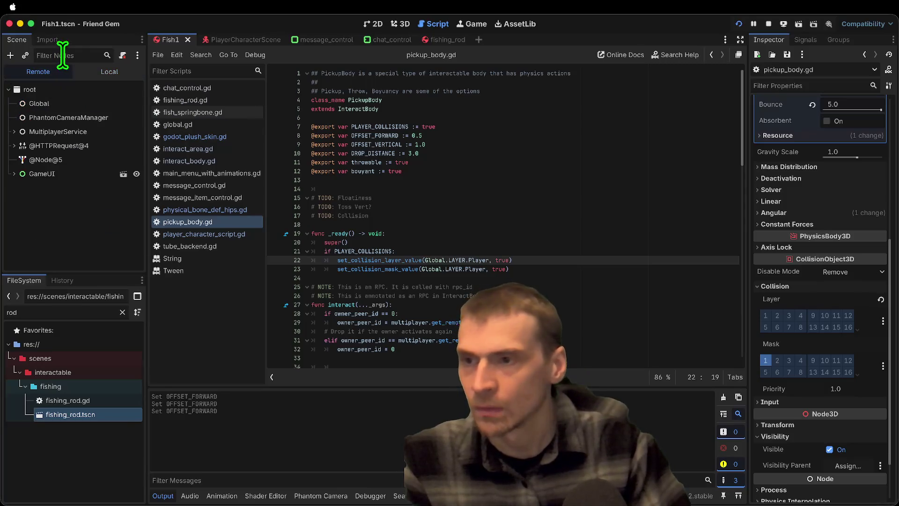
pyautogui.click(60, 54)
pyautogui.write('fish')
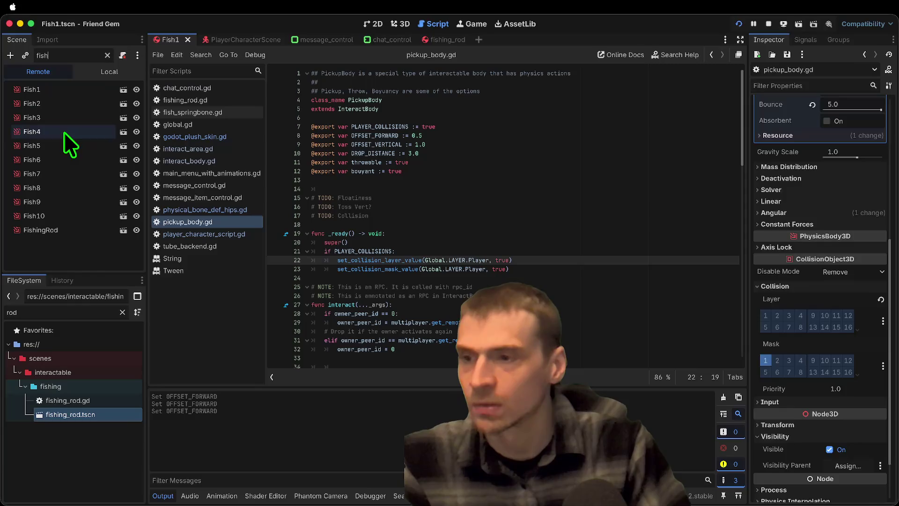
pyautogui.click(64, 131)
pyautogui.scroll(-5, 849, 370)
pyautogui.scroll(-6, 850, 384)
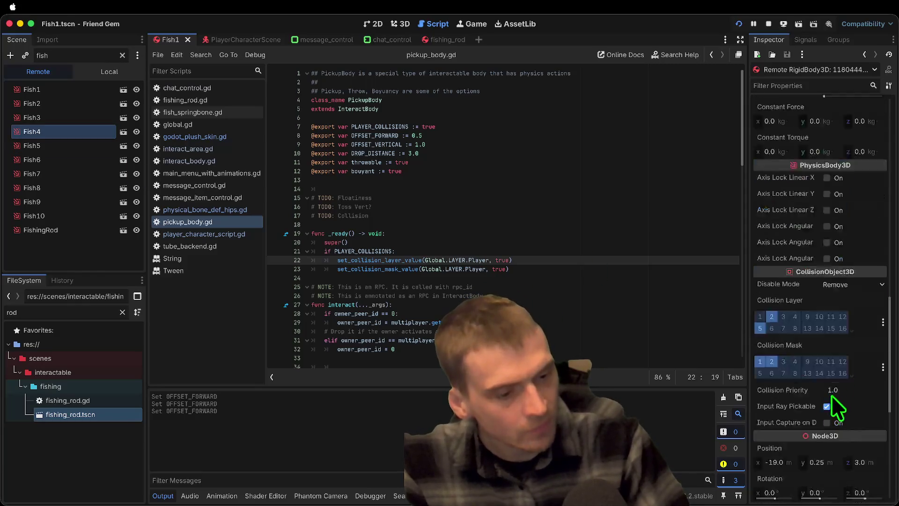
pyautogui.scroll(-8, 824, 397)
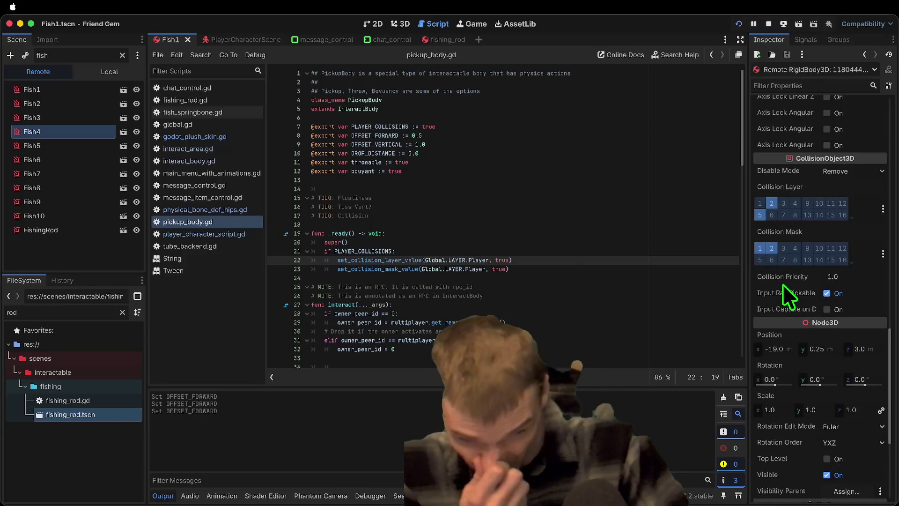
pyautogui.click(772, 203)
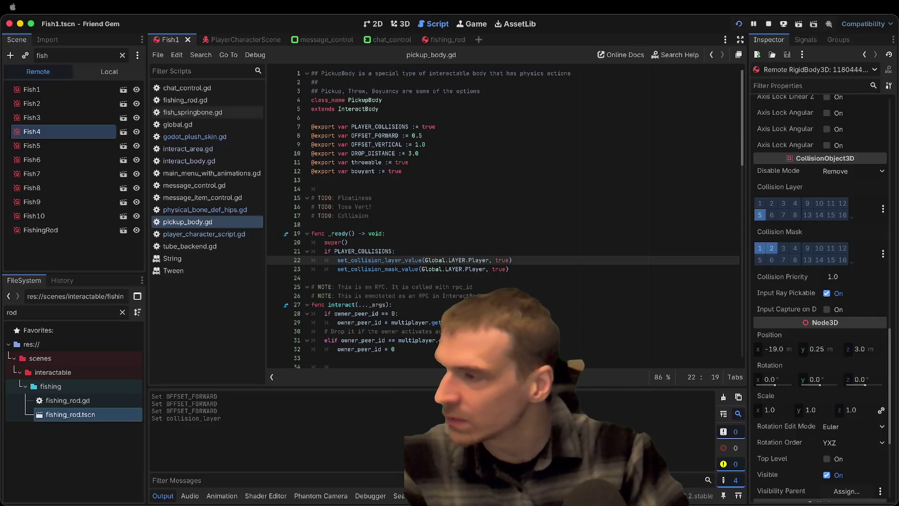
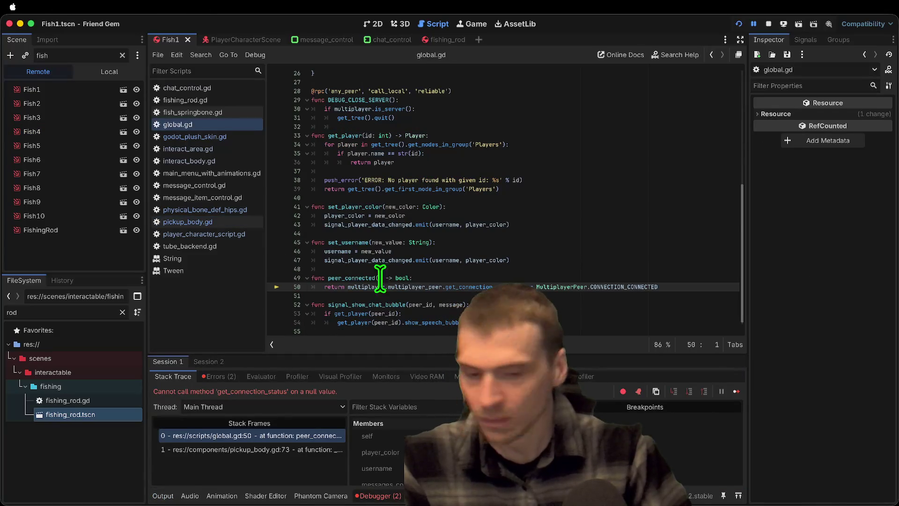
# Stop the game and jump from the Errors list to the peer_connected error in global.gd
pyautogui.click(769, 26)
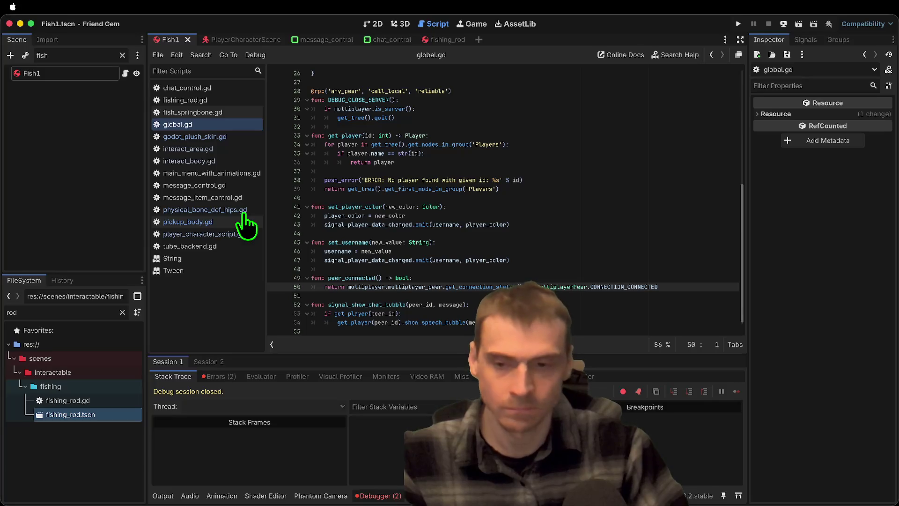
pyautogui.click(222, 377)
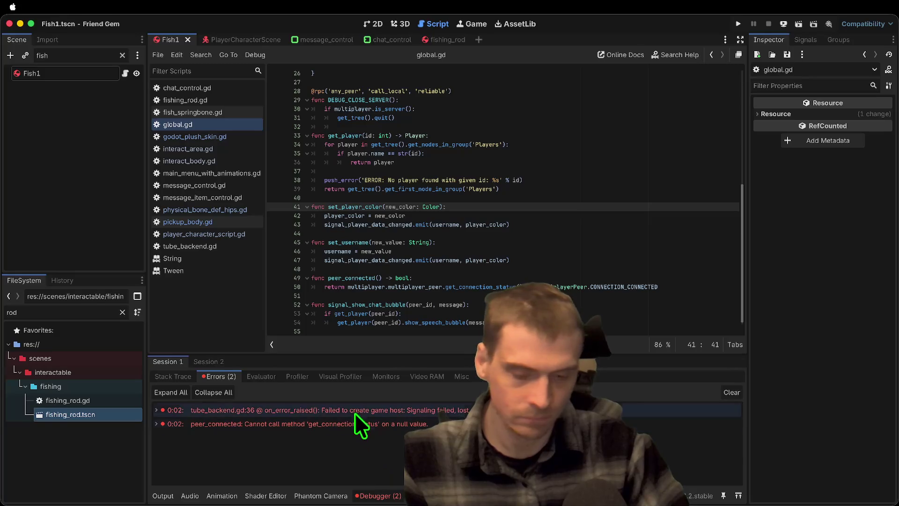
pyautogui.moveTo(355, 411)
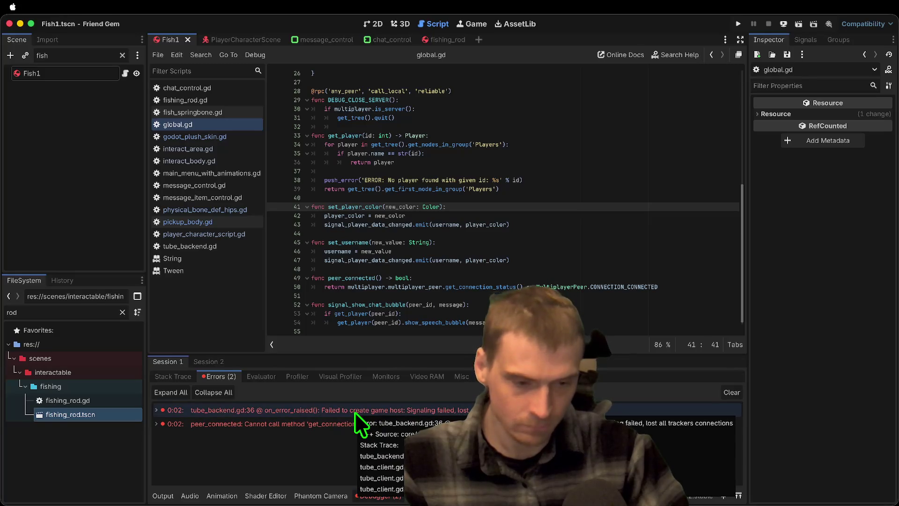
pyautogui.click(355, 411)
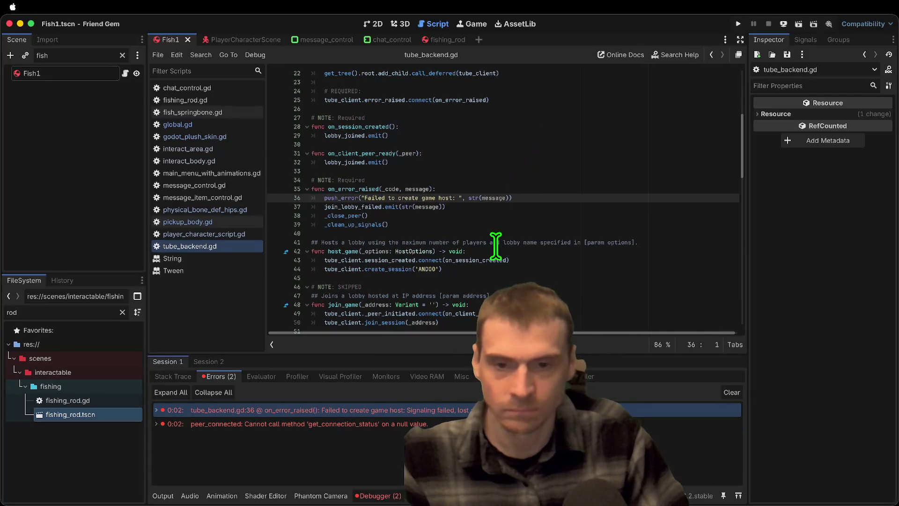
pyautogui.click(436, 424)
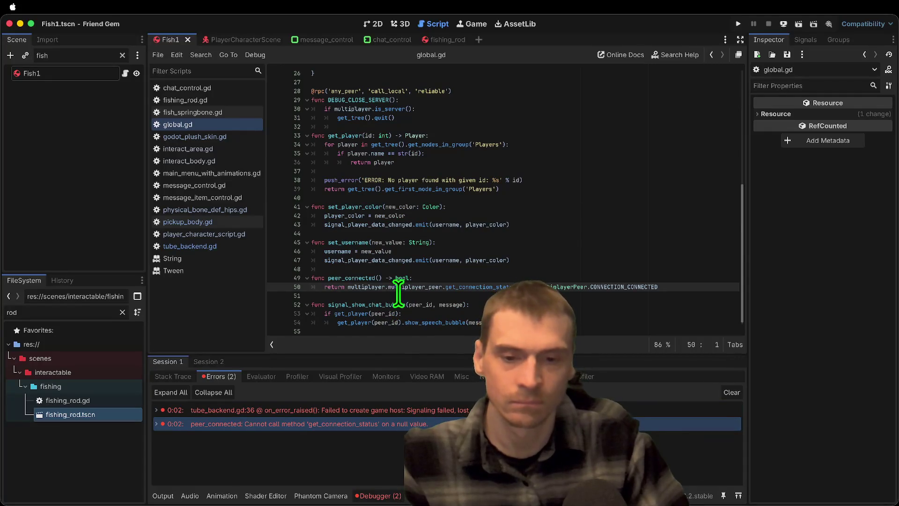
# Prefix line 50's connection check with 'multiplayer.multiplayer_peer and', then relaunch the game
pyautogui.doubleClick(381, 287)
pyautogui.hotkey('ctrl', 'c')
pyautogui.press('Left')
pyautogui.hotkey('ctrl', 'v')
pyautogui.write('and')
pyautogui.click(431, 287)
pyautogui.press('super+b')
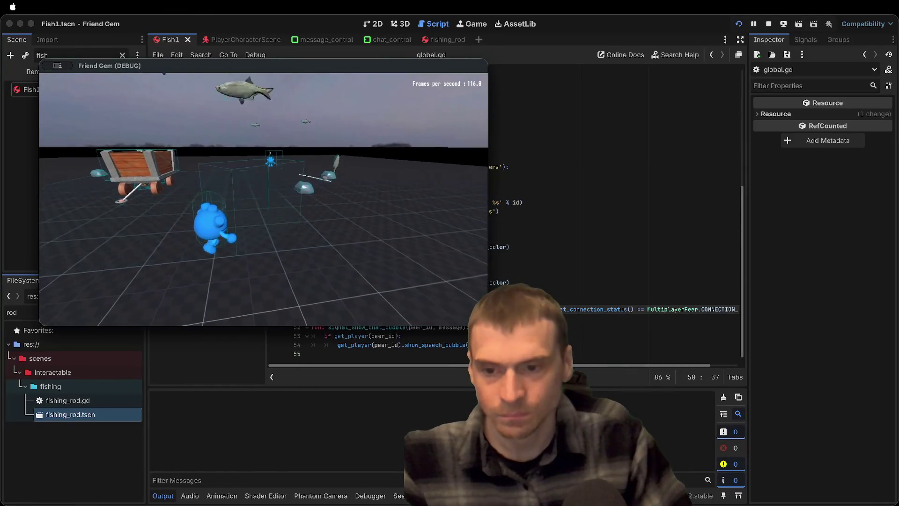
# Walk the character past the rock and fish, checking the Rock and Fish1 prompts, then close the game
pyautogui.press('w')
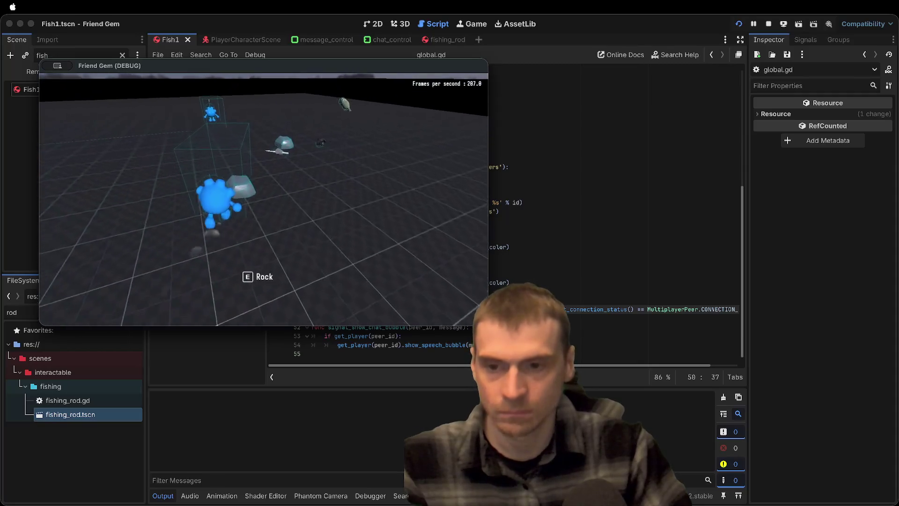
pyautogui.press('w')
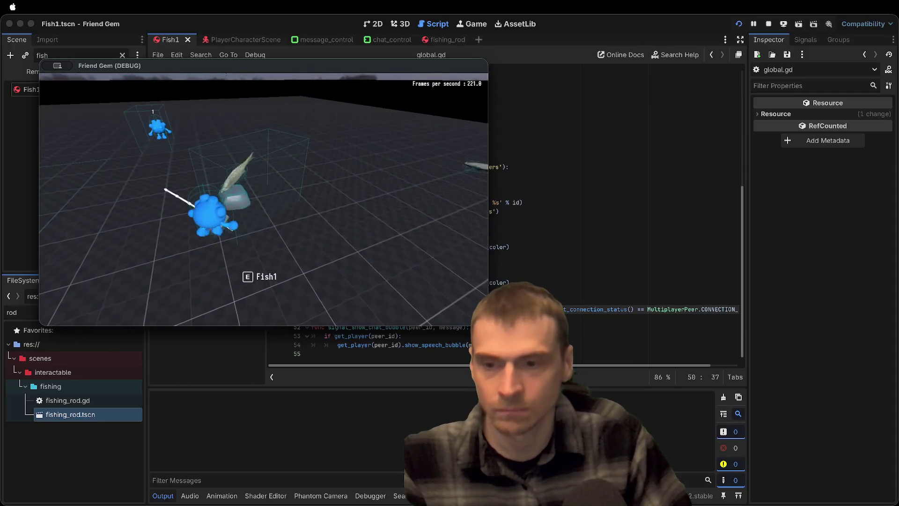
pyautogui.press('w')
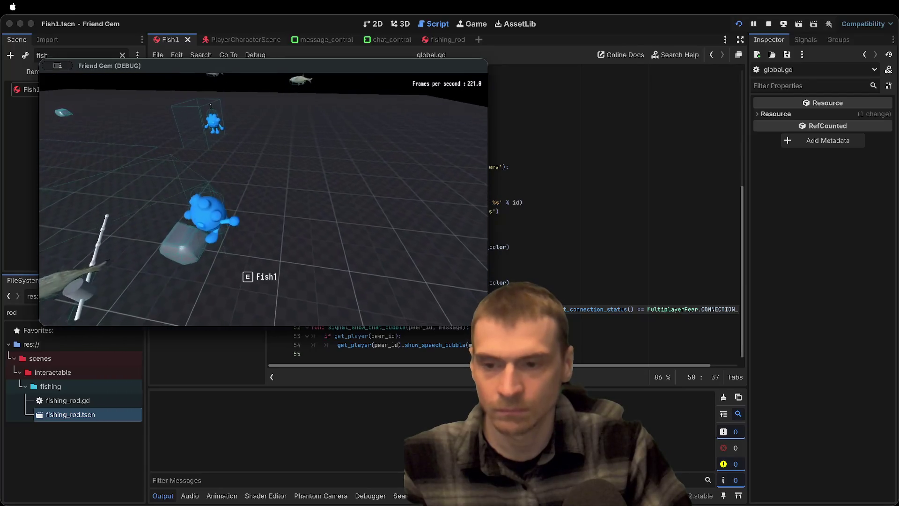
pyautogui.press('w')
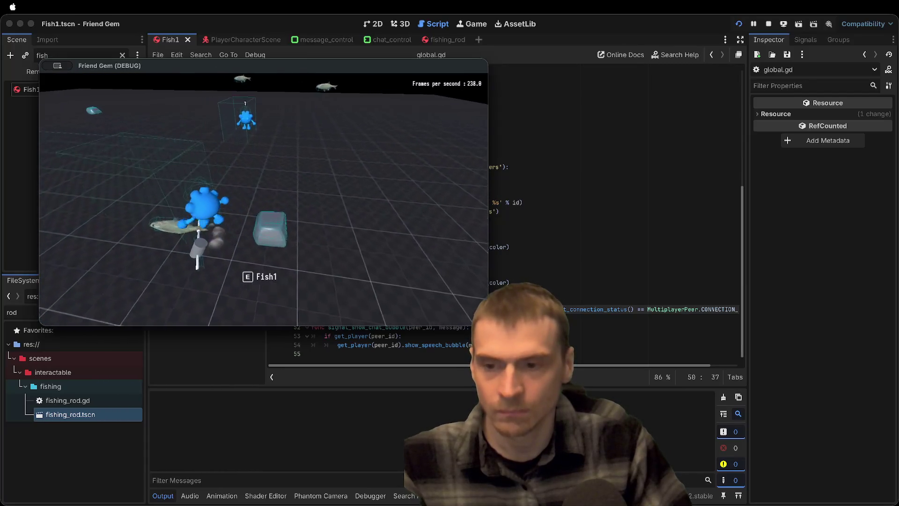
pyautogui.press('w')
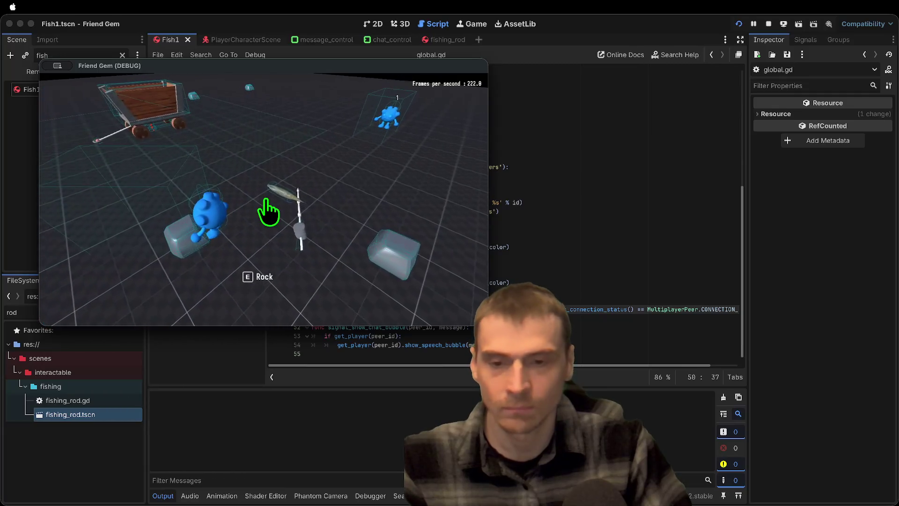
pyautogui.press('super+period')
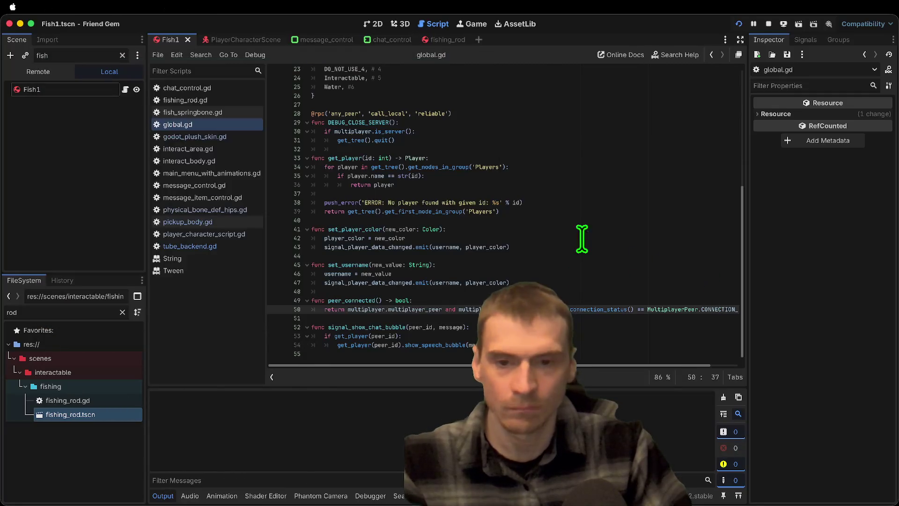
# Open pickup_body.gd and duplicate the Player collision lines 22–23
pyautogui.click(169, 149)
pyautogui.click(173, 162)
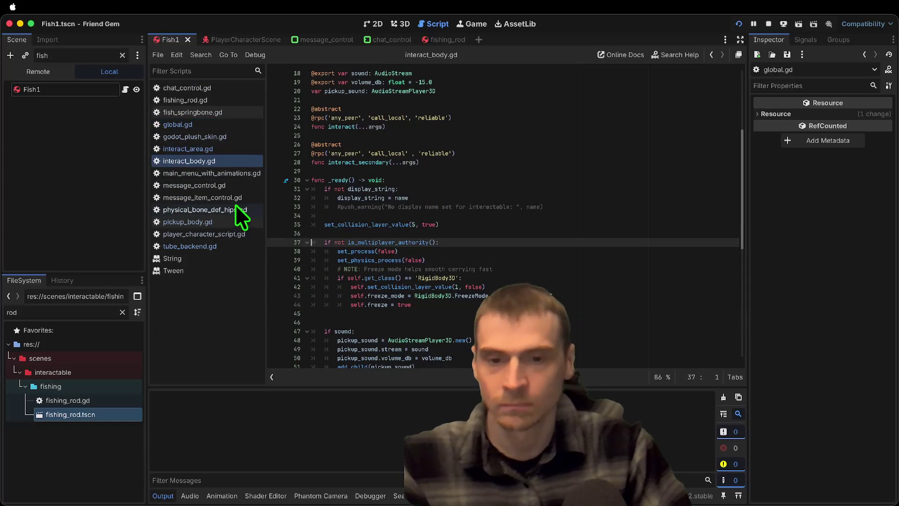
pyautogui.click(217, 225)
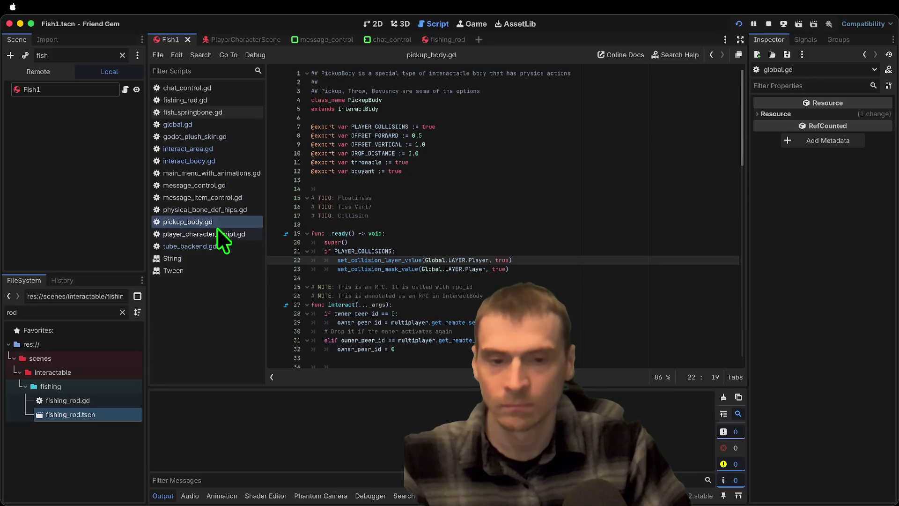
pyautogui.click(542, 269)
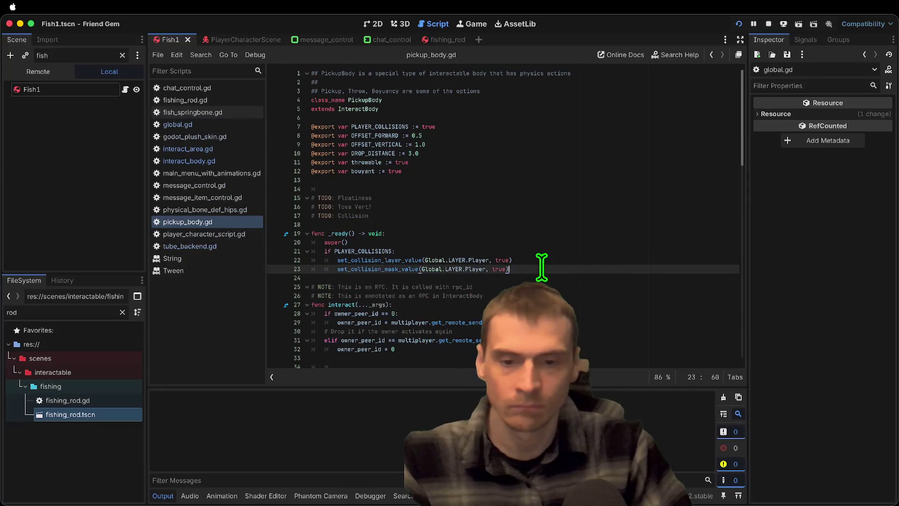
pyautogui.hotkey('shift', 'Up')
pyautogui.hotkey('shift', 'Home')
pyautogui.hotkey('ctrl', 'shift', 'd')
pyautogui.press('Right')
# Change the copies to World with layer false and mask true, then save and run
pyautogui.doubleClick(479, 259)
pyautogui.hotkey('ctrl', 'd')
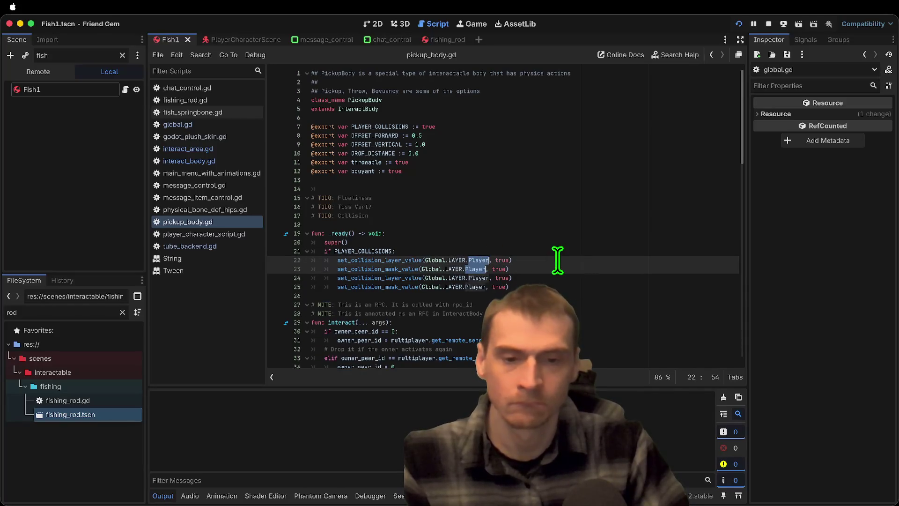
pyautogui.write('.w')
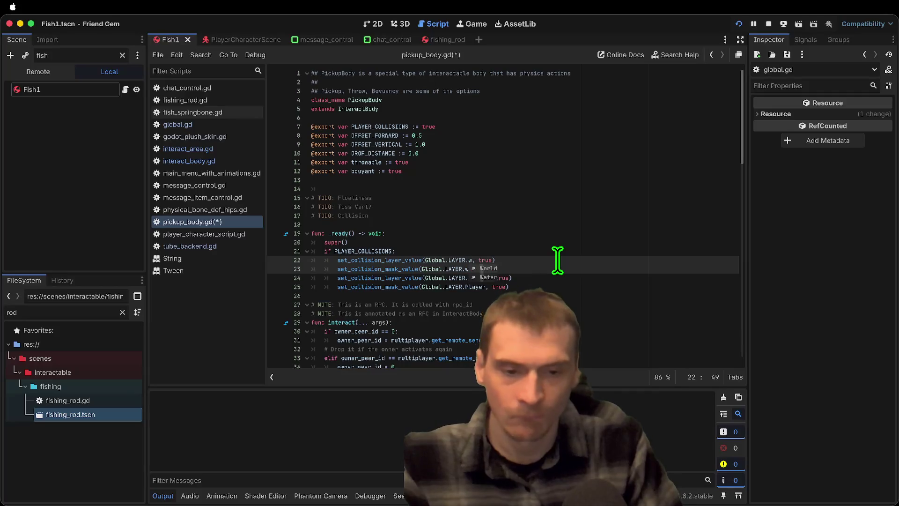
pyautogui.doubleClick(495, 260)
pyautogui.hotkey('ctrl', 'z')
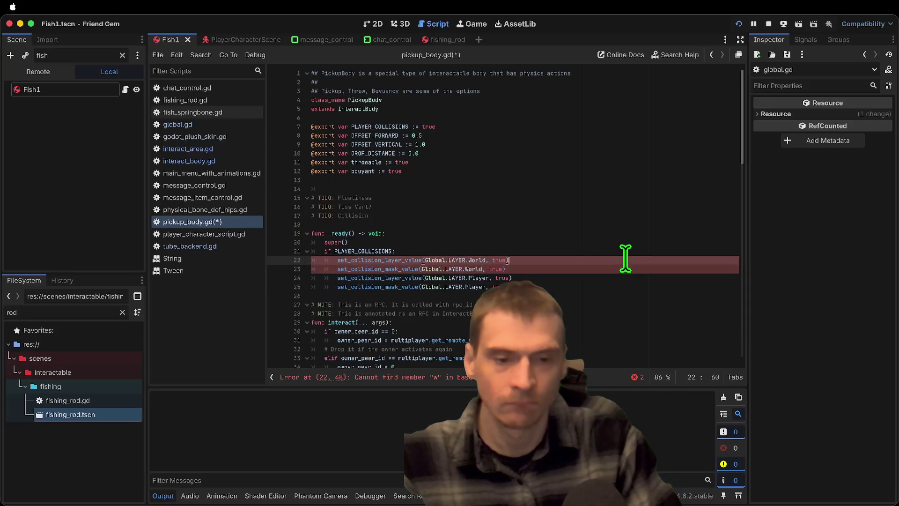
pyautogui.hotkey('ctrl', 'shift', 'z')
pyautogui.click(517, 260)
pyautogui.doubleClick(497, 260)
pyautogui.write('fa')
pyautogui.press('super+b')
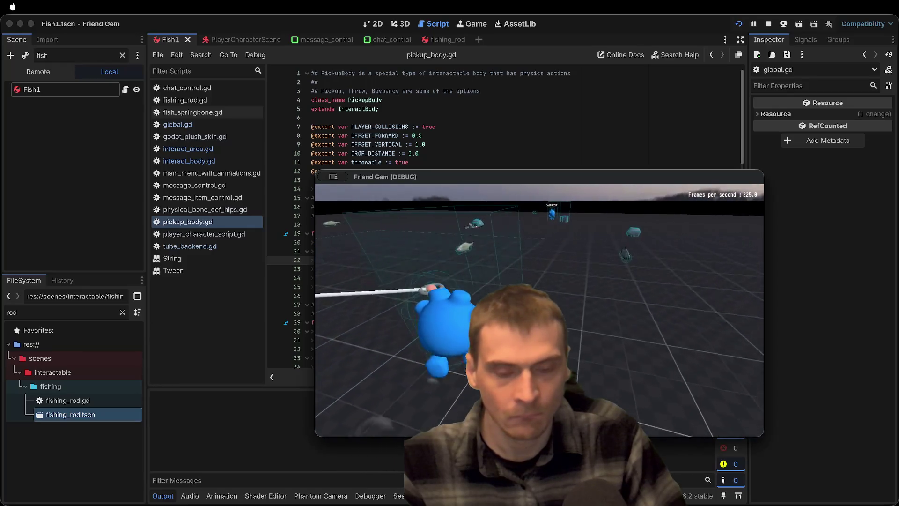
# Restart the game, pick up, drop and re-grab the fishing rod with E, then stop the run
pyautogui.press('super+b')
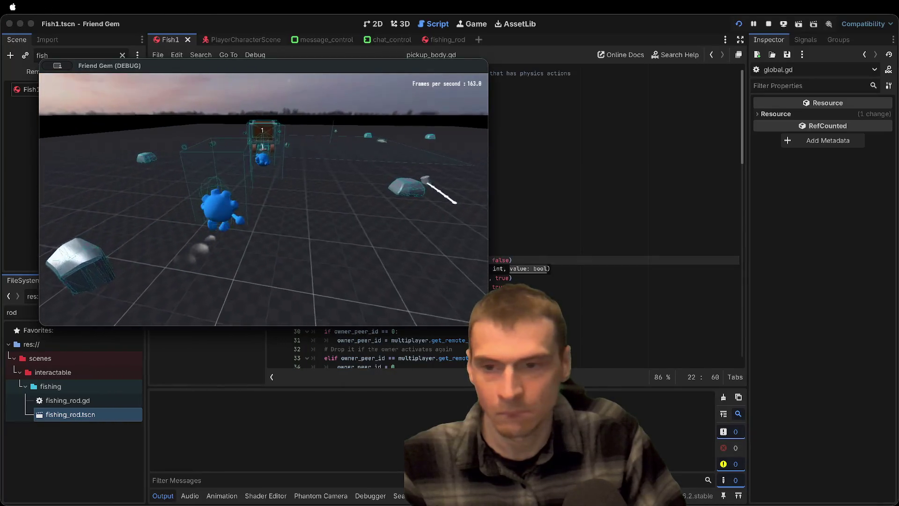
pyautogui.press('e')
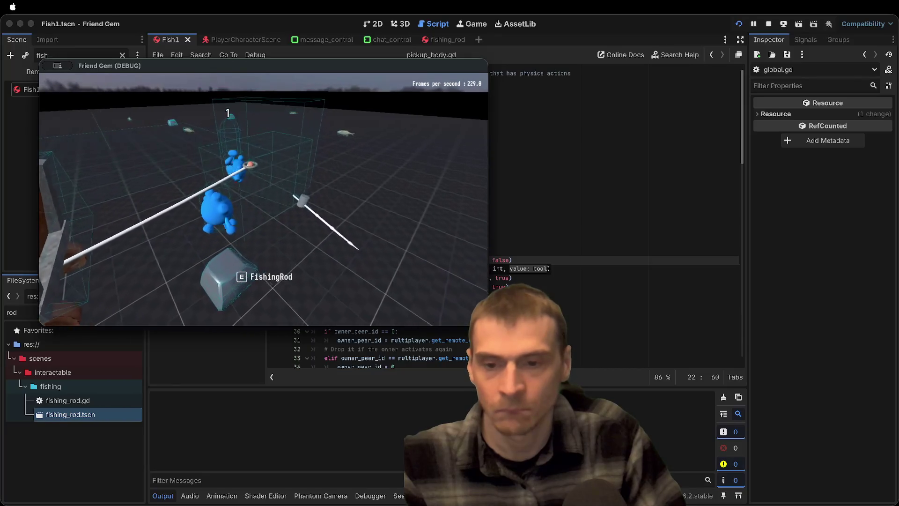
pyautogui.press('e')
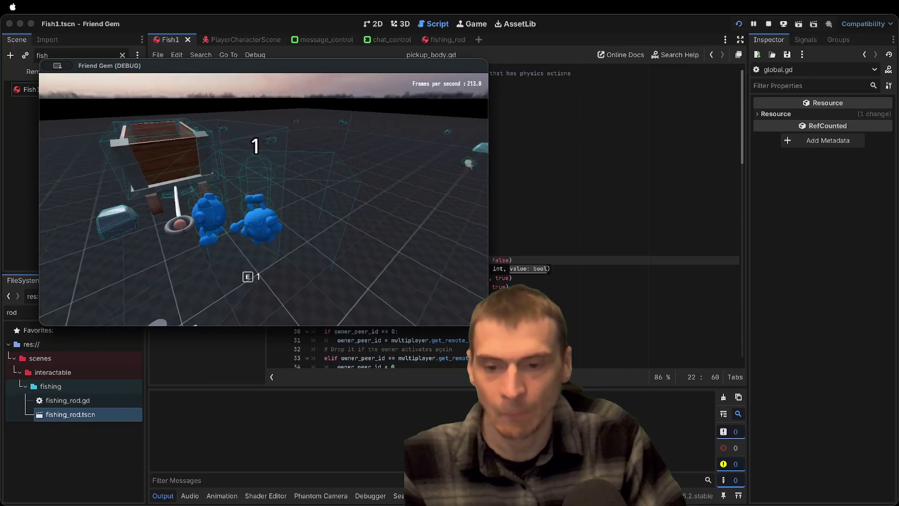
pyautogui.press('e')
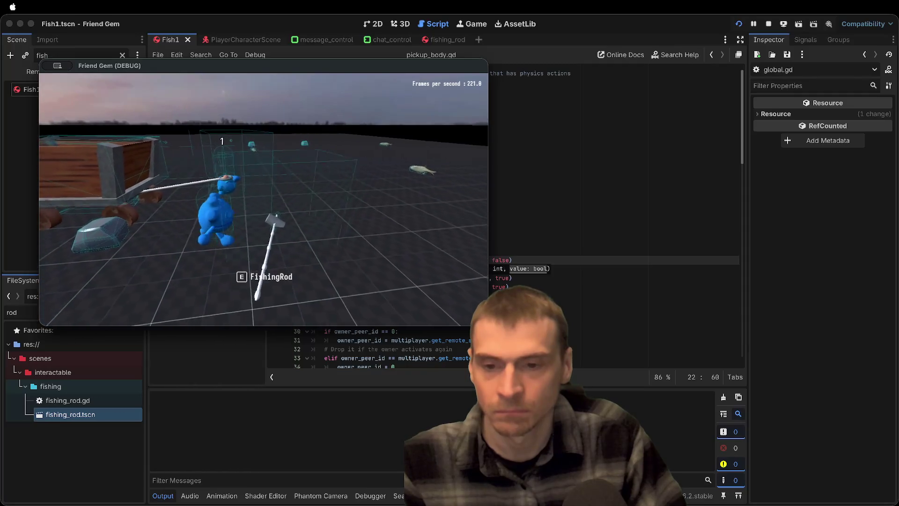
pyautogui.press('e')
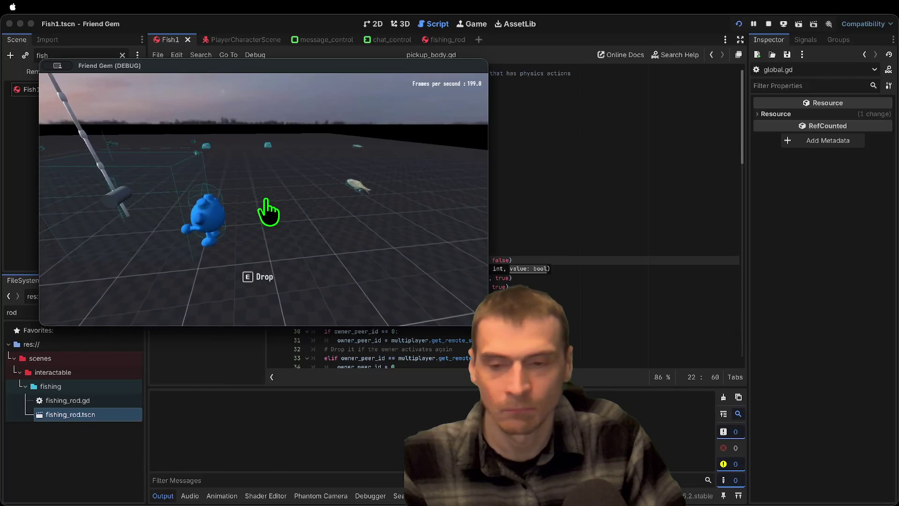
pyautogui.click(769, 23)
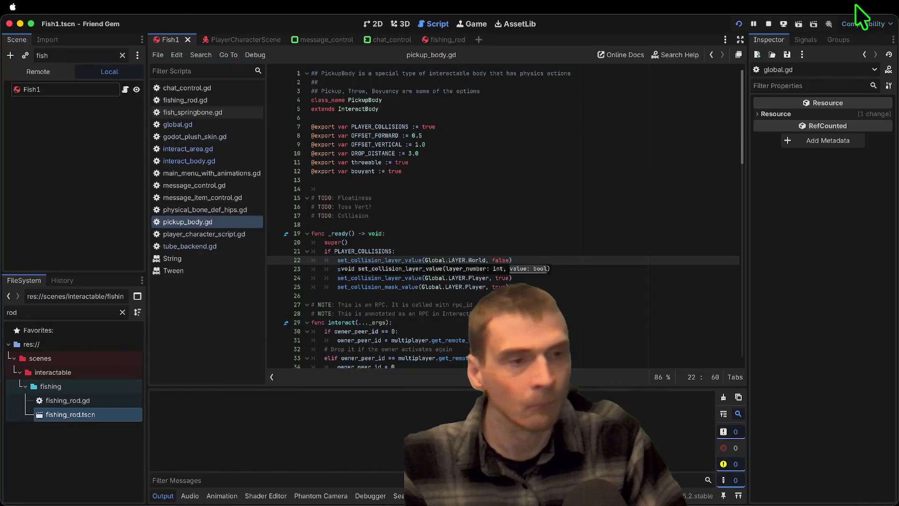
pyautogui.click(768, 24)
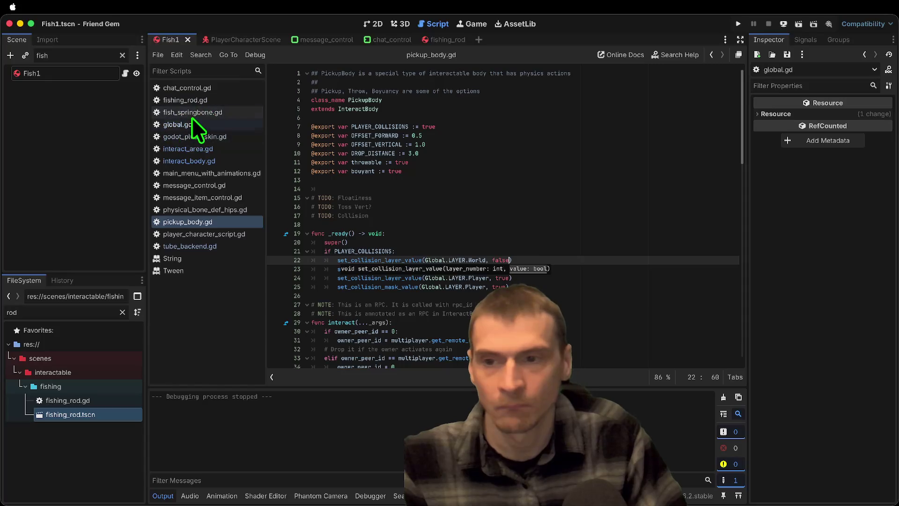
# Open fishing_rod.gd and insert a new line above the rotation reset check in _integrate_forces
pyautogui.click(195, 102)
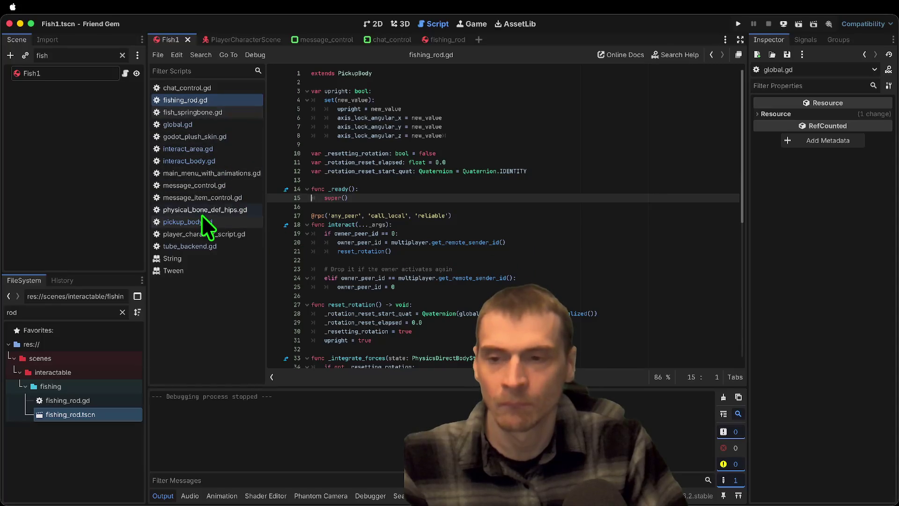
pyautogui.click(623, 163)
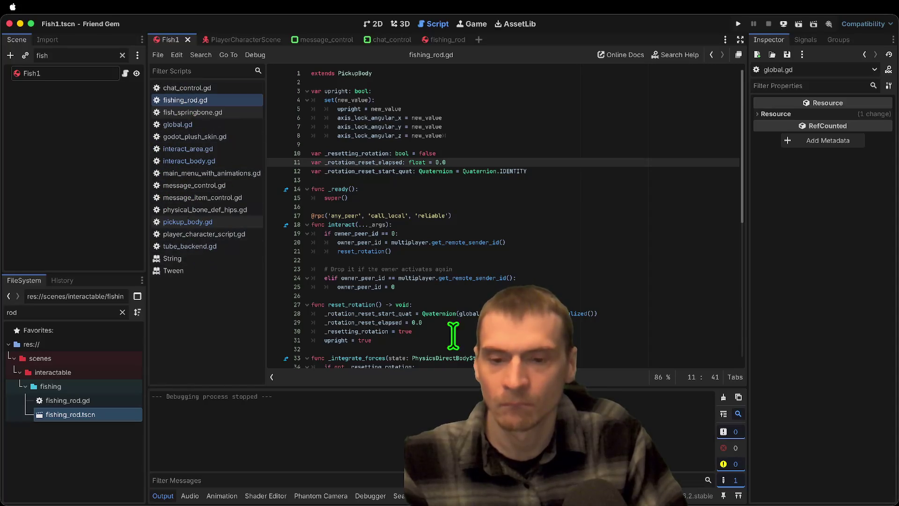
pyautogui.scroll(-10, 468, 262)
pyautogui.scroll(3, 603, 191)
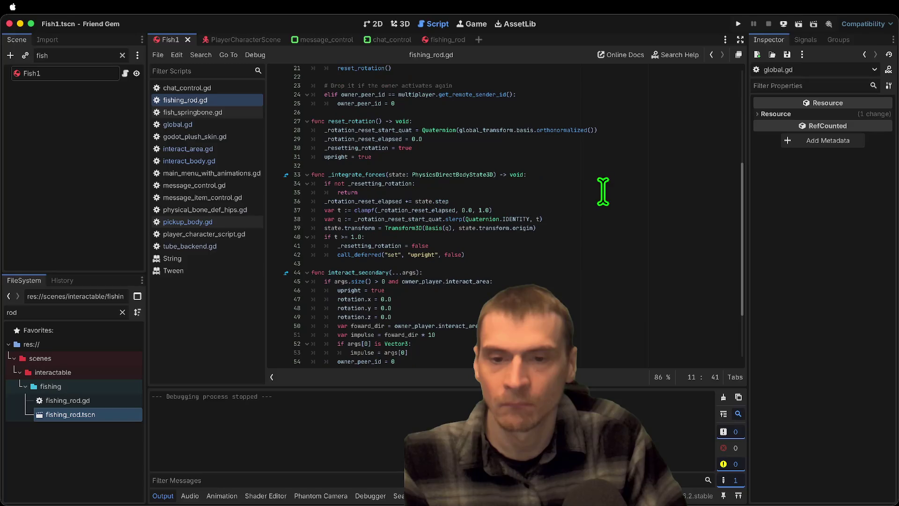
pyautogui.click(627, 182)
pyautogui.press('Return')
pyautogui.press('Up')
pyautogui.press('Tab')
# Add 'if not is_multiplayer_authority(): return', then save, run, and move the game window
pyautogui.write('if ')
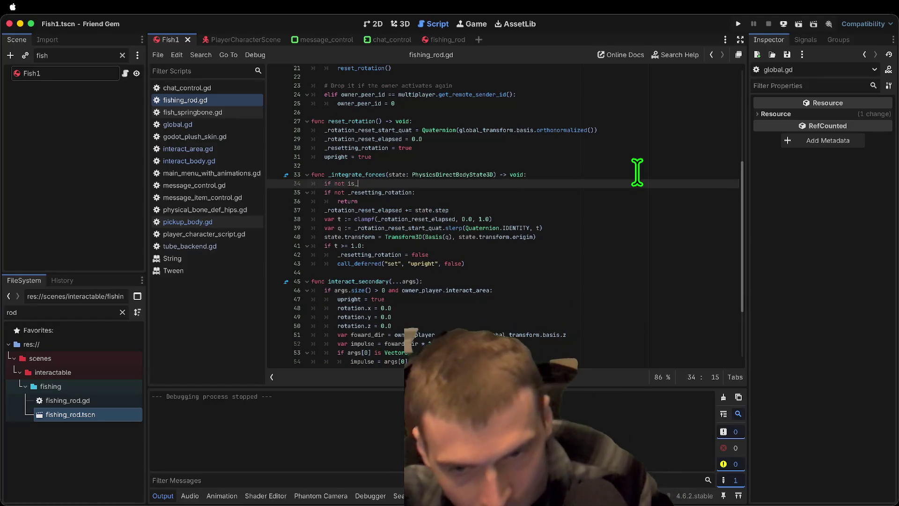
pyautogui.write('not is_mu')
pyautogui.press('Return')
pyautogui.write(':')
pyautogui.press('Return')
pyautogui.write('return')
pyautogui.press('Return')
pyautogui.hotkey('ctrl', 's')
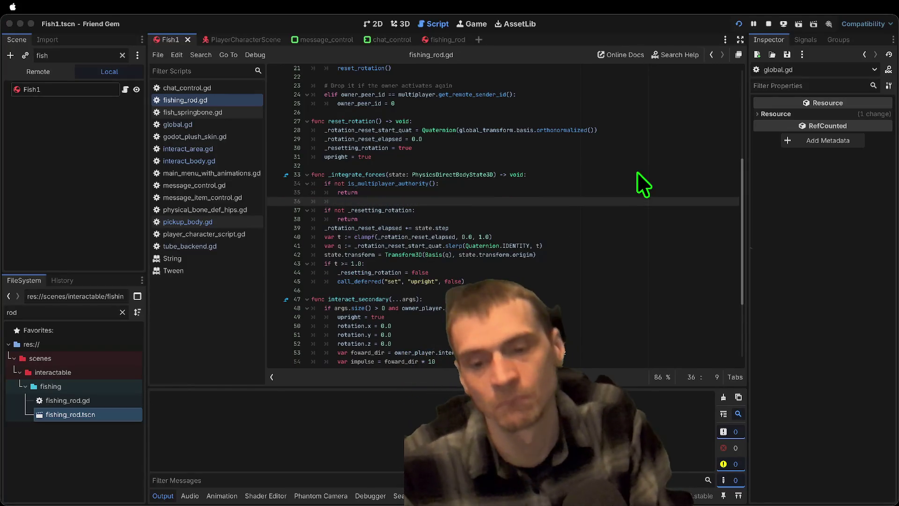
pyautogui.moveTo(532, 176); pyautogui.dragTo(290, 111)
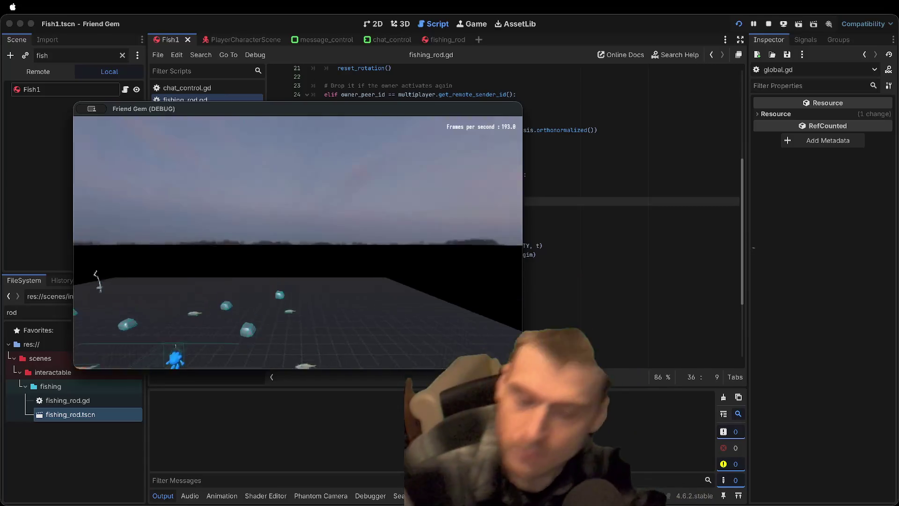
# Walk to the fishing rod, pick it up with E, swing it around, and return to the editor
pyautogui.press('w')
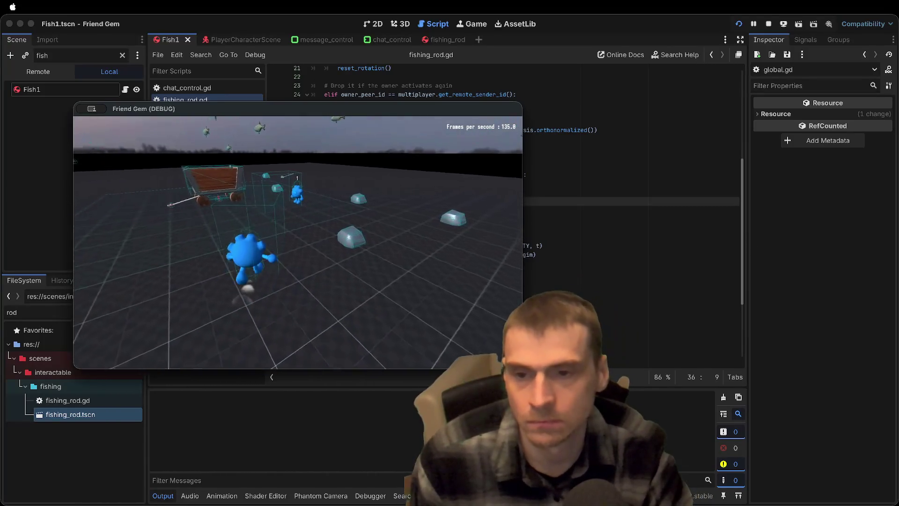
pyautogui.press('w')
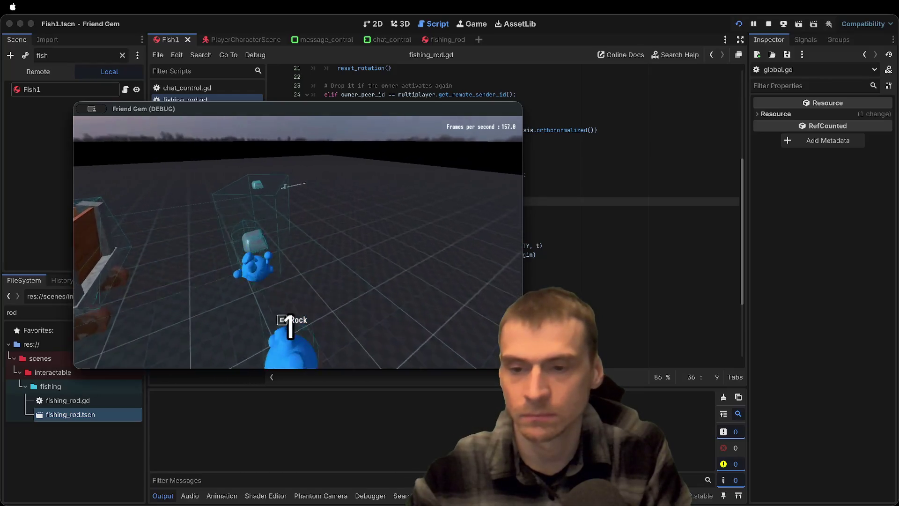
pyautogui.press('w')
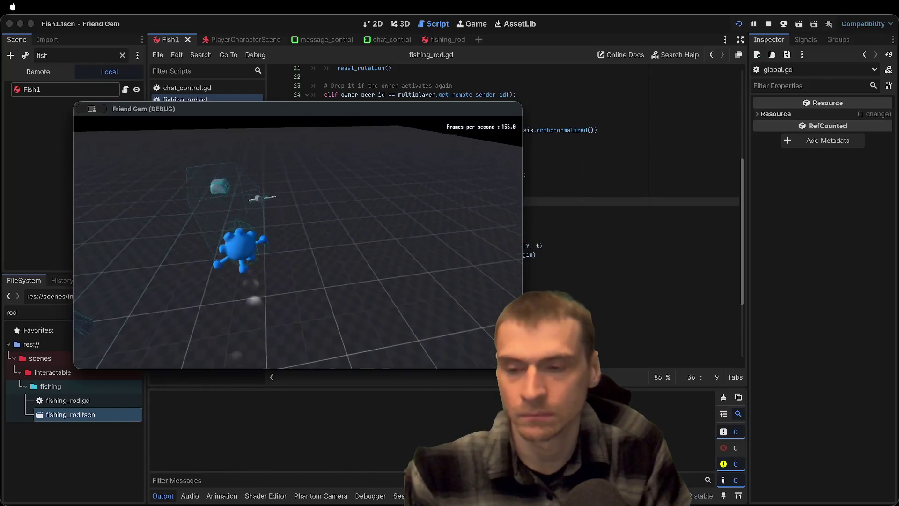
pyautogui.press('e')
pyautogui.press('w')
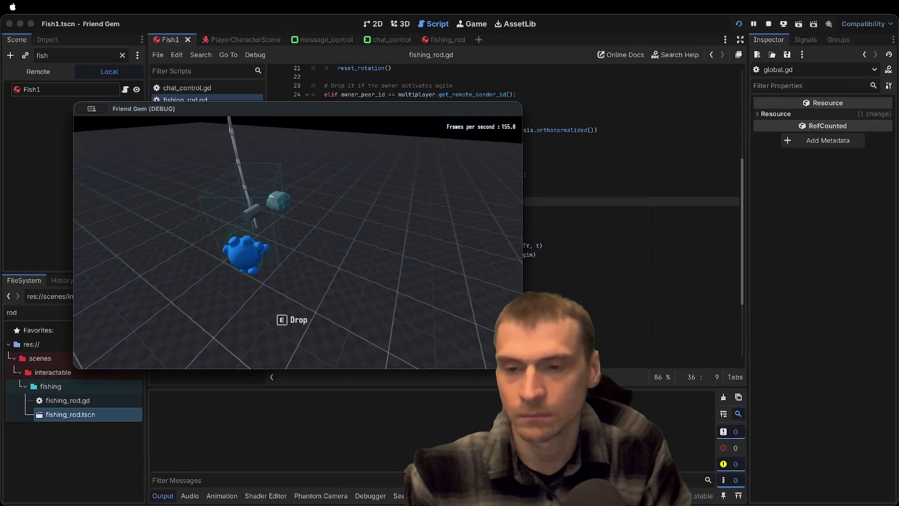
pyautogui.press('w')
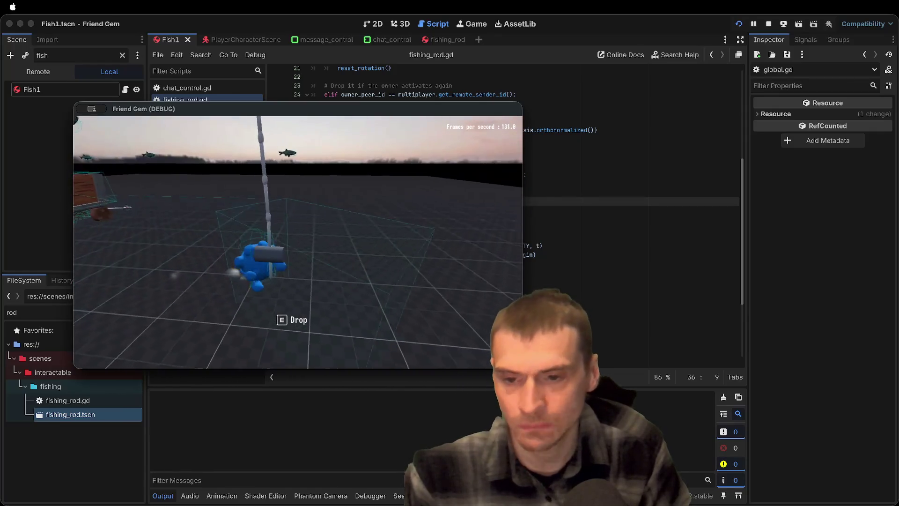
pyautogui.press('w')
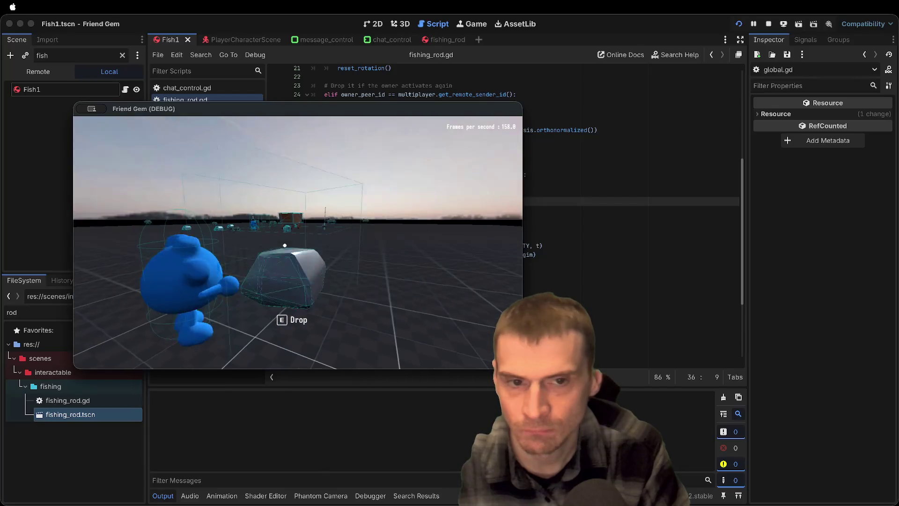
pyautogui.click(525, 110)
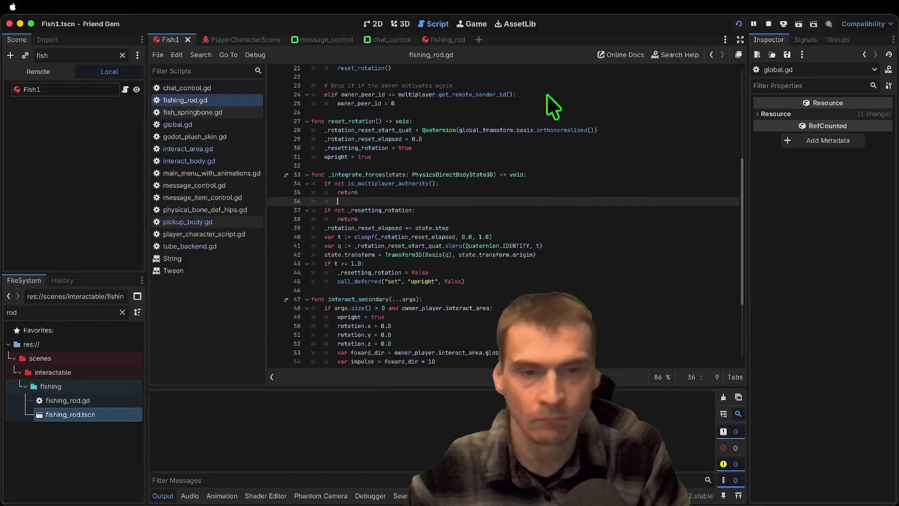
# Stop the game, set Fish1's physics material Bounce to 0.2, and run the game
pyautogui.click(769, 24)
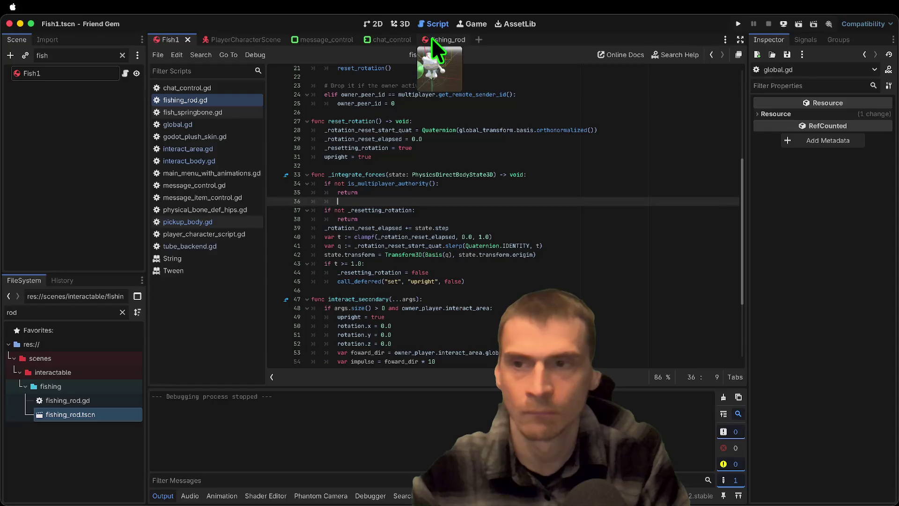
pyautogui.click(75, 74)
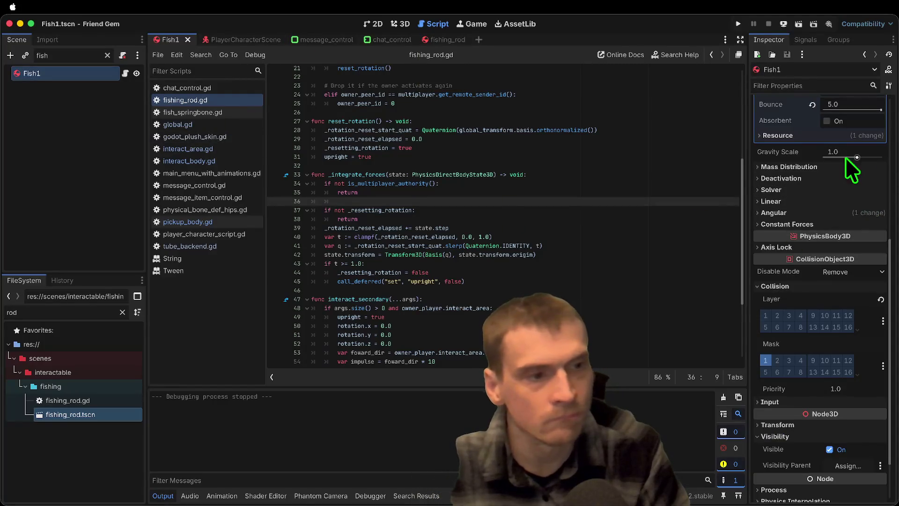
pyautogui.scroll(5, 791, 374)
pyautogui.click(866, 361)
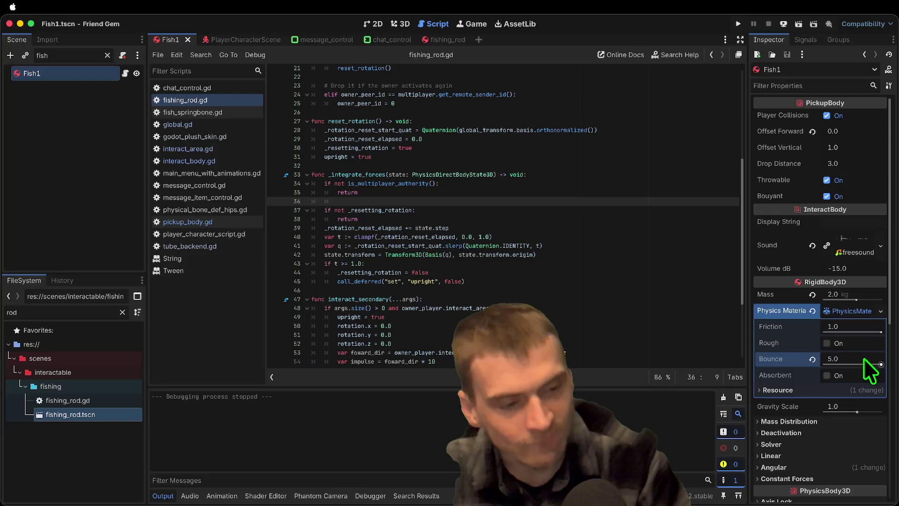
pyautogui.write('0.1')
pyautogui.press('BackSpace')
pyautogui.write('2')
pyautogui.press('Return')
pyautogui.press('super+b')
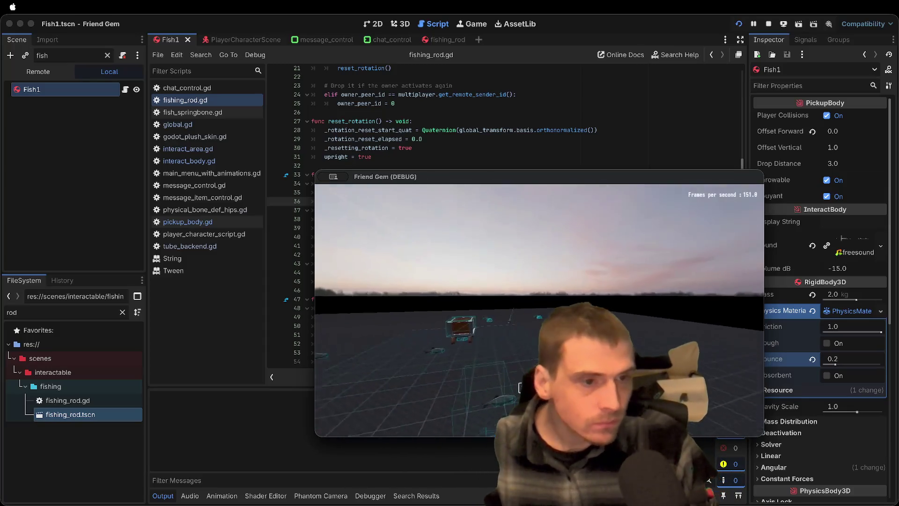
# Relaunch the game and open the in-game Options > Video settings
pyautogui.press('super+q')
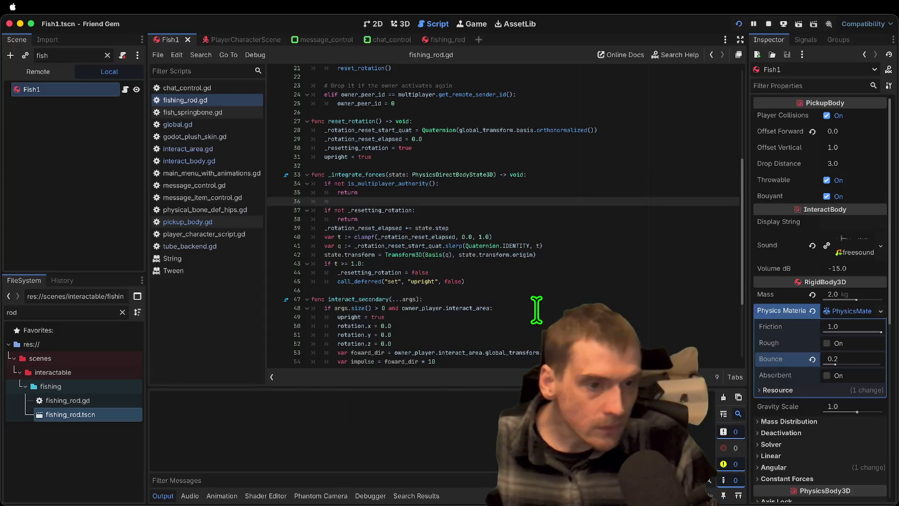
pyautogui.press('super+b')
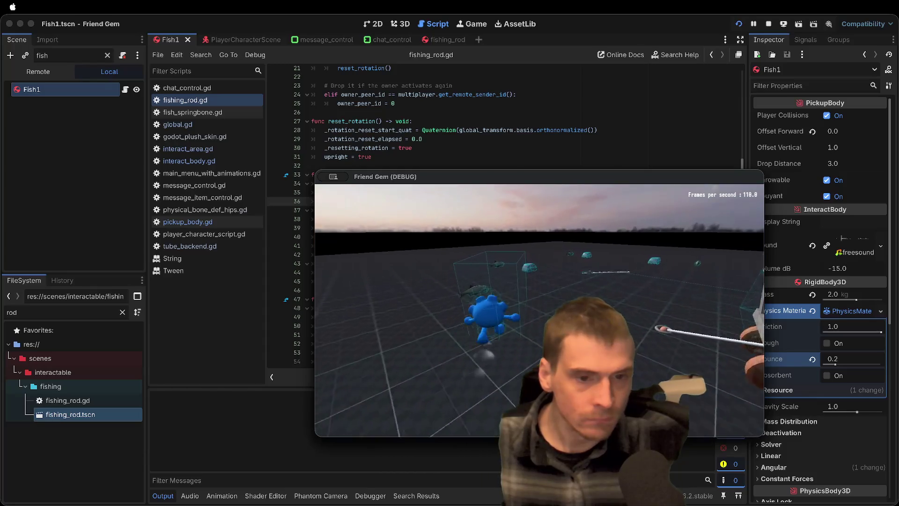
pyautogui.press('Escape')
pyautogui.click(542, 337)
pyautogui.click(517, 237)
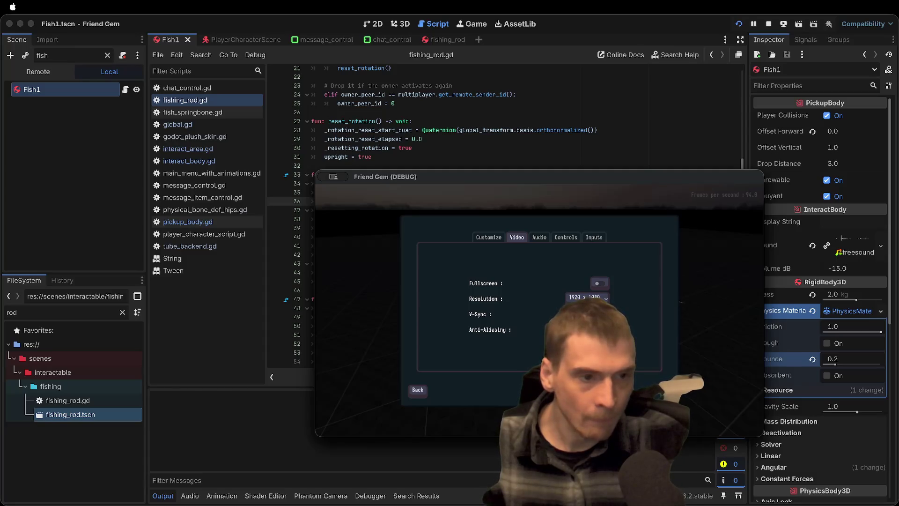
pyautogui.press('Escape')
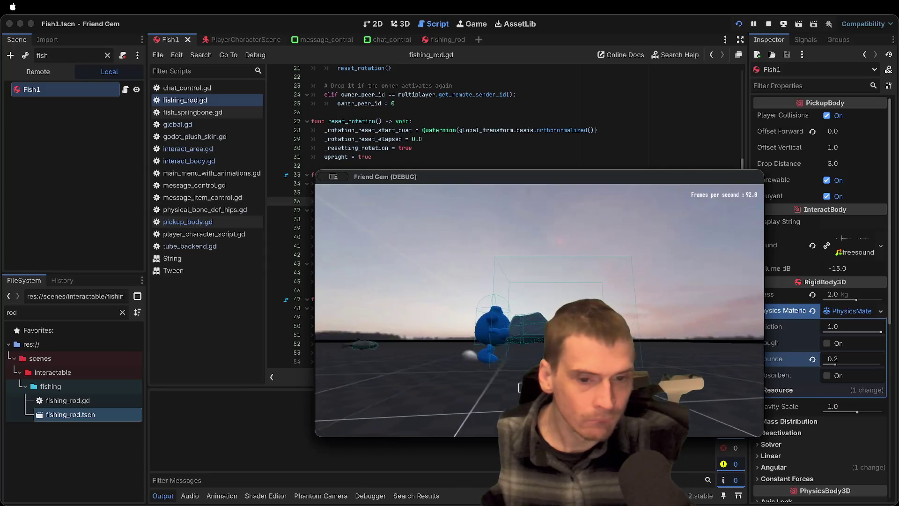
# Reopen the pause menu's Video settings twice, backing out to the game each time
pyautogui.press('Escape')
pyautogui.click(483, 322)
pyautogui.click(517, 237)
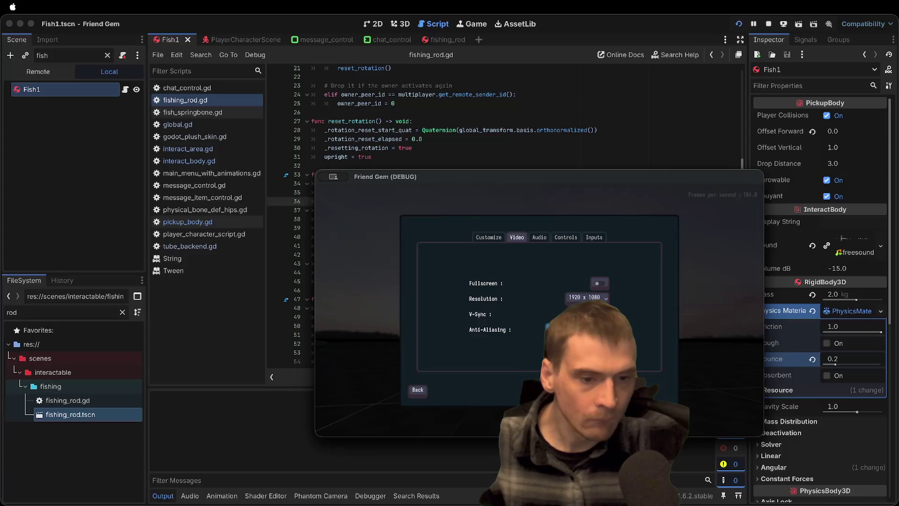
pyautogui.press('Escape')
pyautogui.press('Escape')
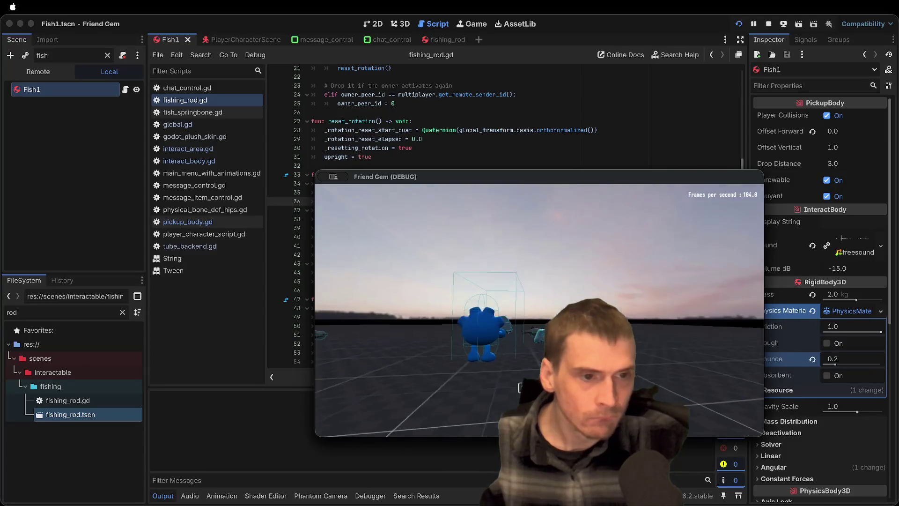
pyautogui.press('Escape')
pyautogui.click(543, 321)
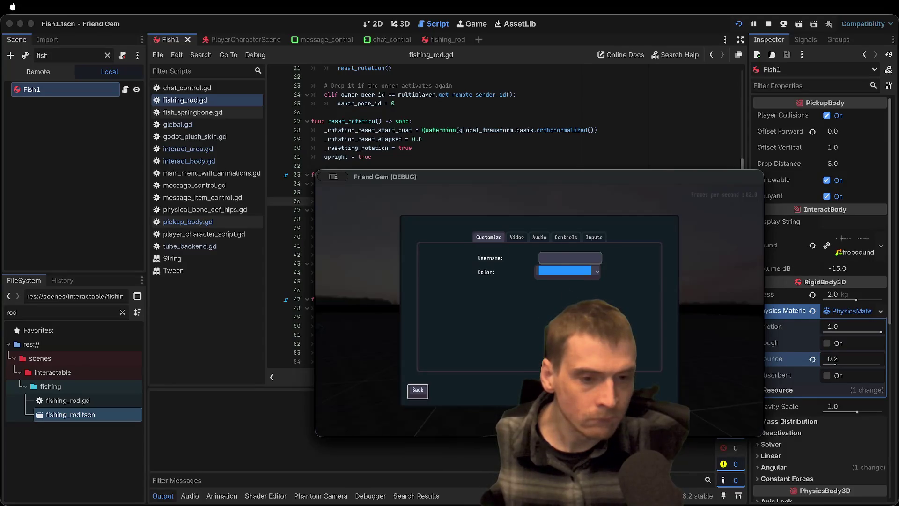
pyautogui.click(517, 237)
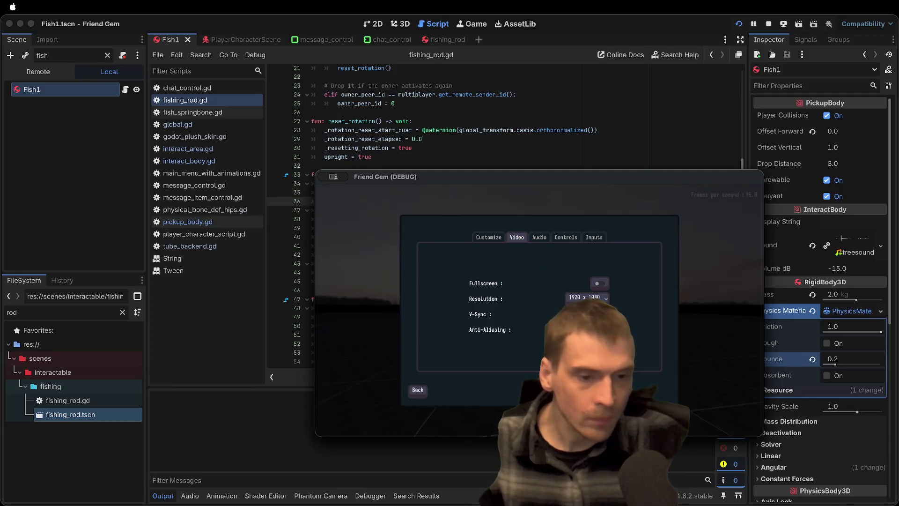
pyautogui.press('Escape')
pyautogui.press('Escape')
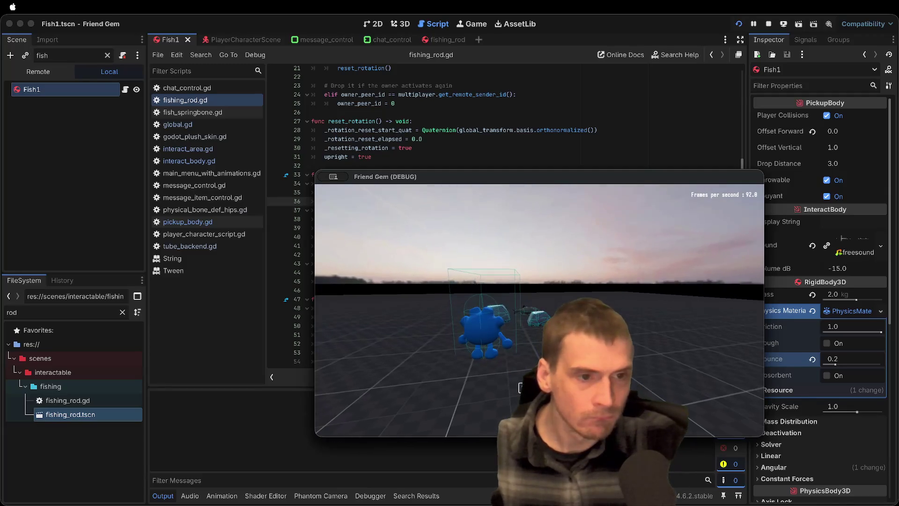
# Push the rocks with the player, check the Video settings once more, resume, and quit the game
pyautogui.press('w')
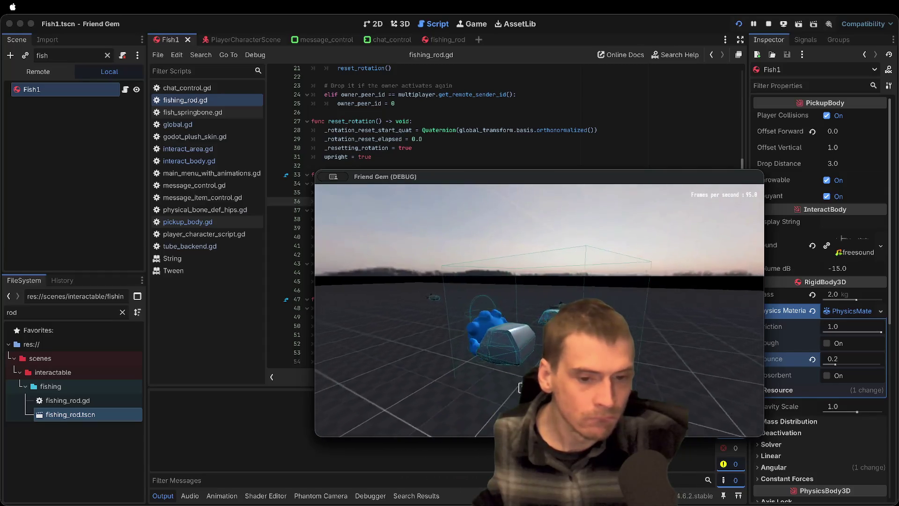
pyautogui.press('w')
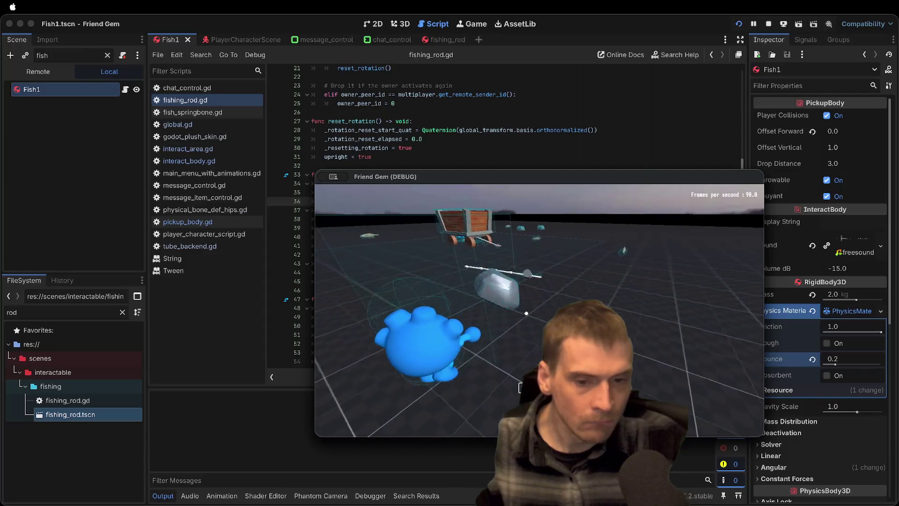
pyautogui.press('Escape')
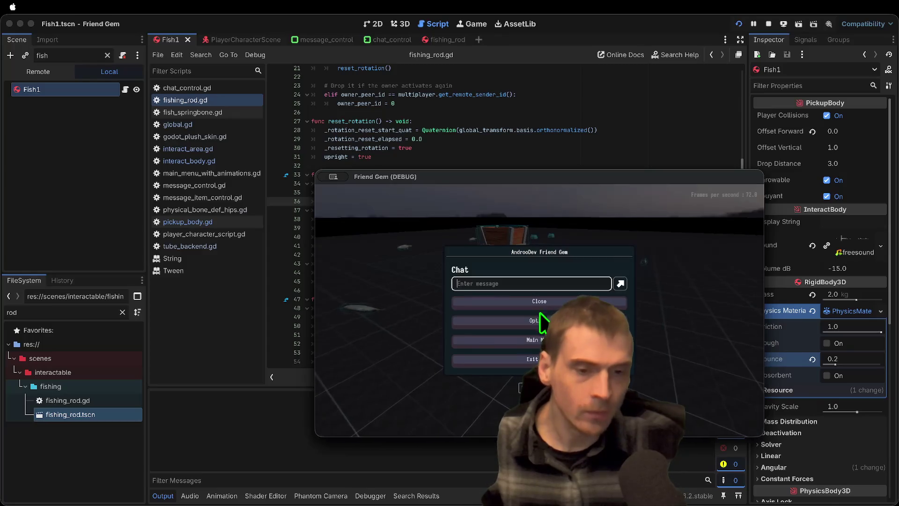
pyautogui.click(536, 301)
pyautogui.click(523, 239)
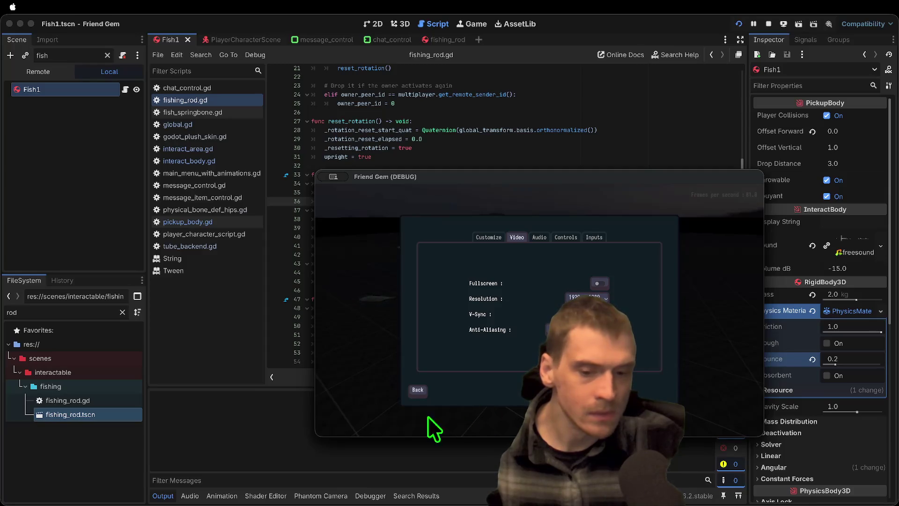
pyautogui.click(418, 390)
pyautogui.click(537, 304)
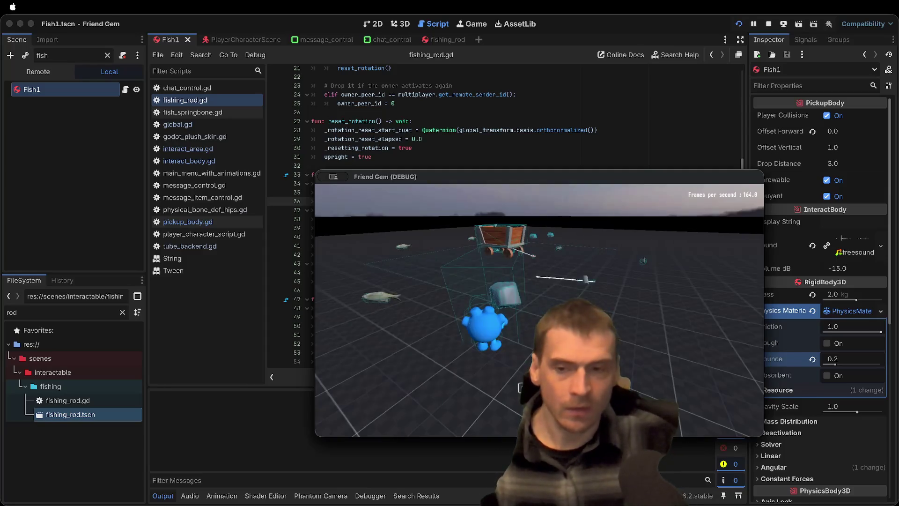
pyautogui.press('super+q')
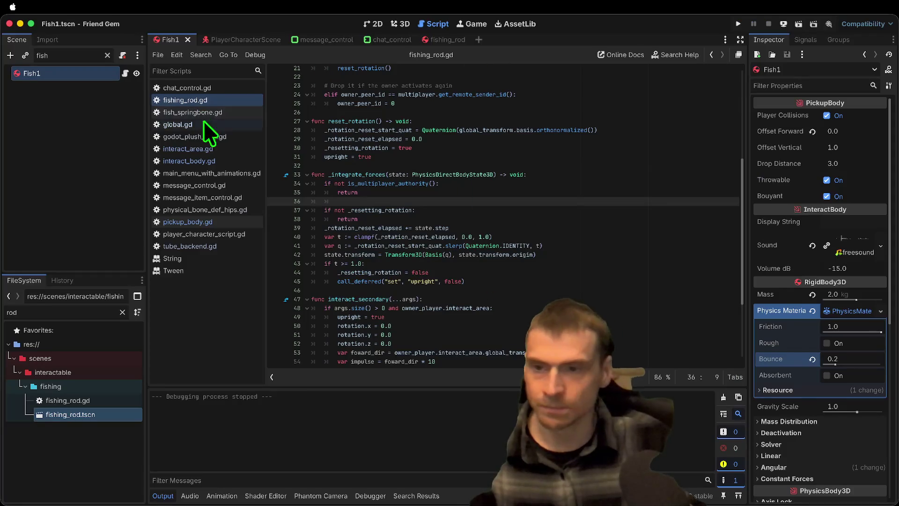
# Filter the FileSystem by 'spawn' and open prop_spawner.gd
pyautogui.doubleClick(72, 310)
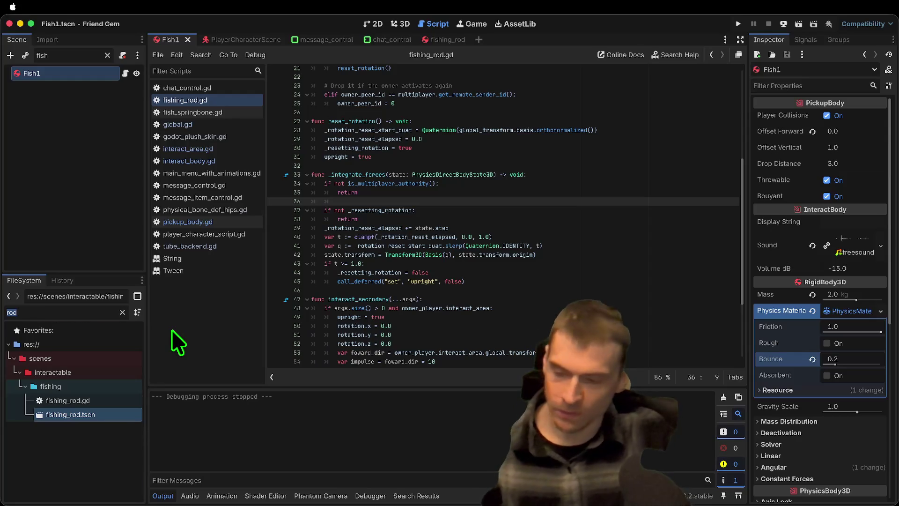
pyautogui.press('BackSpace')
pyautogui.write('spawn')
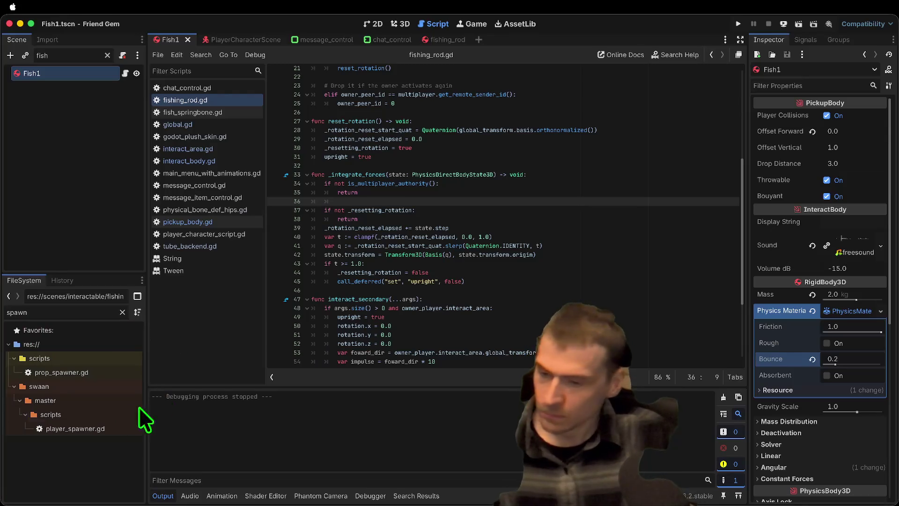
pyautogui.doubleClick(100, 374)
pyautogui.scroll(-8, 467, 306)
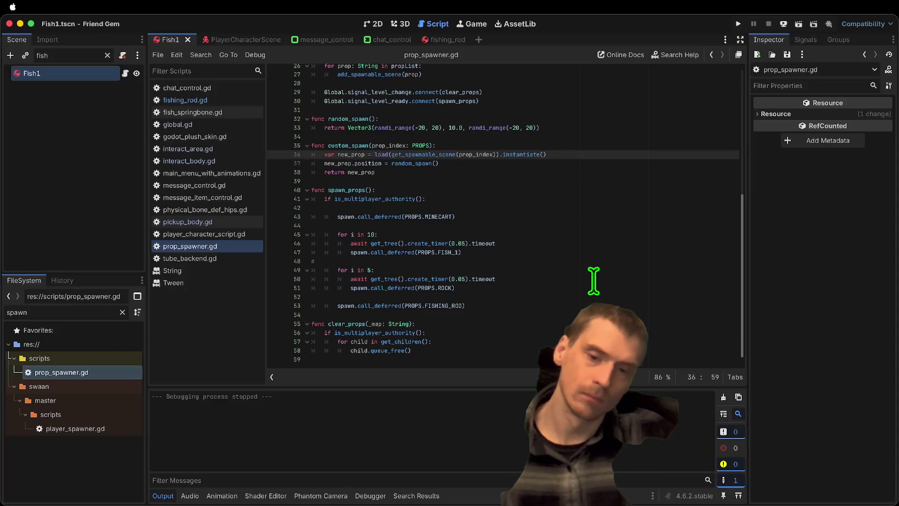
# Comment out the fishing rod, minecart and fish spawns, remove leftover blank lines, and run the game
pyautogui.click(467, 306)
pyautogui.hotkey('ctrl', 'k')
pyautogui.press('Up')
pyautogui.press('Up')
pyautogui.press('Up')
pyautogui.press('Up')
pyautogui.press('Up')
pyautogui.press('Up')
pyautogui.hotkey('shift', 'Down')
pyautogui.hotkey('shift', 'Down')
pyautogui.hotkey('shift', 'Down')
pyautogui.hotkey('shift', 'Down')
pyautogui.hotkey('shift', 'Down')
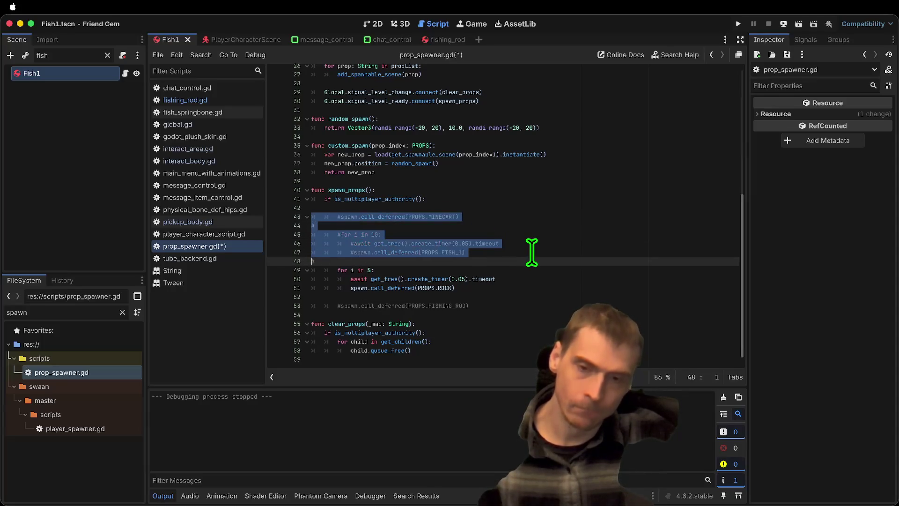
pyautogui.hotkey('ctrl', 'k')
pyautogui.press('Up')
pyautogui.press('Up')
pyautogui.press('Up')
pyautogui.press('Down')
pyautogui.hotkey('ctrl', 'shift', 'k')
pyautogui.press('Up')
pyautogui.press('BackSpace')
pyautogui.press('Down')
pyautogui.press('Down')
pyautogui.press('Down')
pyautogui.press('Down')
pyautogui.press('Down')
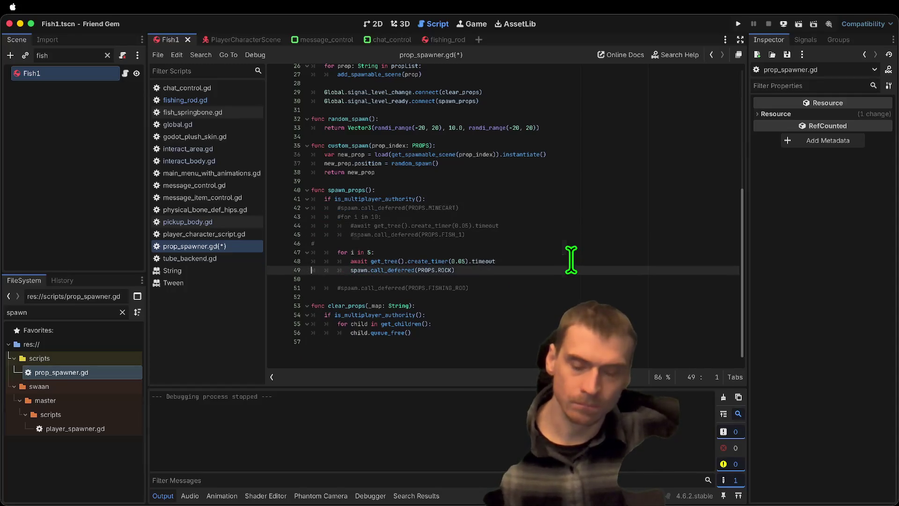
pyautogui.press('super+b')
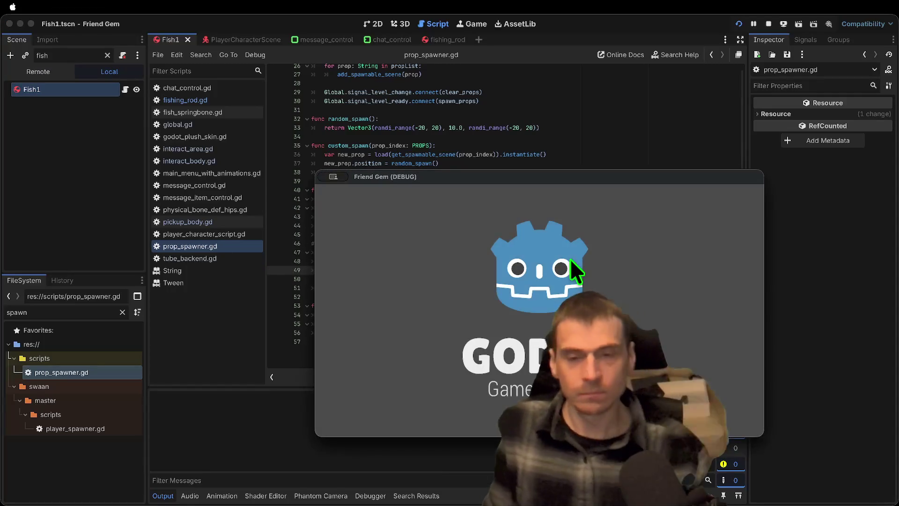
# Move the game window and pick up and drop the rock repeatedly, checking the Rock prompt
pyautogui.moveTo(522, 179); pyautogui.dragTo(338, 105)
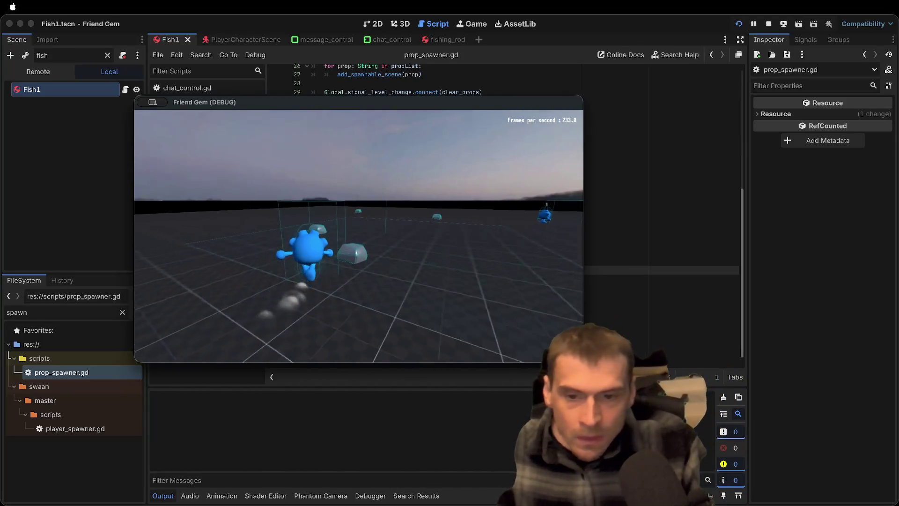
pyautogui.press('e')
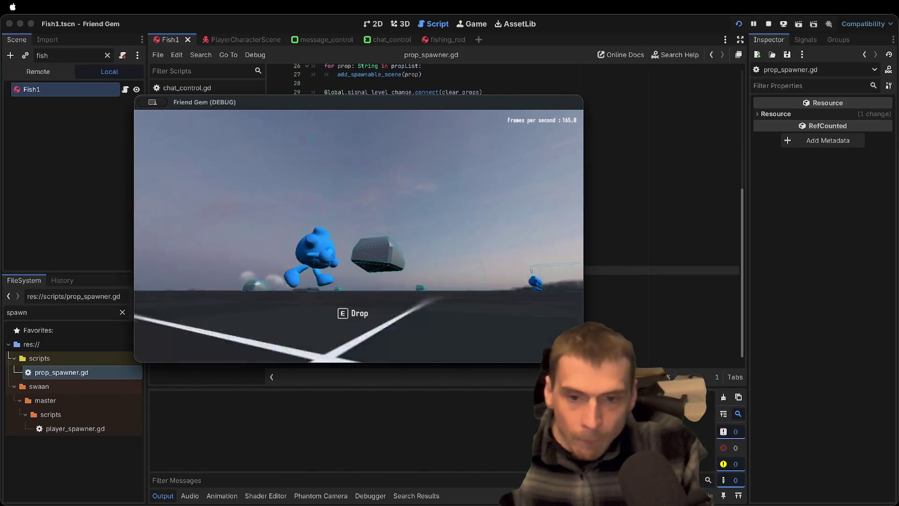
pyautogui.press('e')
pyautogui.press('e')
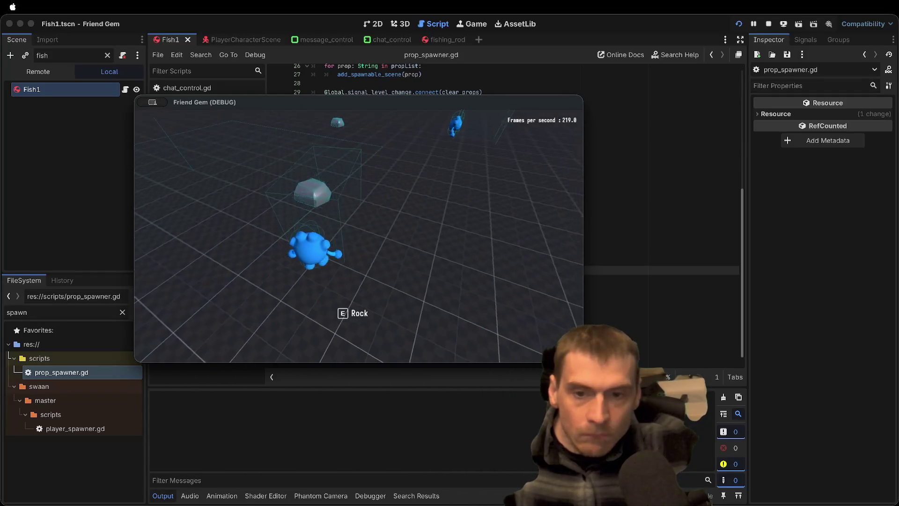
pyautogui.press('e')
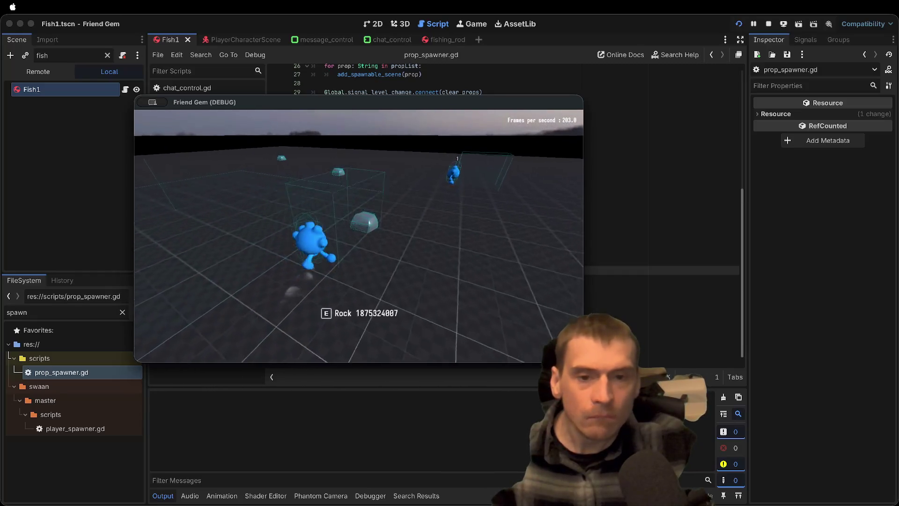
pyautogui.press('e')
pyautogui.press('e')
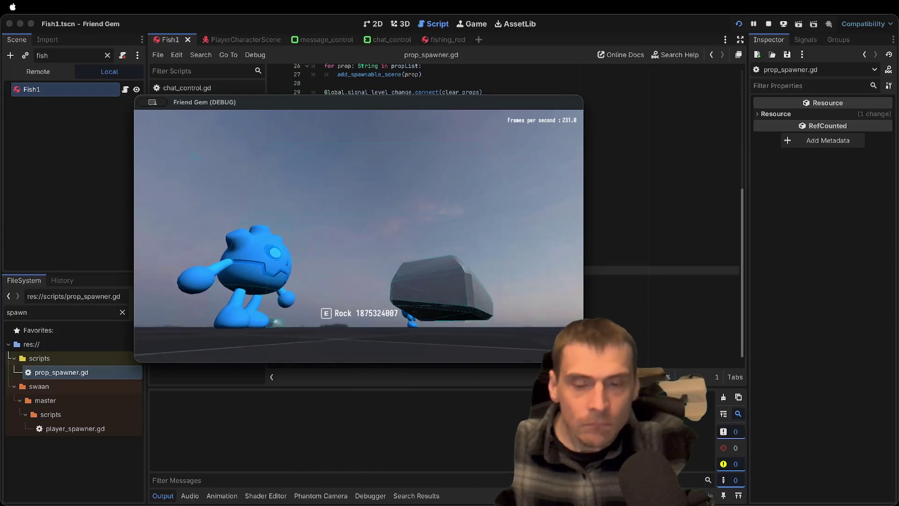
pyautogui.press('super+Tab')
pyautogui.press('super+Tab')
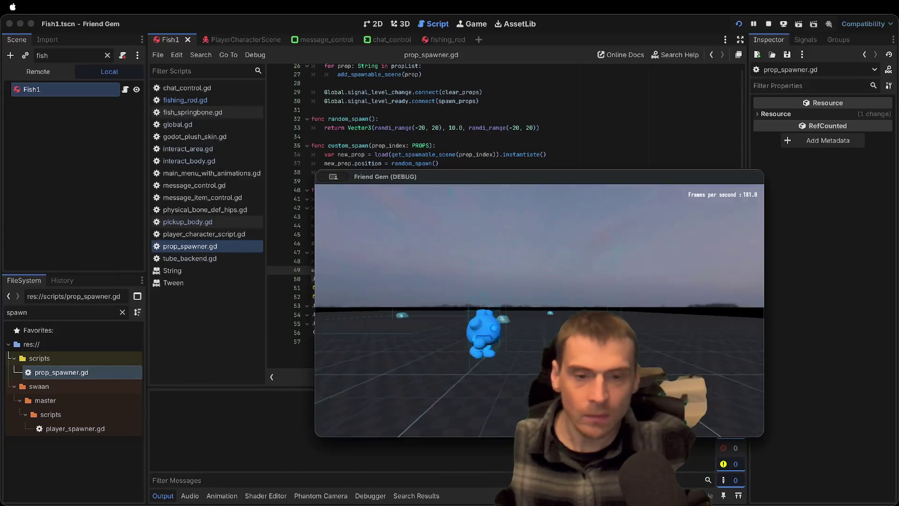
# Walk the second player toward the rock, swing the camera over the character, and stop the game
pyautogui.press('w')
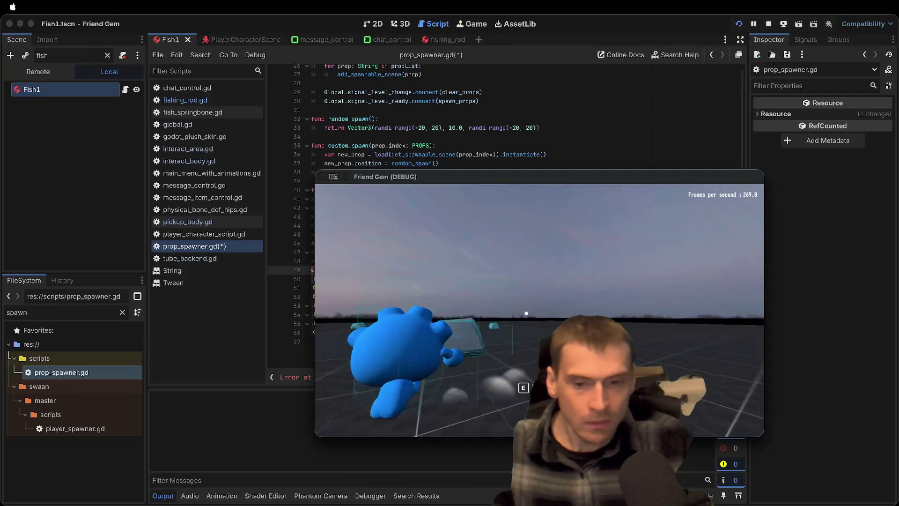
pyautogui.moveTo(524, 335); pyautogui.dragTo(543, 323)
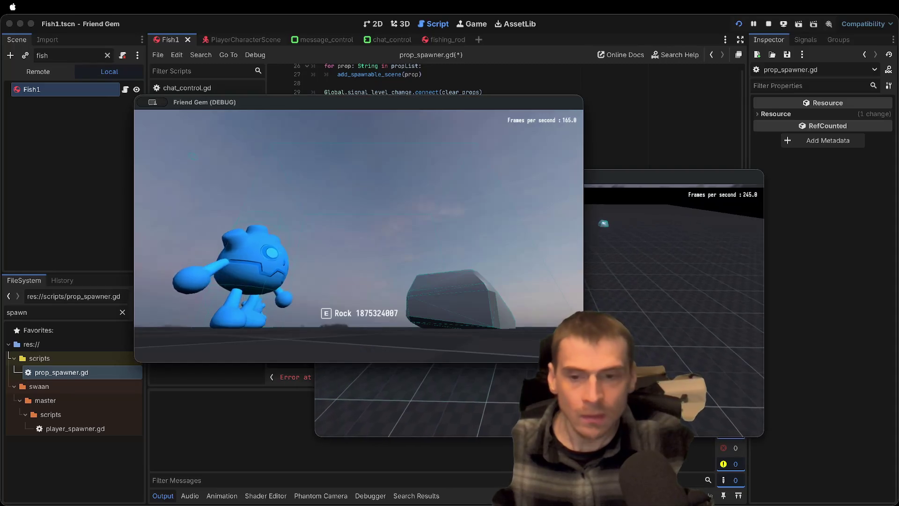
pyautogui.press('super+period')
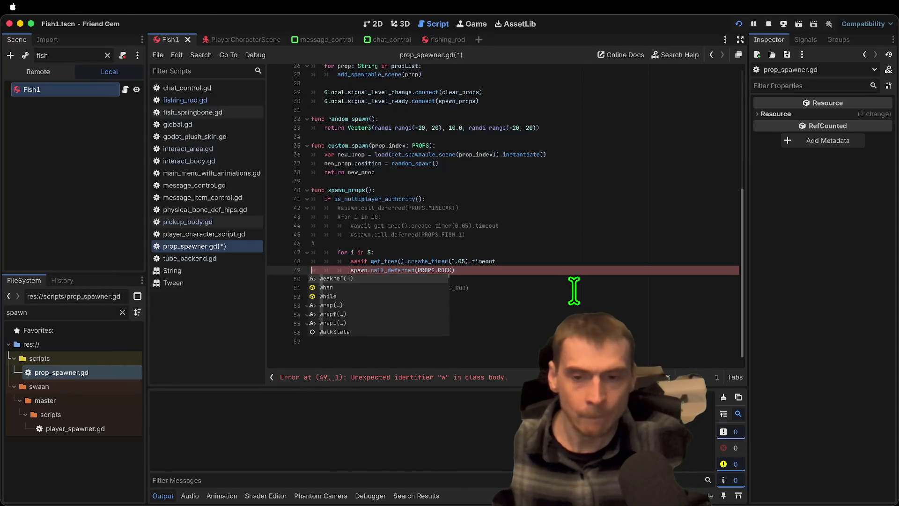
pyautogui.press('super+s')
# In interact_area.gd line 63, append ' (' + body.owner_player.nameplate.text + ')' to the emitted prompt
pyautogui.click(573, 280)
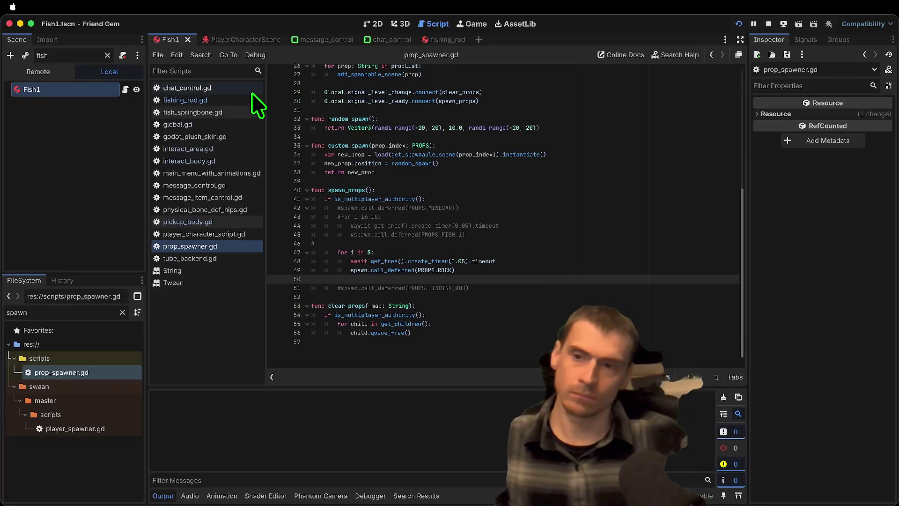
pyautogui.click(218, 161)
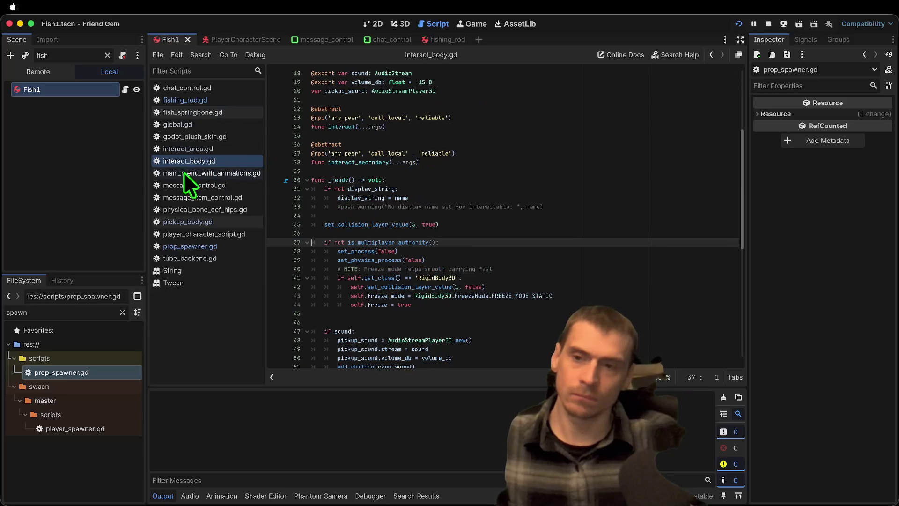
pyautogui.click(188, 150)
pyautogui.scroll(-5, 704, 253)
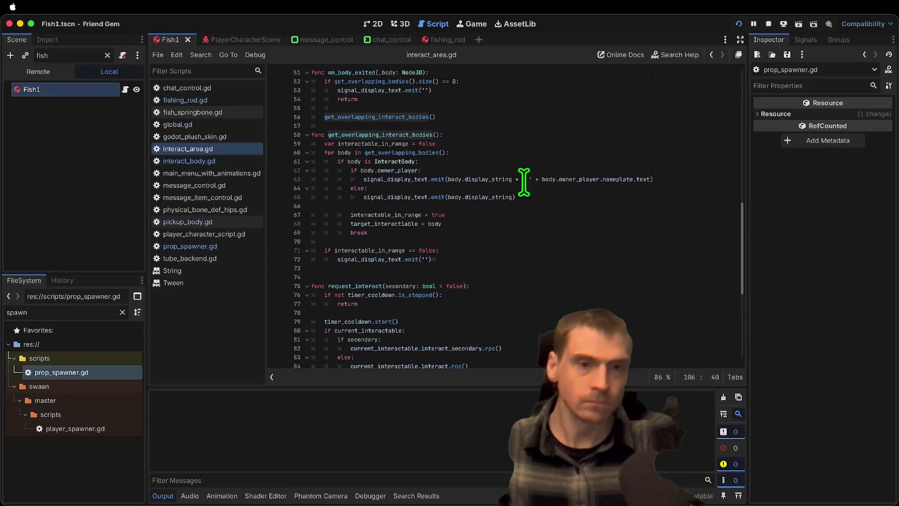
pyautogui.click(541, 179)
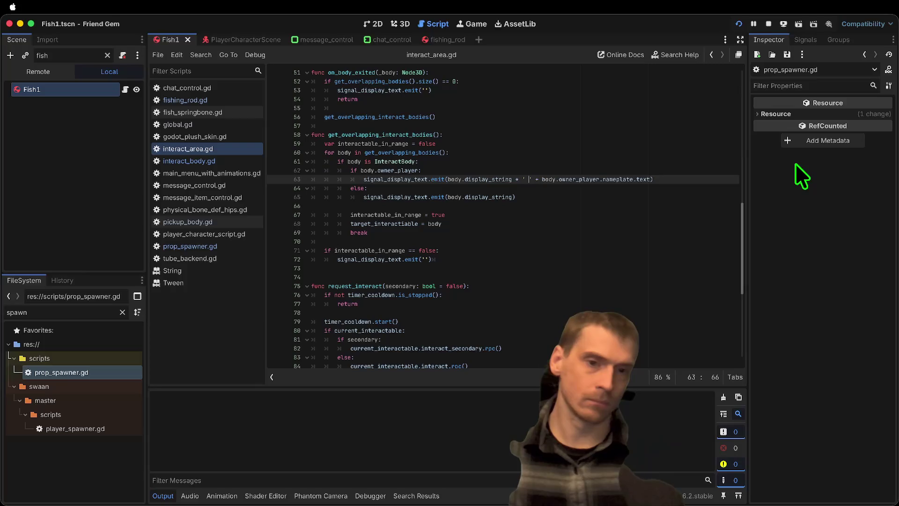
pyautogui.press('End')
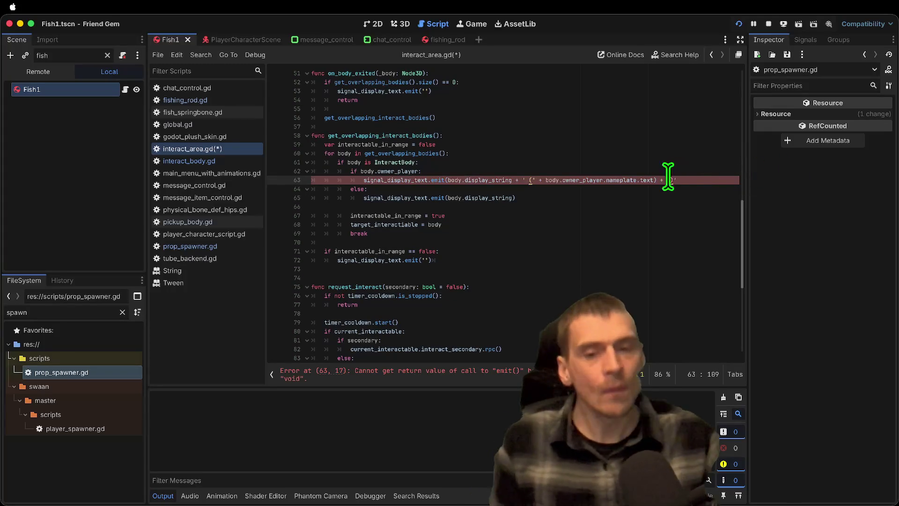
pyautogui.click(521, 378)
pyautogui.write(')')
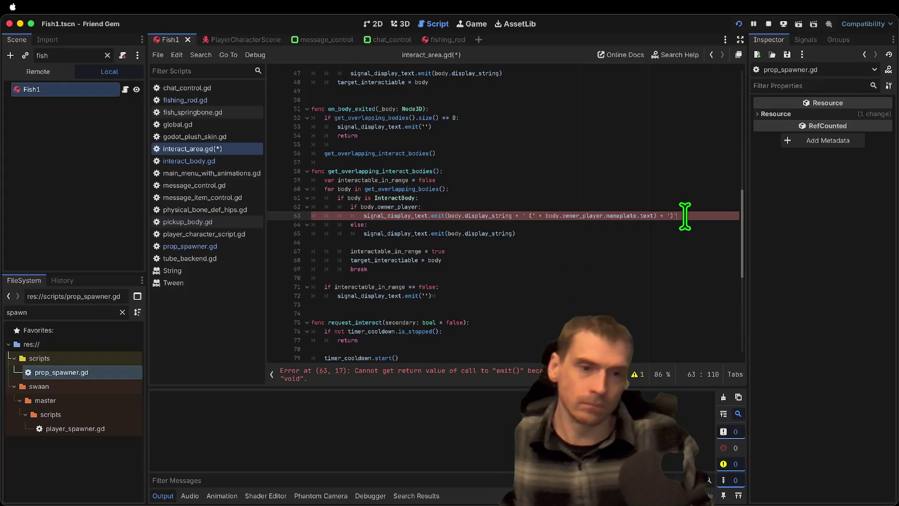
pyautogui.press('Left')
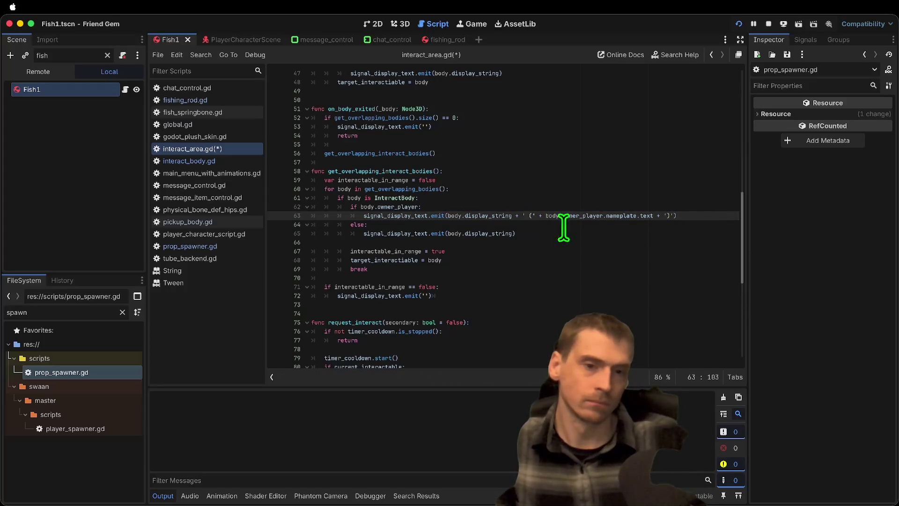
# Save interact_area.gd and start extending line 102's Drop prompt with display_
pyautogui.hotkey('ctrl', 's')
pyautogui.scroll(-7, 464, 238)
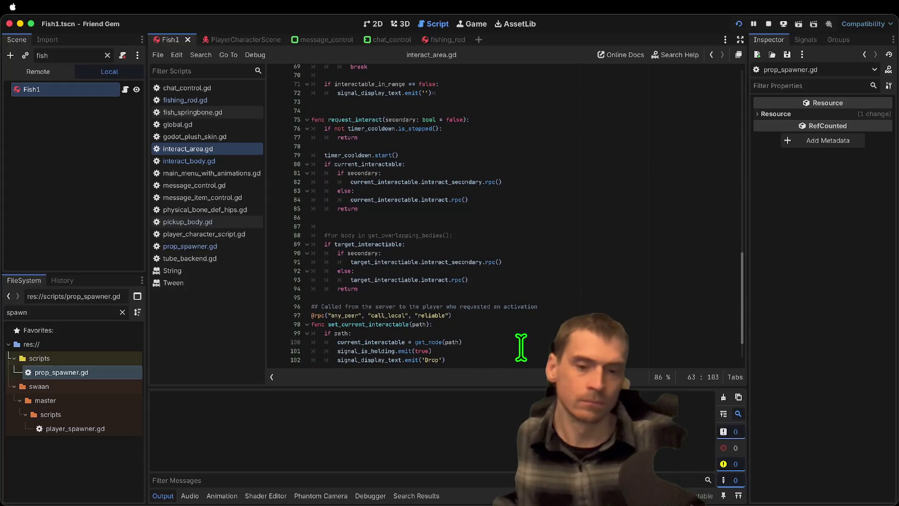
pyautogui.click(531, 363)
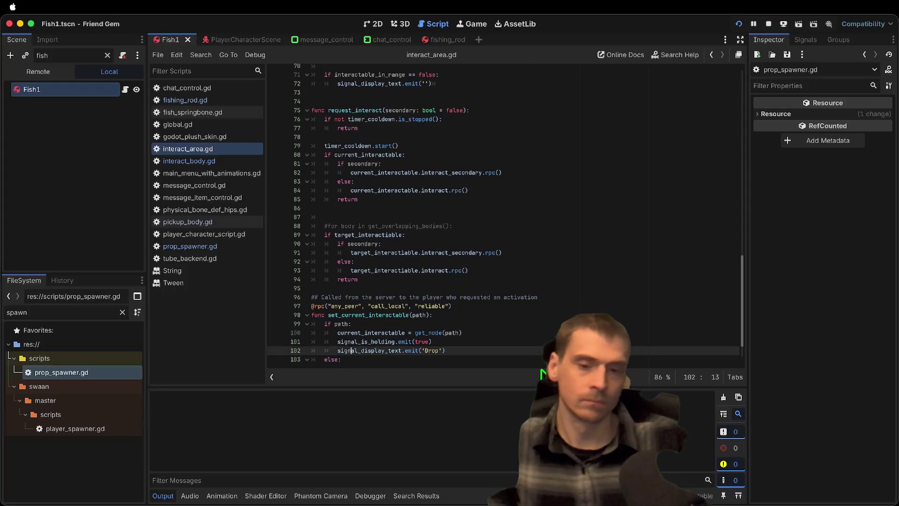
pyautogui.scroll(-1, 541, 372)
pyautogui.press('End')
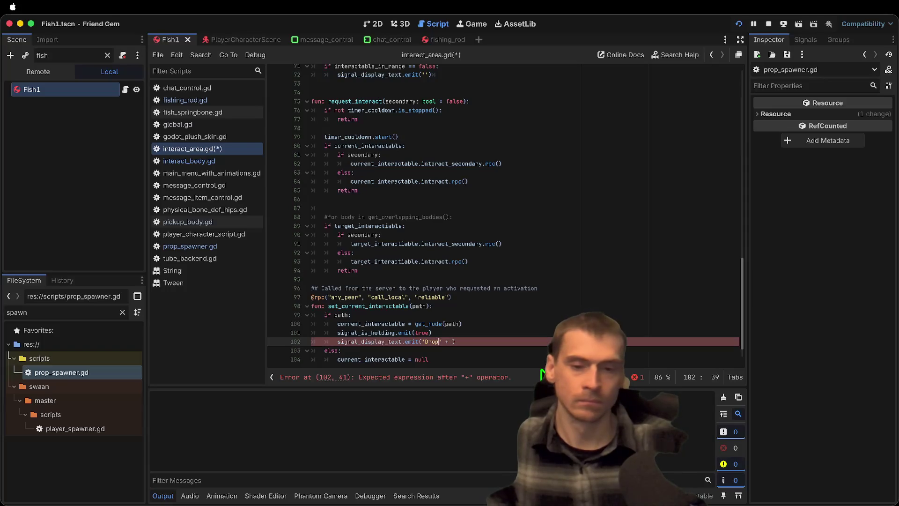
pyautogui.press('Right')
pyautogui.press('Right')
pyautogui.press('Right')
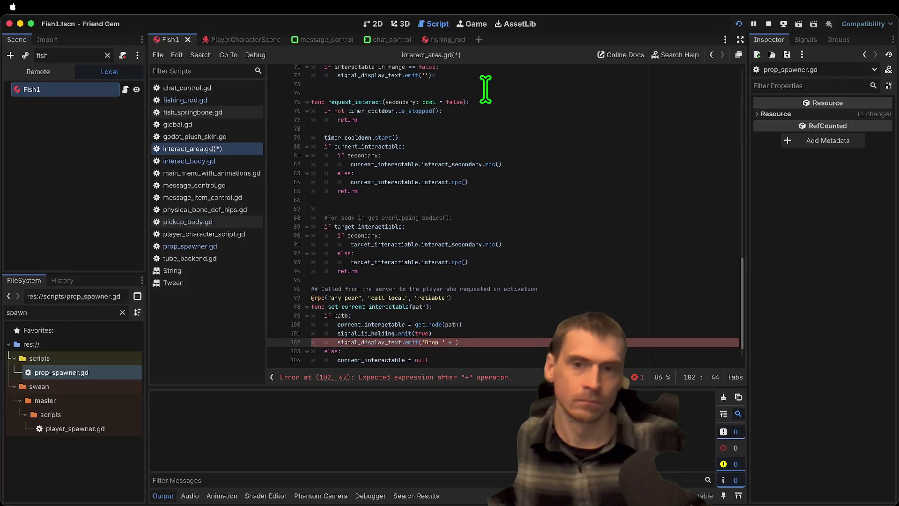
pyautogui.scroll(1, 486, 88)
pyautogui.write('di')
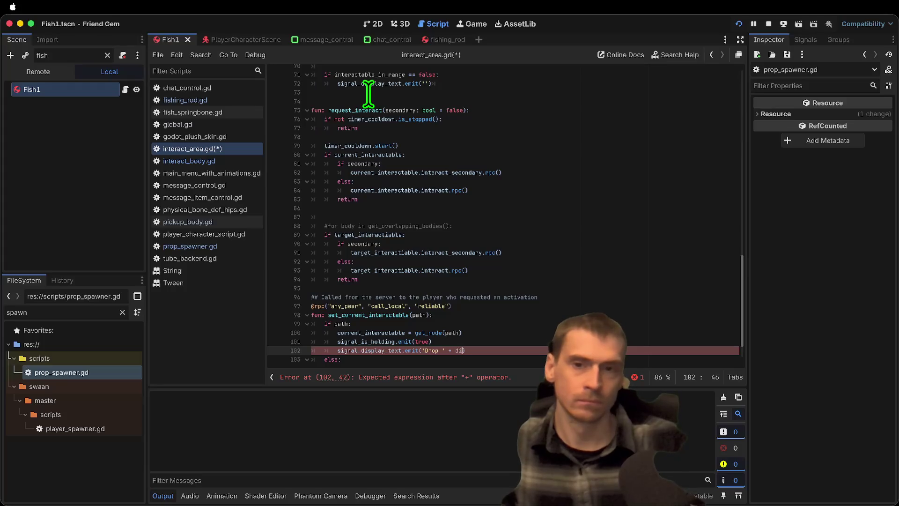
pyautogui.write('sp')
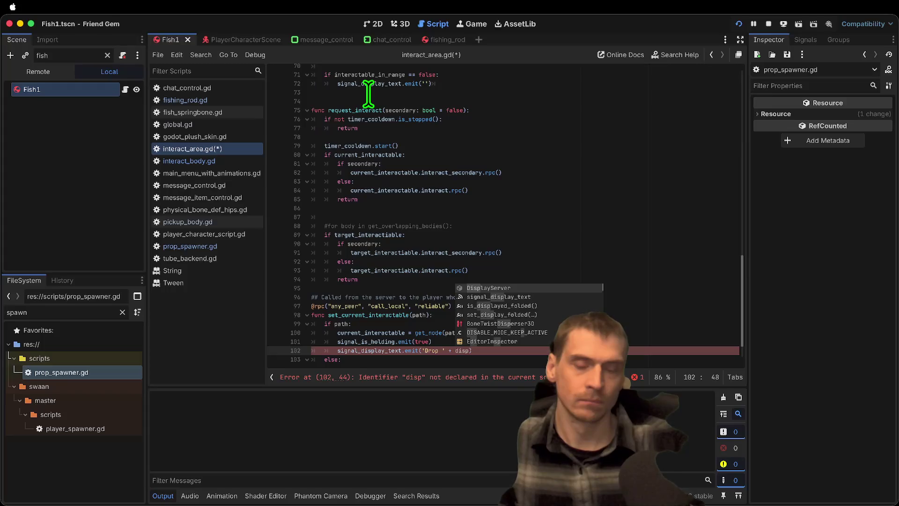
pyautogui.press('BackSpace')
pyautogui.press('BackSpace')
pyautogui.press('BackSpace')
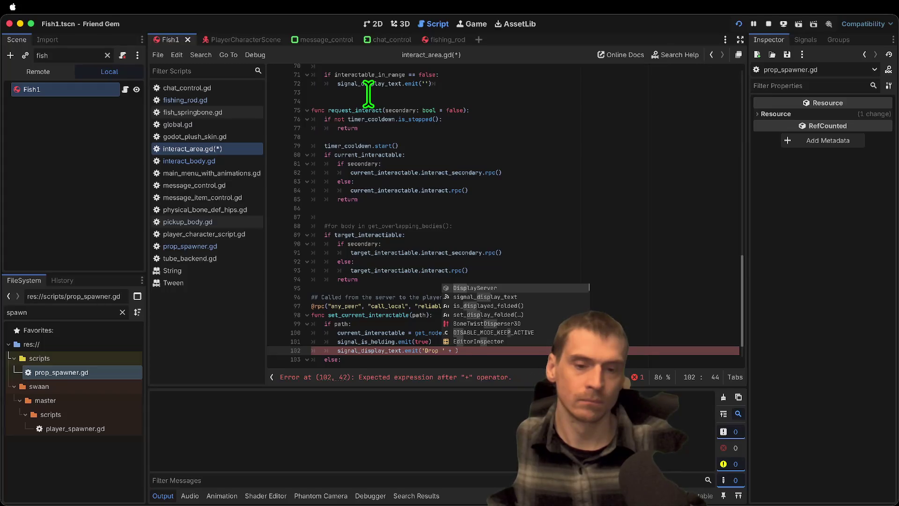
pyautogui.write('display')
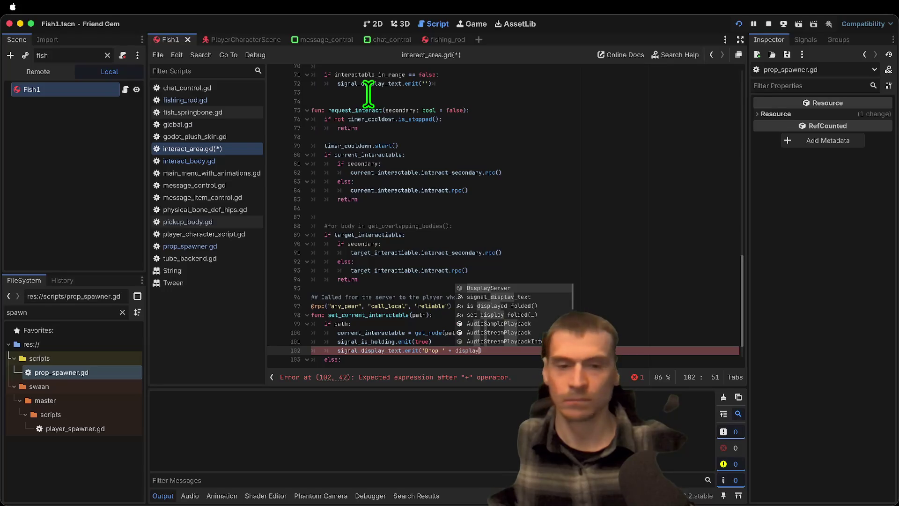
pyautogui.write('_')
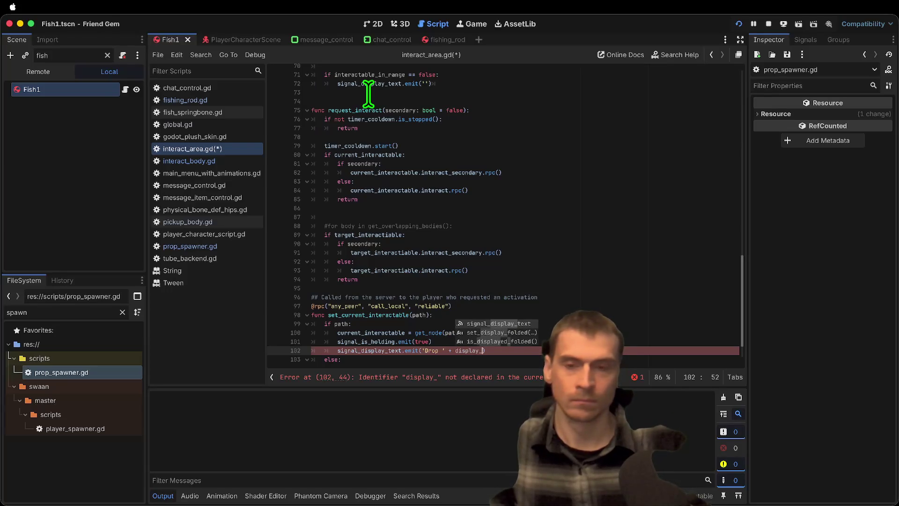
# Use display_string from line 63 so line 102 emits 'Drop ' + path.display_string, and save
pyautogui.scroll(10, 368, 94)
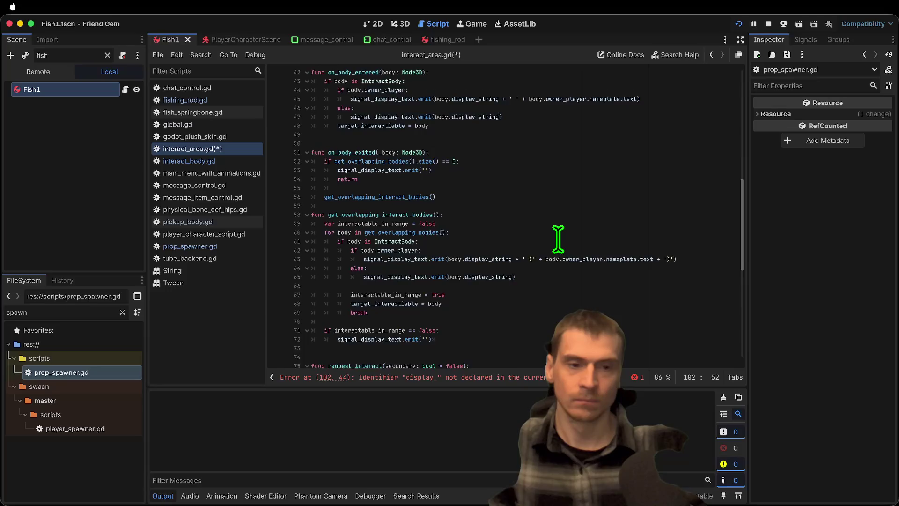
pyautogui.scroll(-2, 558, 239)
pyautogui.doubleClick(483, 211)
pyautogui.scroll(-7, 501, 281)
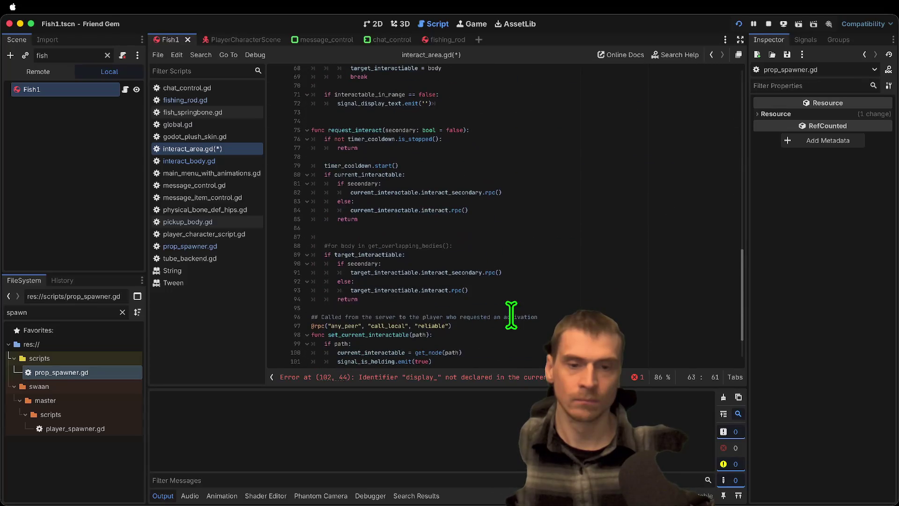
pyautogui.press('super+z')
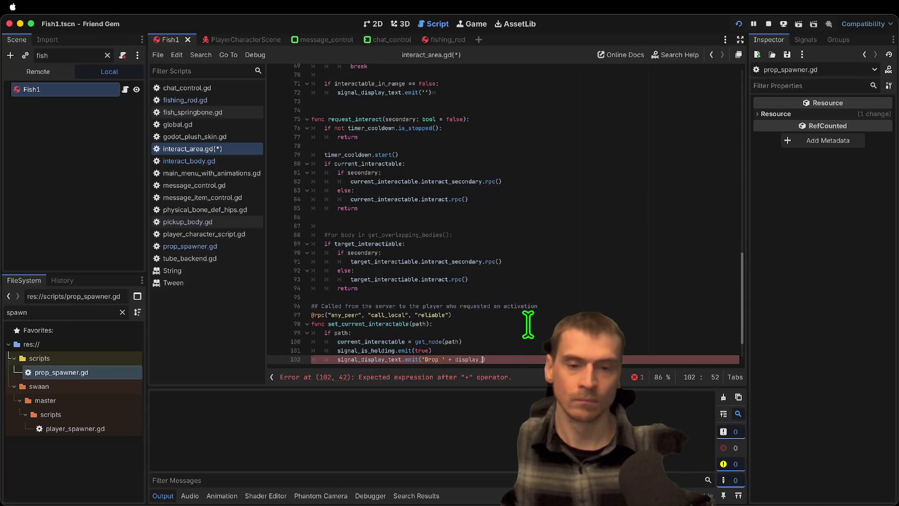
pyautogui.scroll(-2, 585, 308)
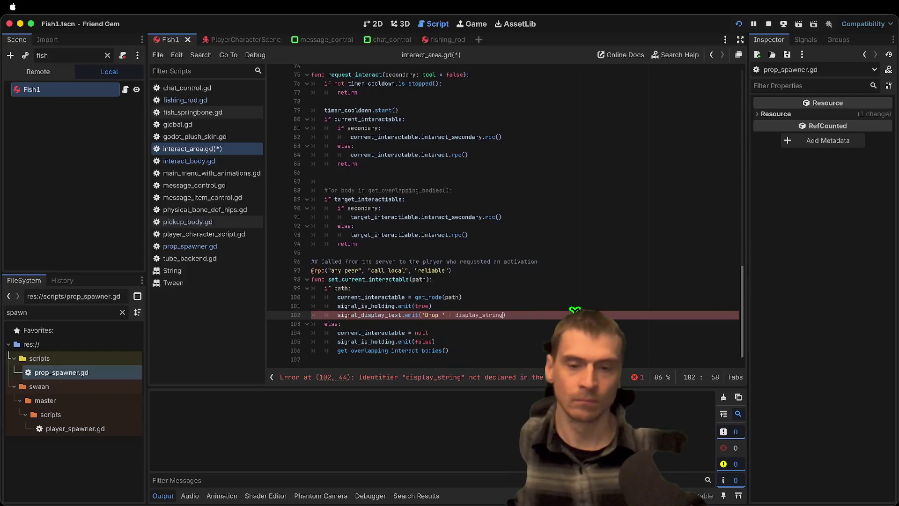
pyautogui.scroll(10, 493, 277)
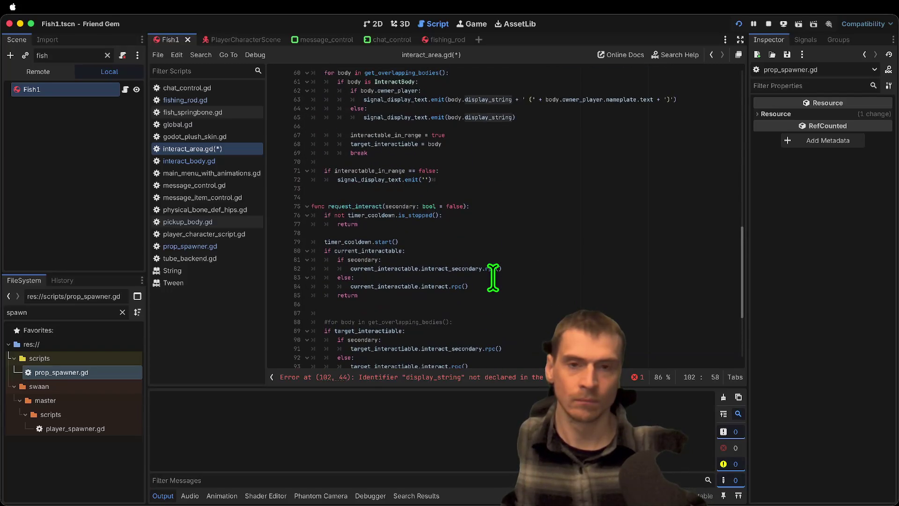
pyautogui.scroll(-10, 467, 268)
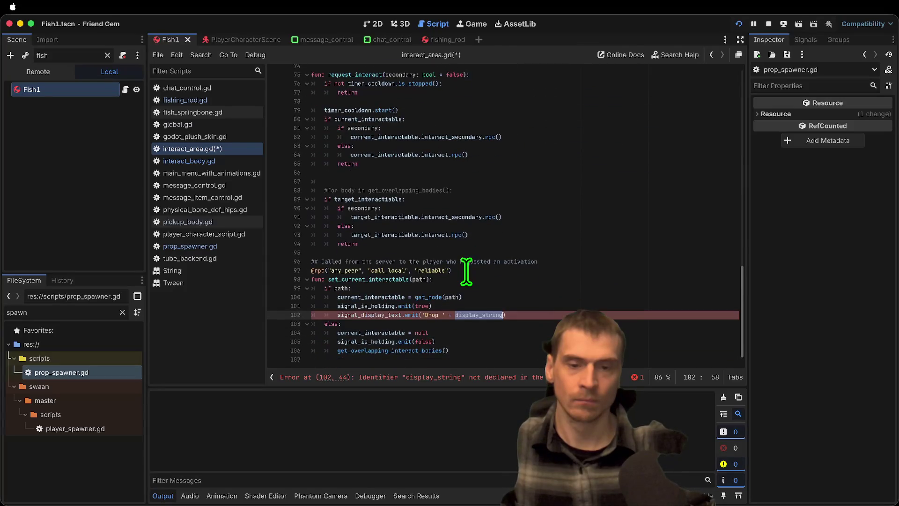
pyautogui.click(461, 316)
pyautogui.hotkey('ctrl', 's')
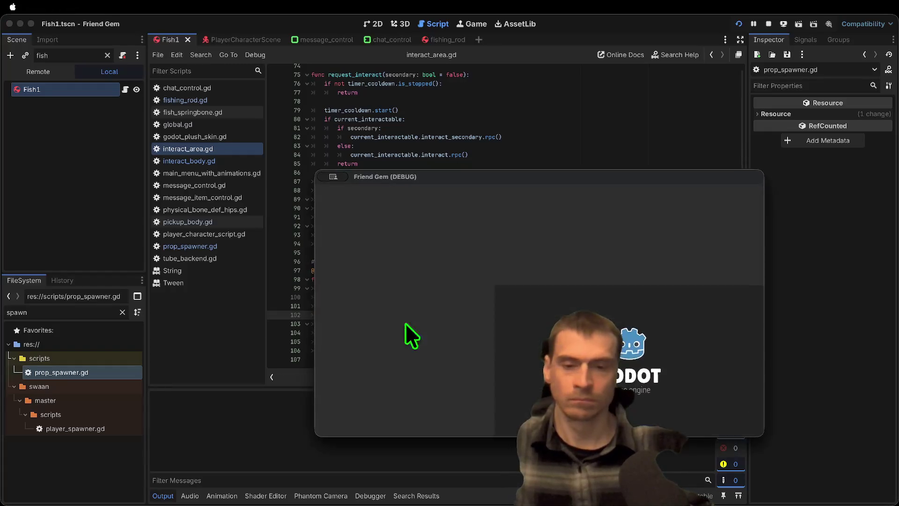
# Stop the game, change line 102 to 'Drop ' + current_interactable.display_string, and run again
pyautogui.moveTo(486, 177); pyautogui.dragTo(222, 30)
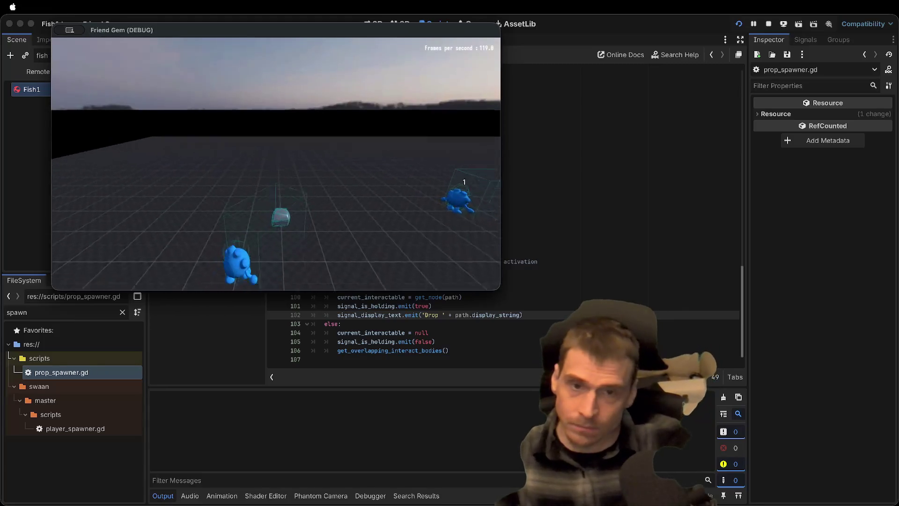
pyautogui.click(542, 282)
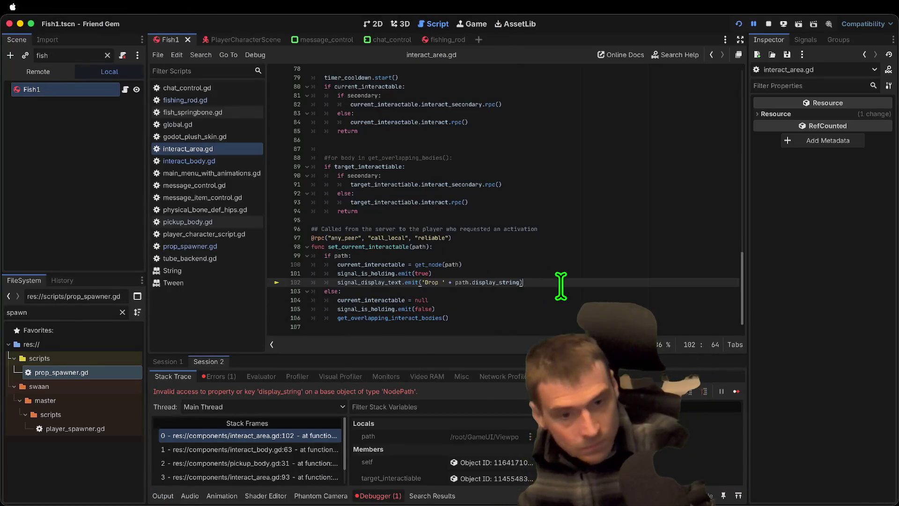
pyautogui.click(769, 24)
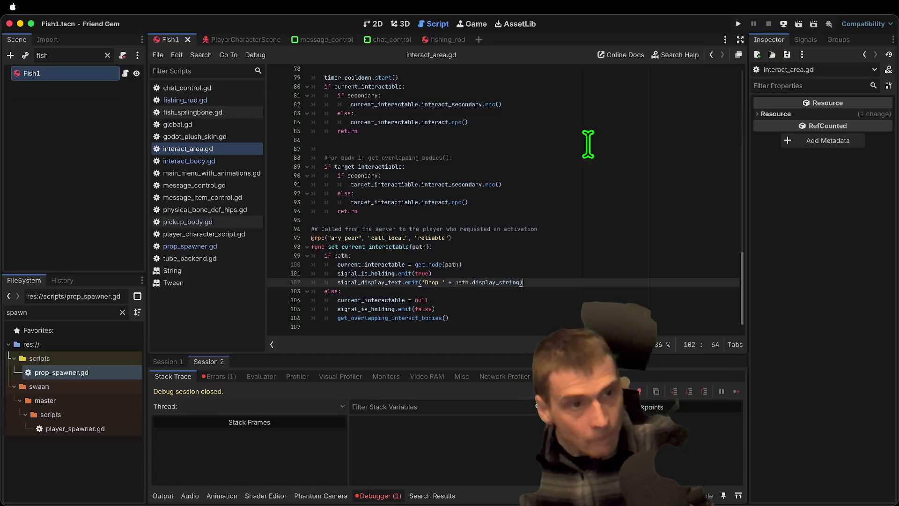
pyautogui.doubleClick(458, 282)
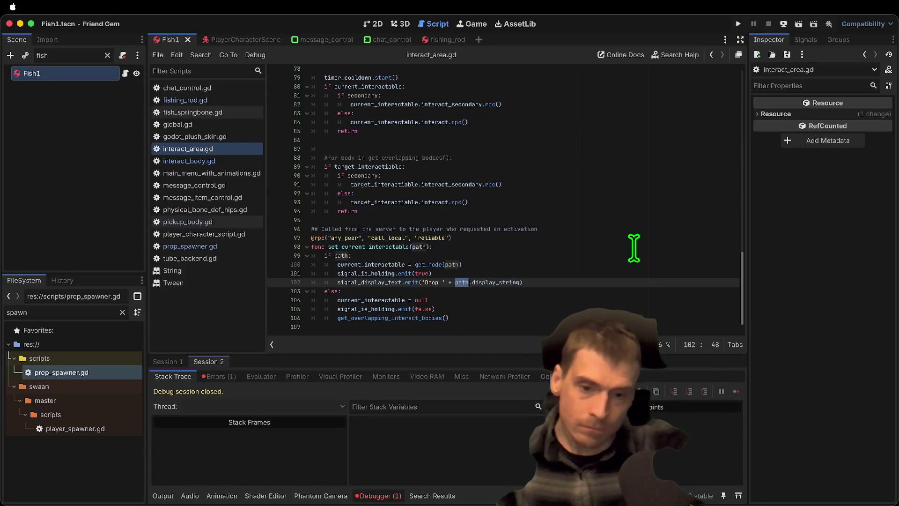
pyautogui.doubleClick(367, 264)
pyautogui.hotkey('ctrl', 'c')
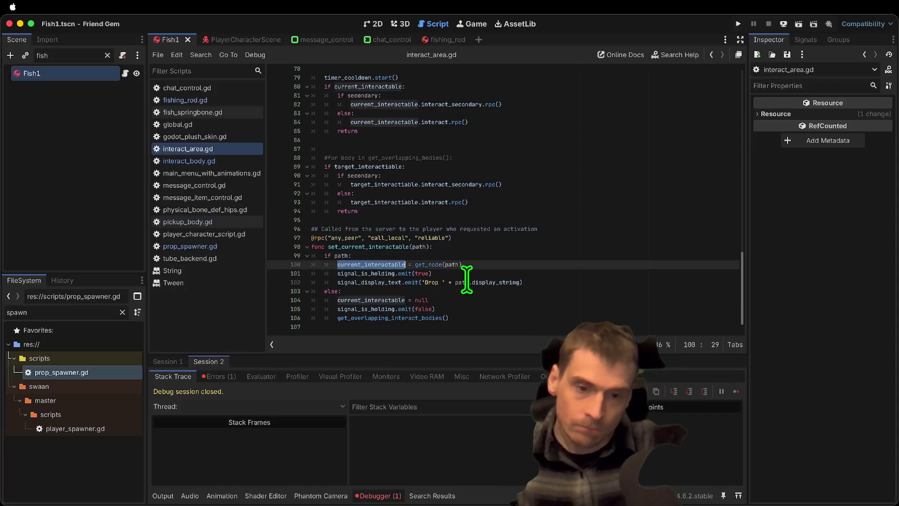
pyautogui.doubleClick(466, 282)
pyautogui.hotkey('ctrl', 'v')
pyautogui.press('super+b')
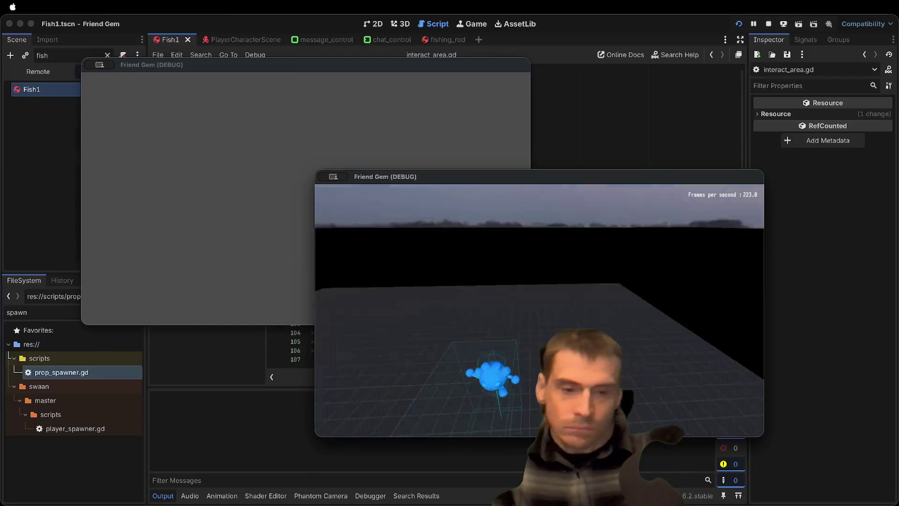
# Walk a player to a rock, pick it up with E, carry it, and drop it
pyautogui.press('w')
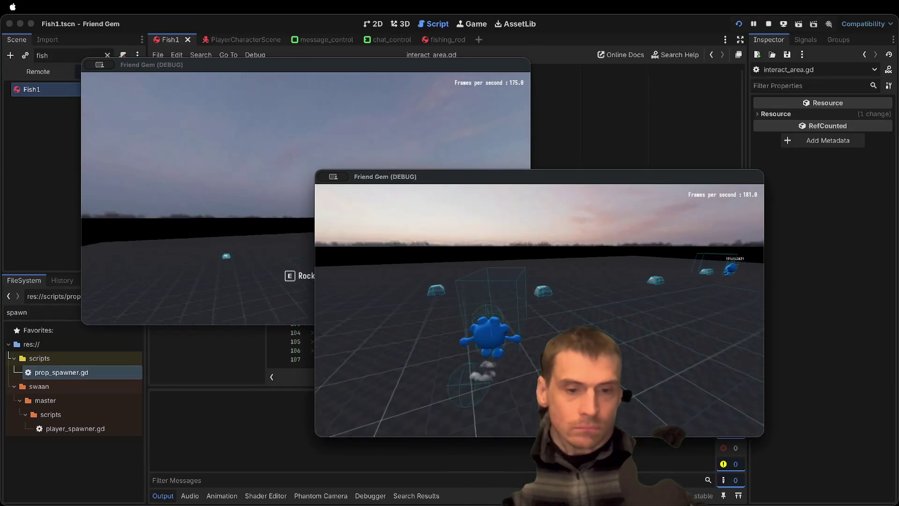
pyautogui.press('w')
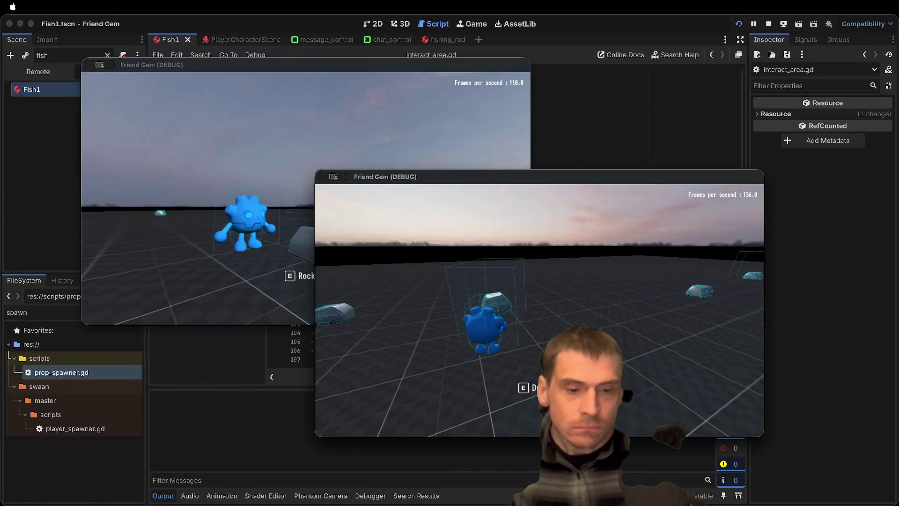
pyautogui.press('w')
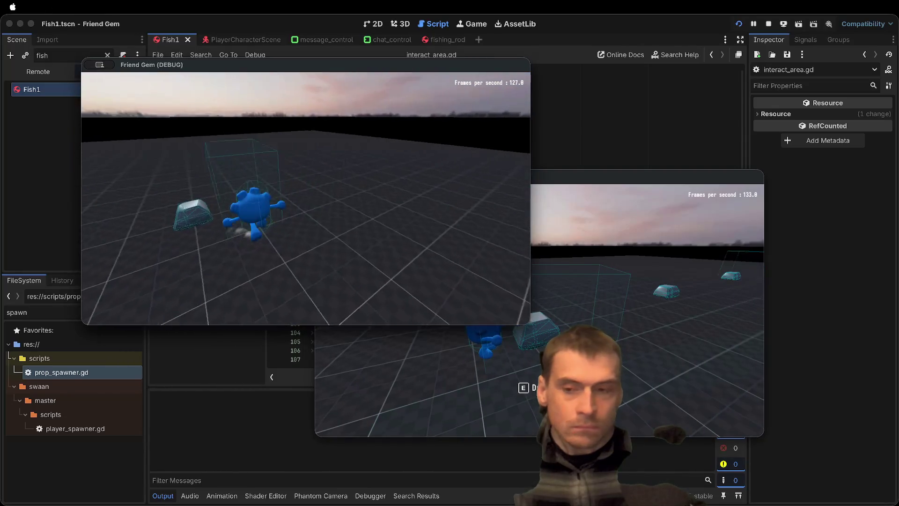
pyautogui.press('e')
pyautogui.press('w')
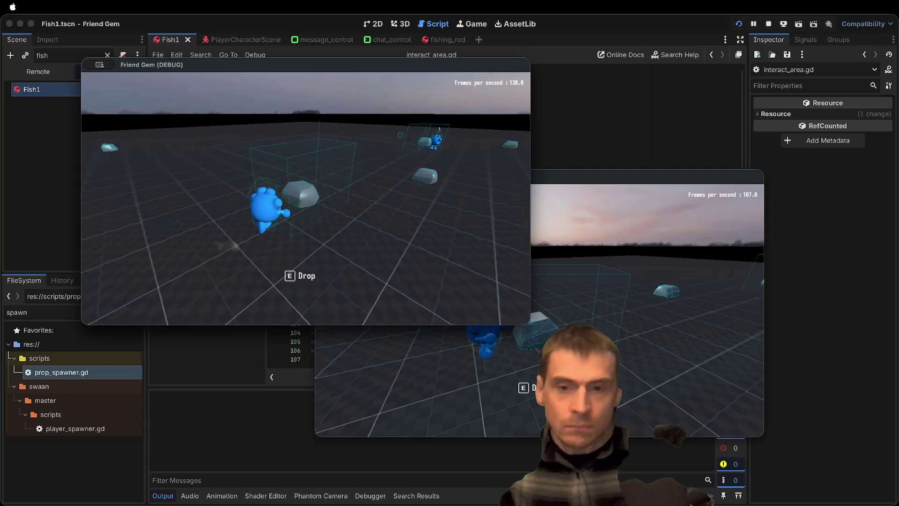
pyautogui.press('e')
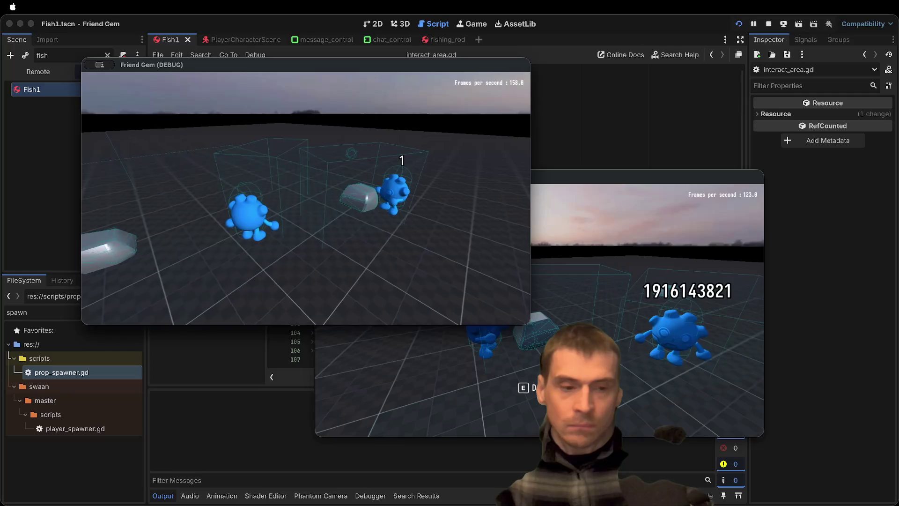
# Pick up a rock in the first game, move the second player closer, then close both windows
pyautogui.click(646, 215)
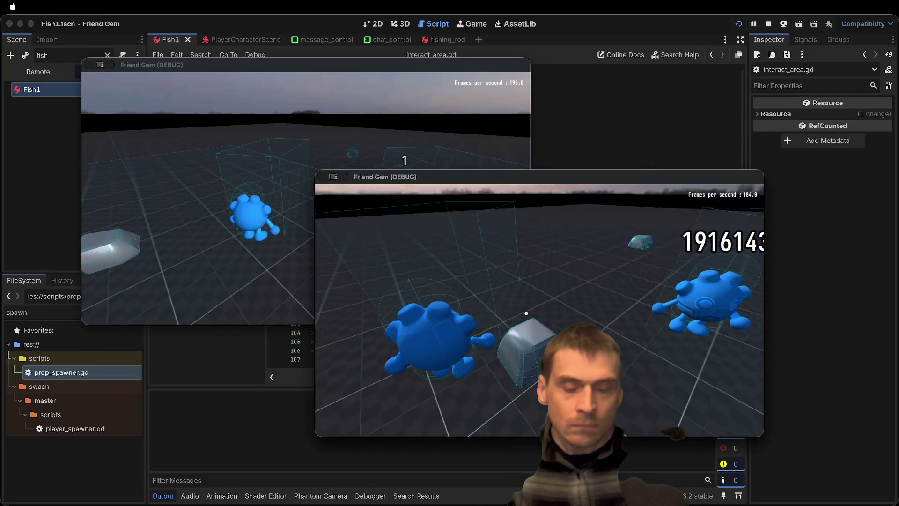
pyautogui.click(281, 188)
pyautogui.press('e')
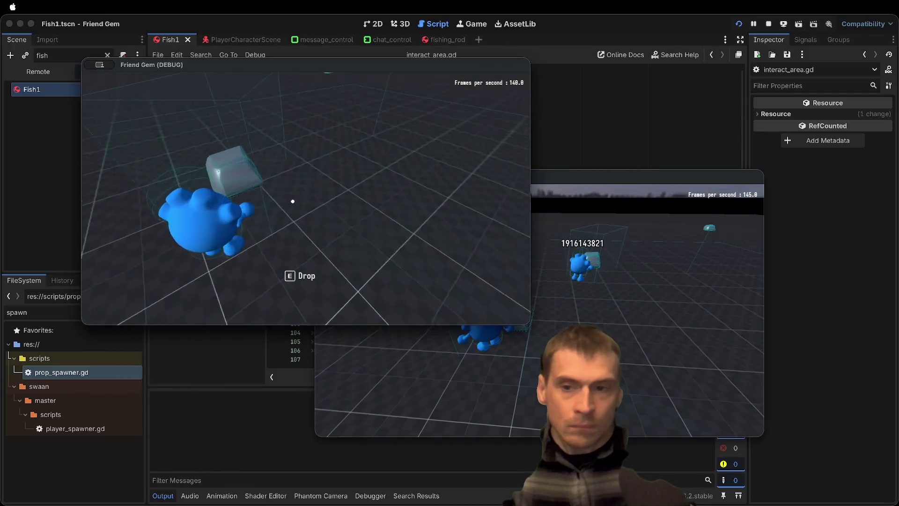
pyautogui.click(646, 215)
pyautogui.press('w')
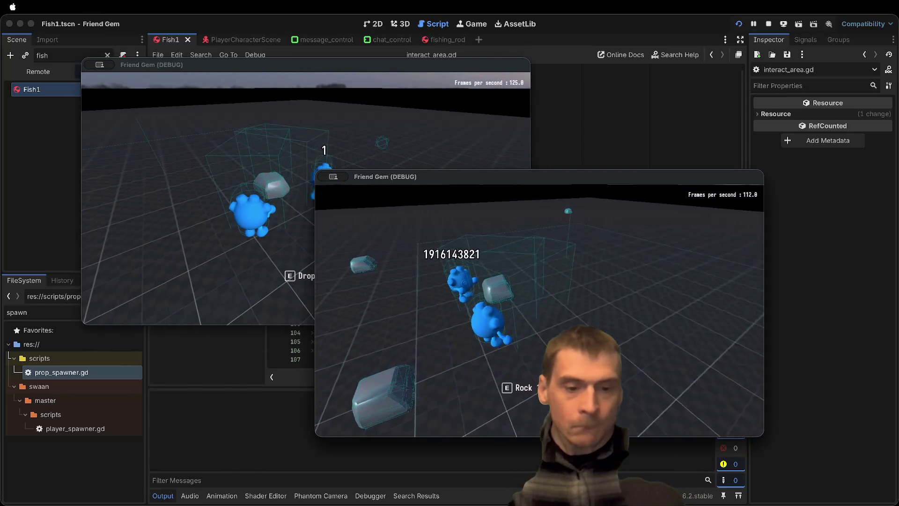
pyautogui.press('super+period')
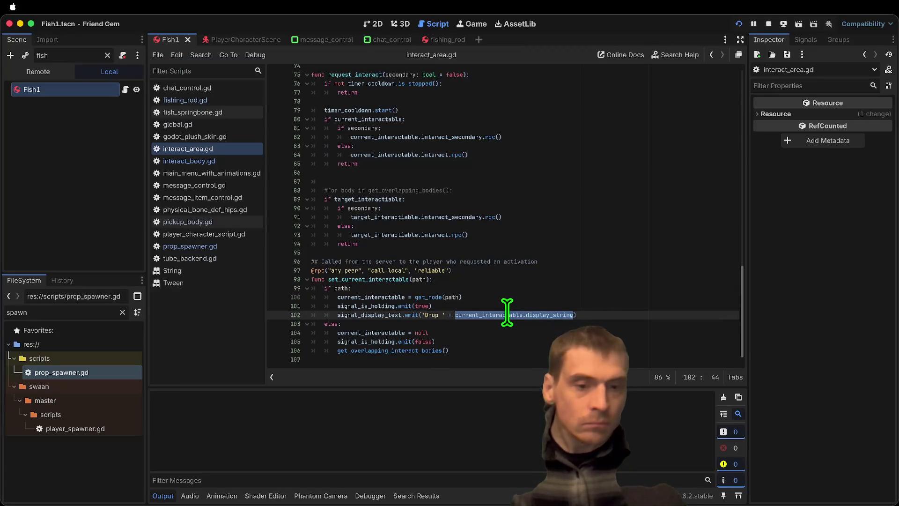
# Locate the owner_player and signal_display_text prompt code in on_body_entered
pyautogui.scroll(8, 507, 311)
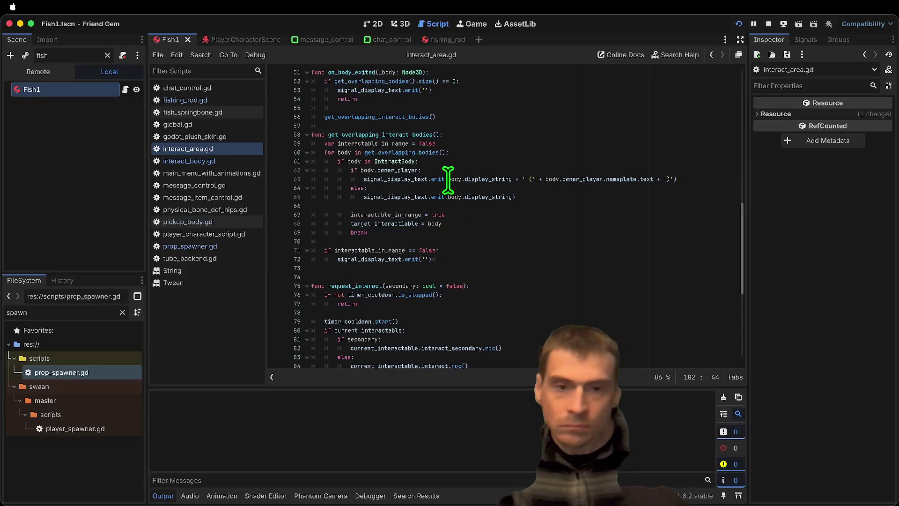
pyautogui.click(450, 179)
pyautogui.scroll(1, 571, 177)
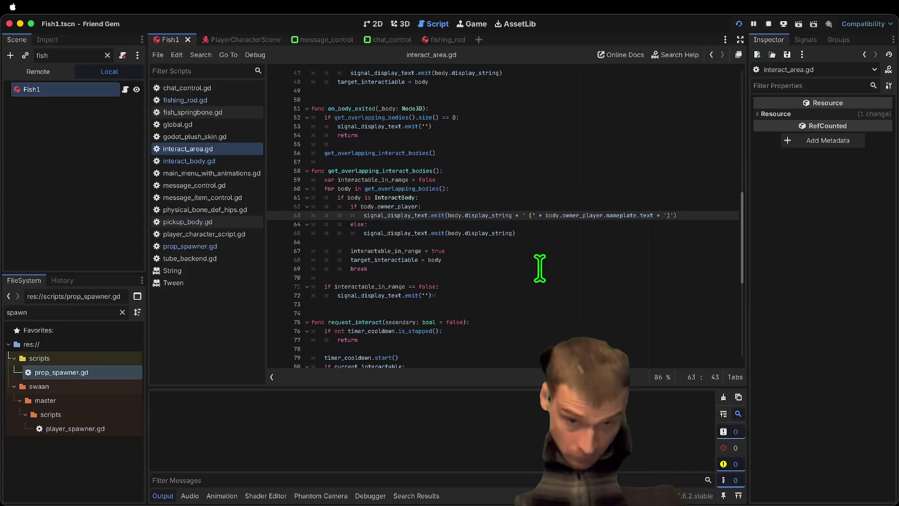
pyautogui.click(421, 206)
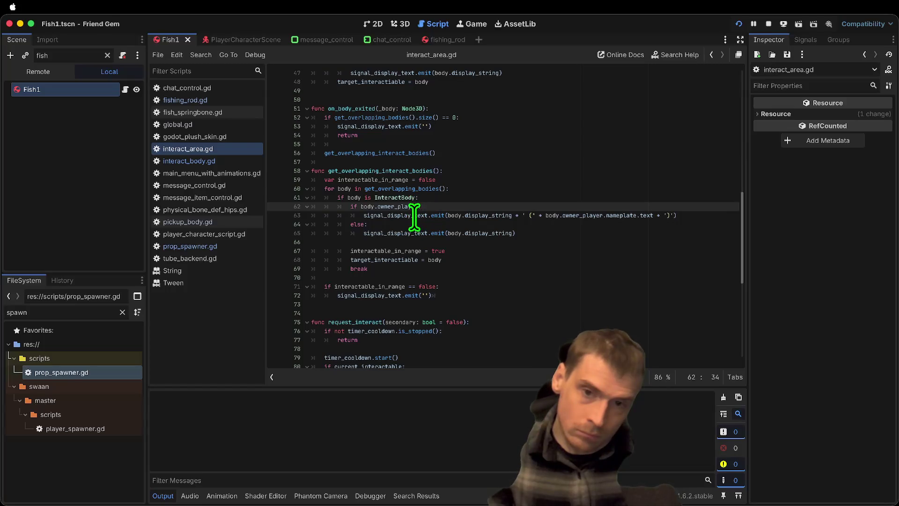
pyautogui.doubleClick(414, 216)
pyautogui.scroll(5, 485, 238)
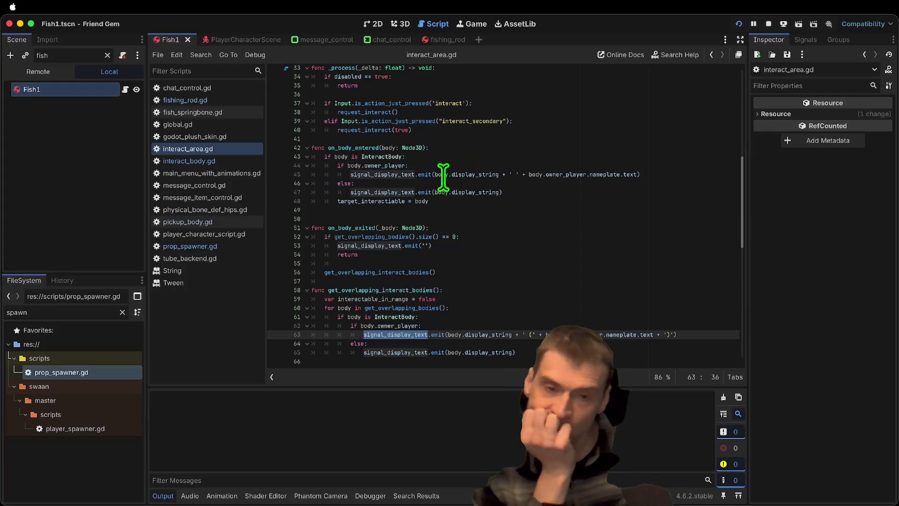
pyautogui.moveTo(458, 192)
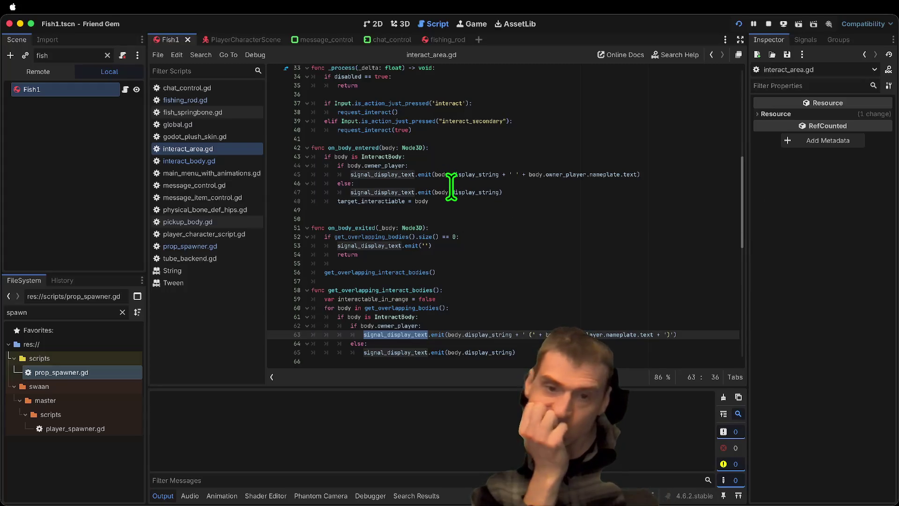
pyautogui.moveTo(595, 189); pyautogui.dragTo(274, 174)
pyautogui.tripleClick(374, 166)
pyautogui.moveTo(375, 166)
pyautogui.mouseDown()
pyautogui.moveTo(552, 181)
pyautogui.moveTo(549, 189)
pyautogui.mouseUp()
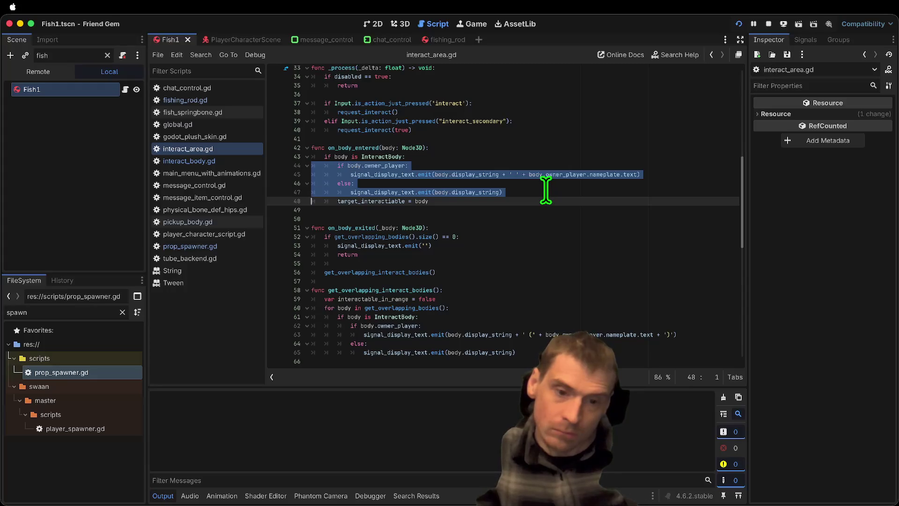
pyautogui.doubleClick(370, 246)
# Cut lines 44–47 from on_body_entered and add empty lines after the return on line 90
pyautogui.scroll(-2, 395, 244)
pyautogui.scroll(-2, 398, 244)
pyautogui.scroll(7, 397, 244)
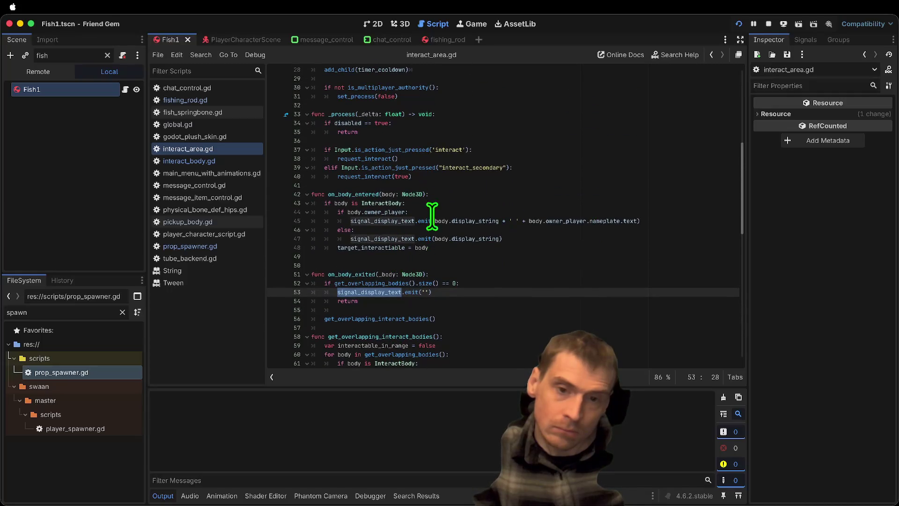
pyautogui.moveTo(400, 208); pyautogui.dragTo(580, 238)
pyautogui.hotkey('ctrl', 'z')
pyautogui.hotkey('ctrl', 'z')
pyautogui.hotkey('ctrl', 'z')
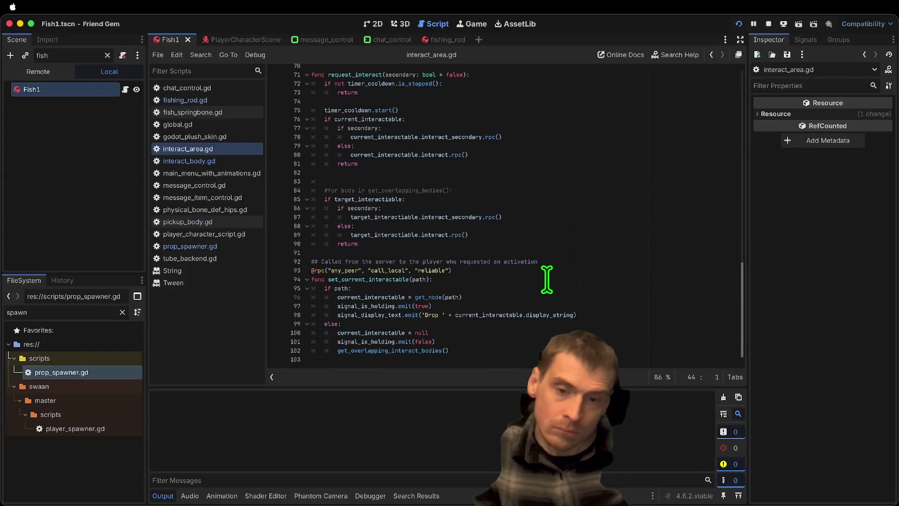
pyautogui.press('Down')
pyautogui.press('Return')
pyautogui.press('Return')
pyautogui.press('Return')
pyautogui.press('Up')
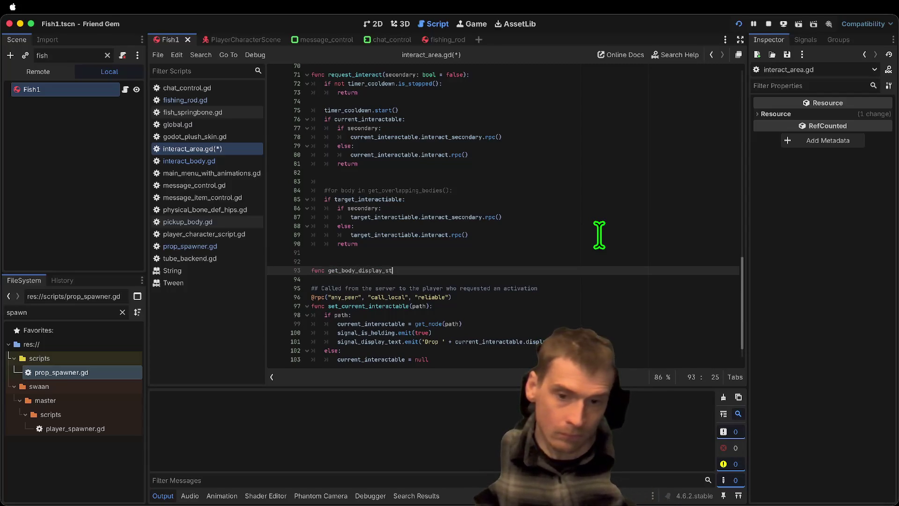
# Paste the if/else display-text logic into the body of get_body_display_string()
pyautogui.press('Return')
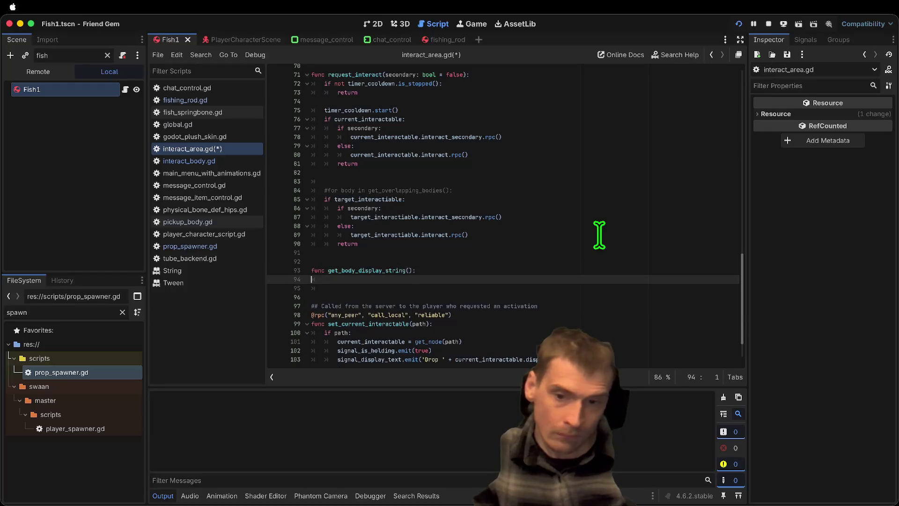
pyautogui.write("if body.owner_player: \t\t\tsignal_display_text.emit(body.display_string + ' ' + body.owner_player.nameplate.text) \t\telse: \t\t\tsignal_display_text.emit(body.display_string)")
pyautogui.click(468, 256)
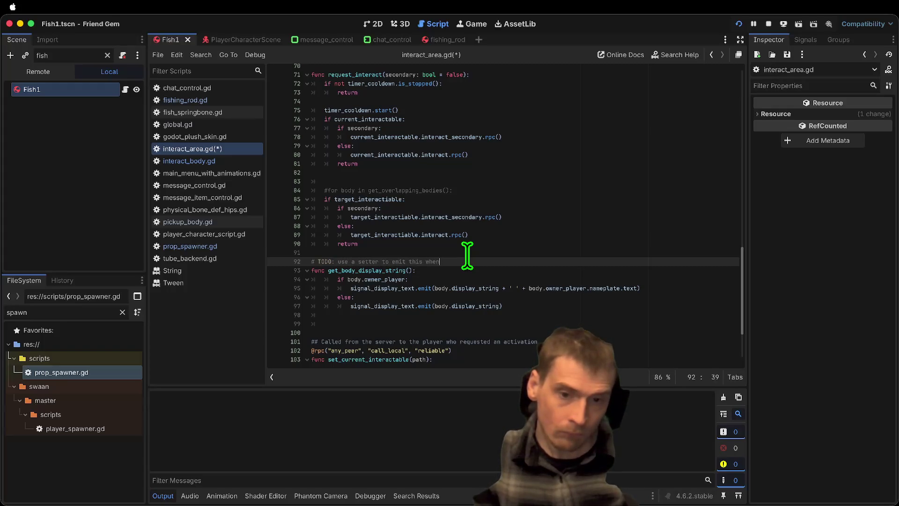
# Add a setter TODO comment above the function, then switch to interact_body.gd
pyautogui.write('n changed')
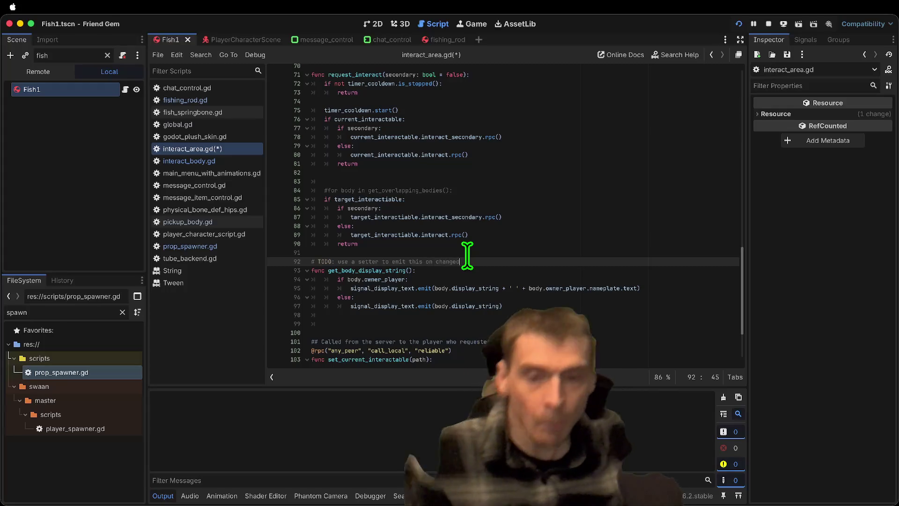
pyautogui.scroll(6, 464, 252)
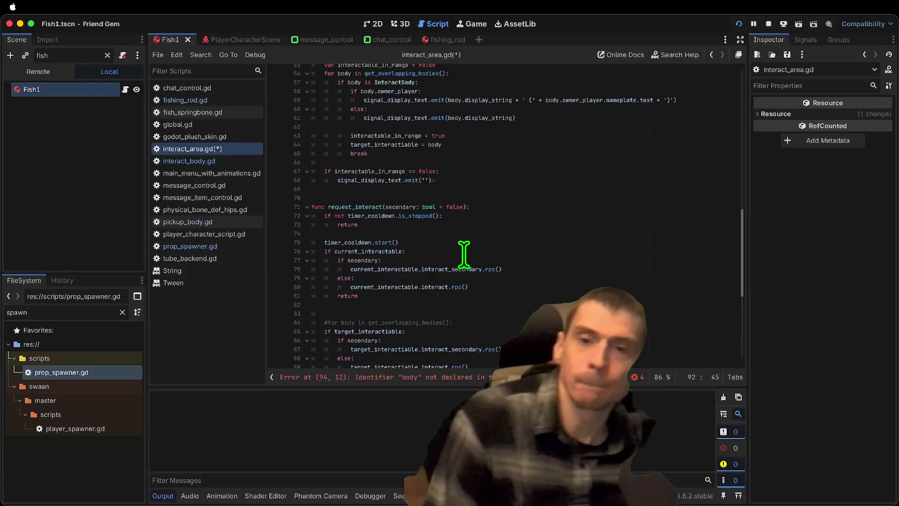
pyautogui.scroll(8, 435, 221)
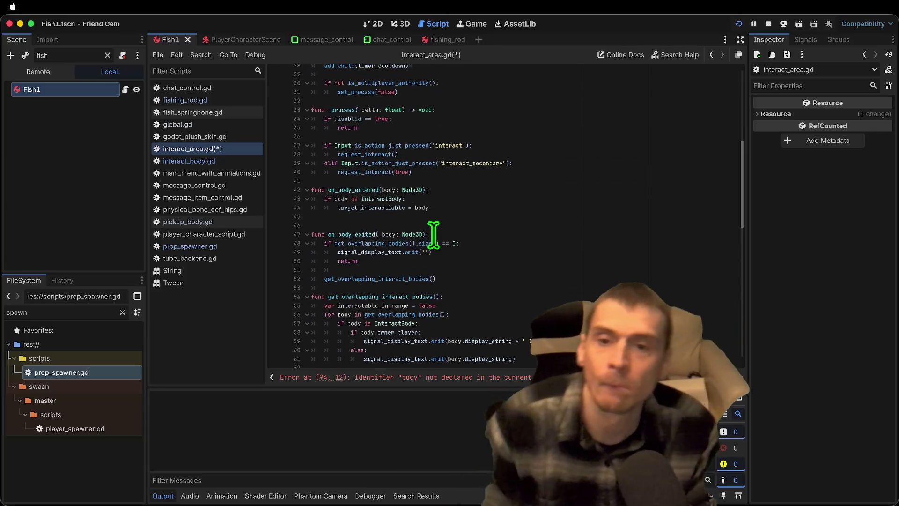
pyautogui.scroll(9, 446, 229)
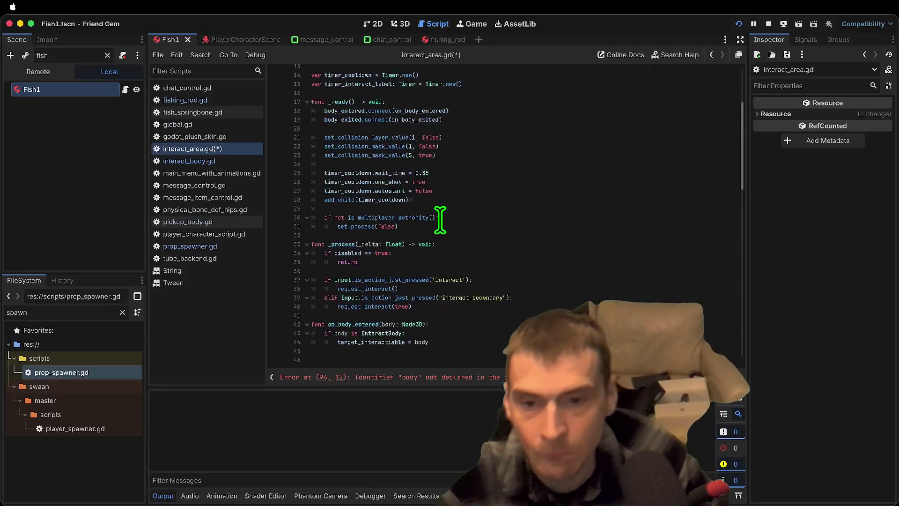
pyautogui.scroll(-20, 445, 240)
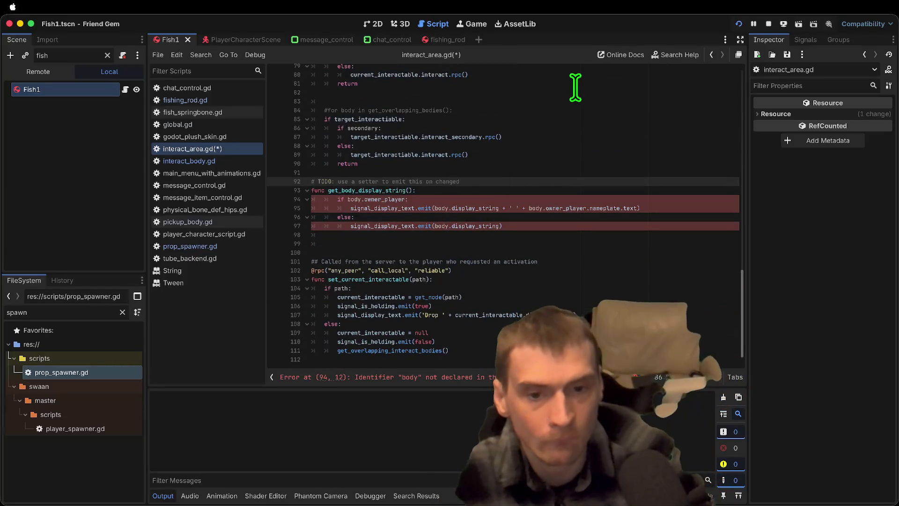
pyautogui.write(':')
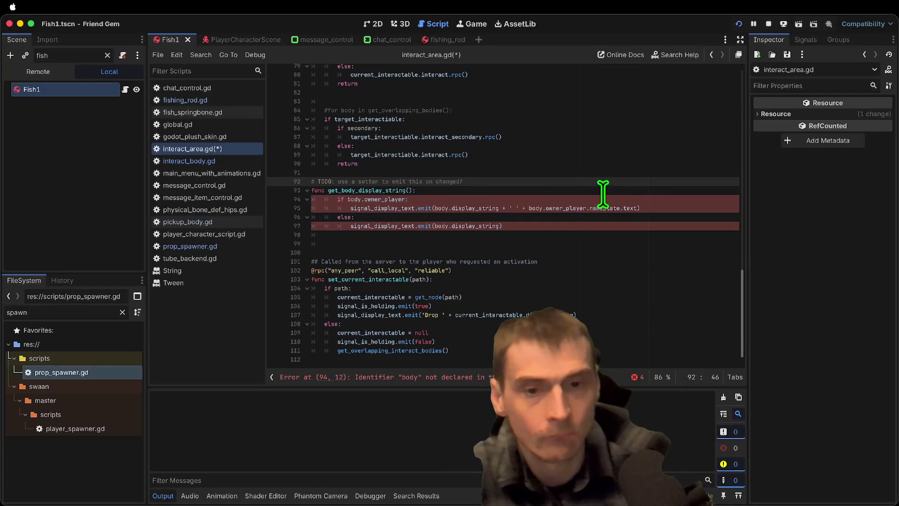
pyautogui.click(620, 217)
pyautogui.click(630, 225)
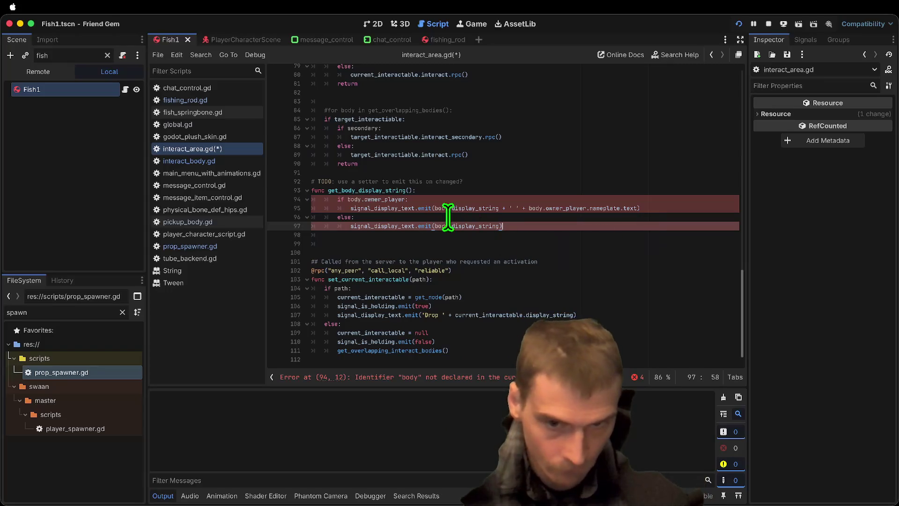
pyautogui.click(187, 162)
pyautogui.scroll(-10, 394, 307)
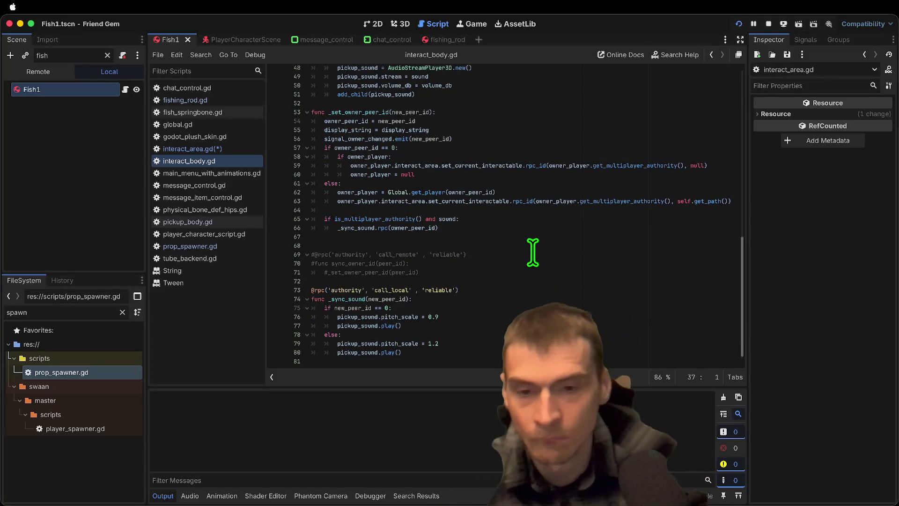
pyautogui.doubleClick(499, 129)
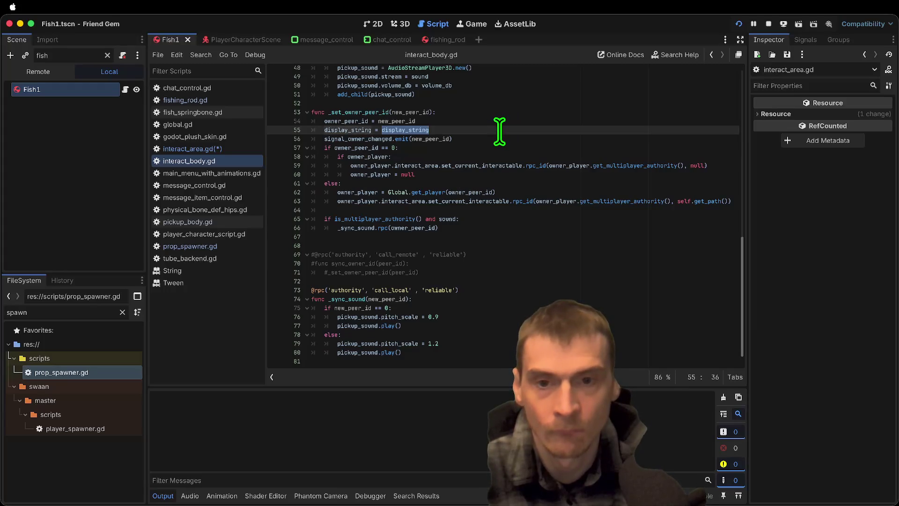
pyautogui.scroll(-1, 499, 131)
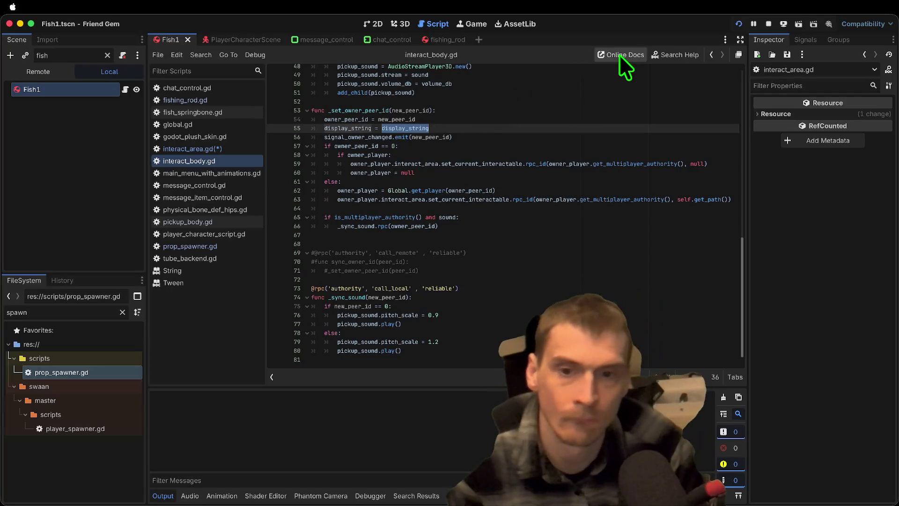
pyautogui.press('Right')
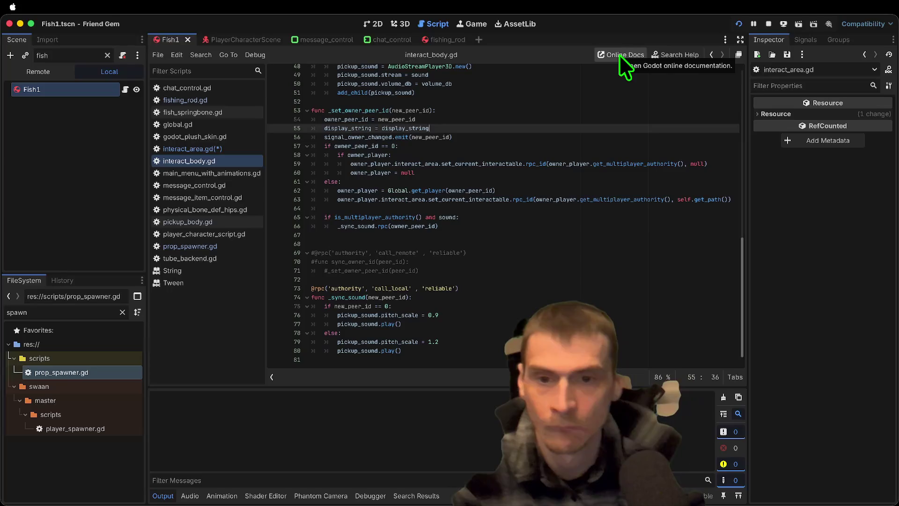
pyautogui.write('+ ')
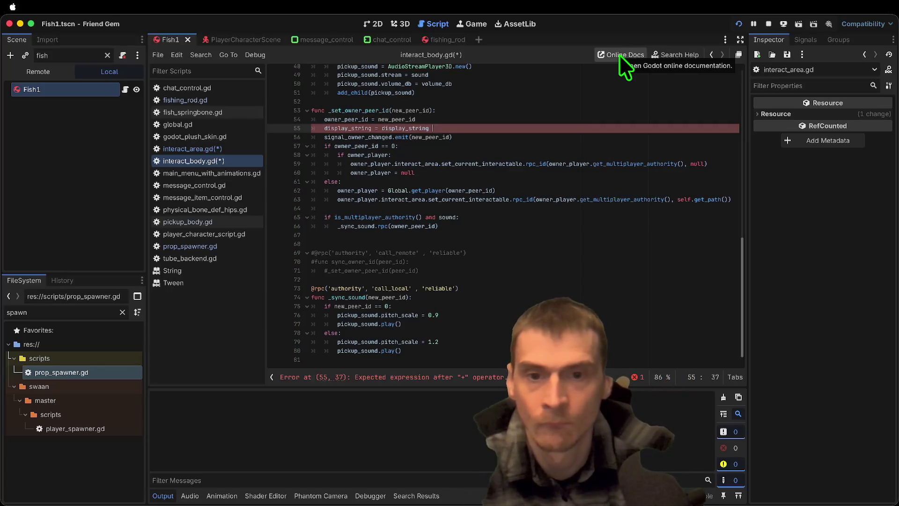
pyautogui.write('+')
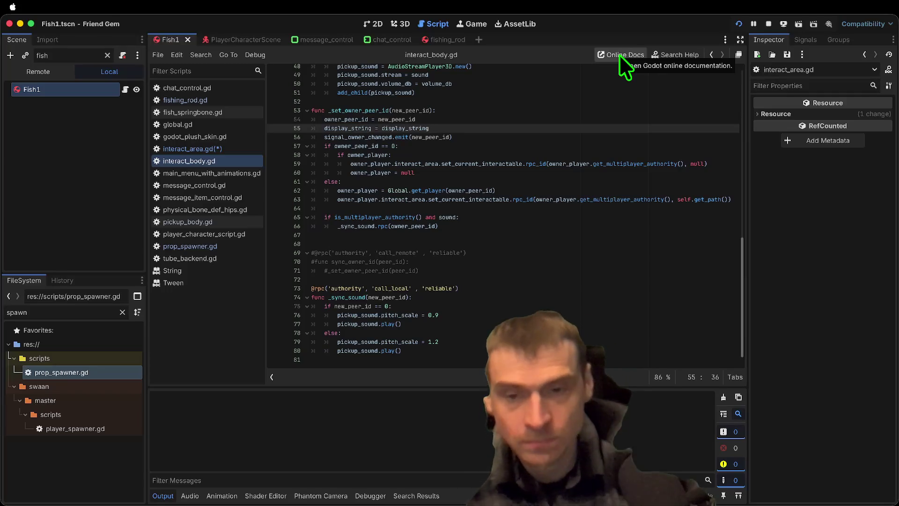
pyautogui.scroll(7, 585, 330)
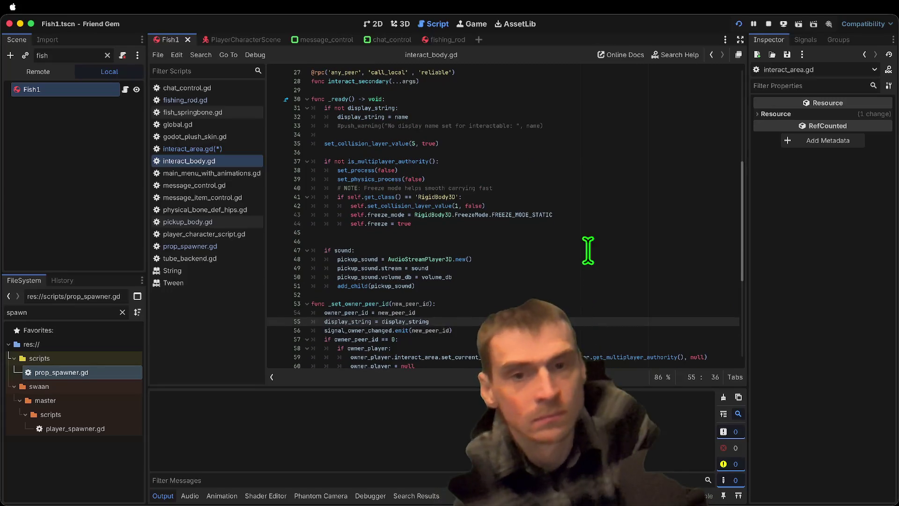
pyautogui.scroll(-1, 655, 265)
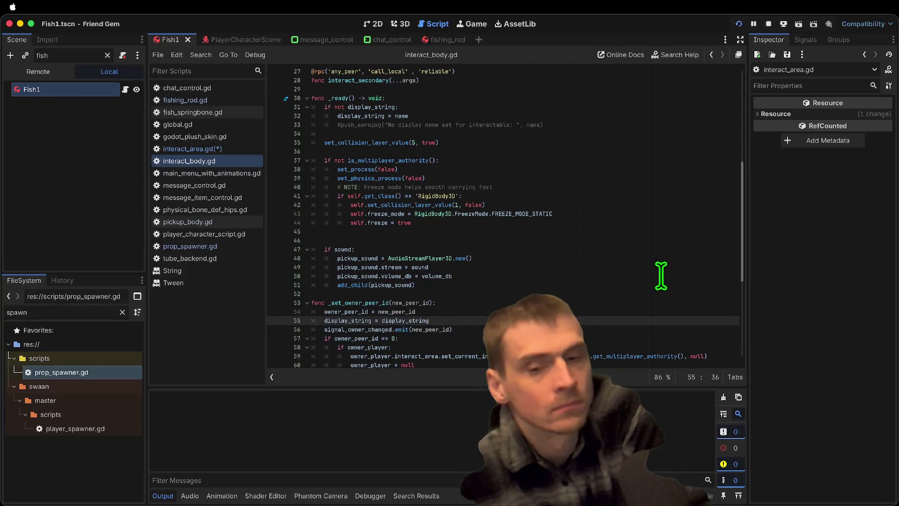
pyautogui.scroll(3, 643, 200)
pyautogui.scroll(-1, 645, 204)
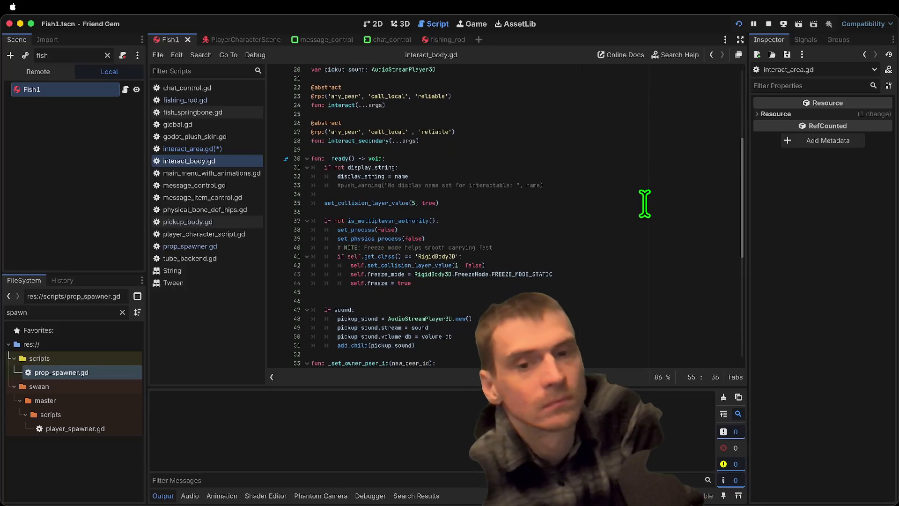
pyautogui.scroll(-3, 644, 204)
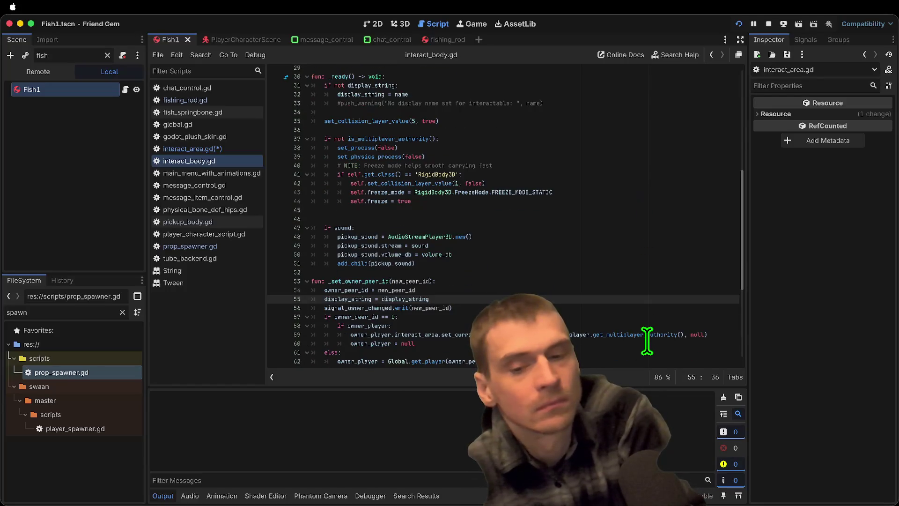
pyautogui.scroll(-3, 646, 340)
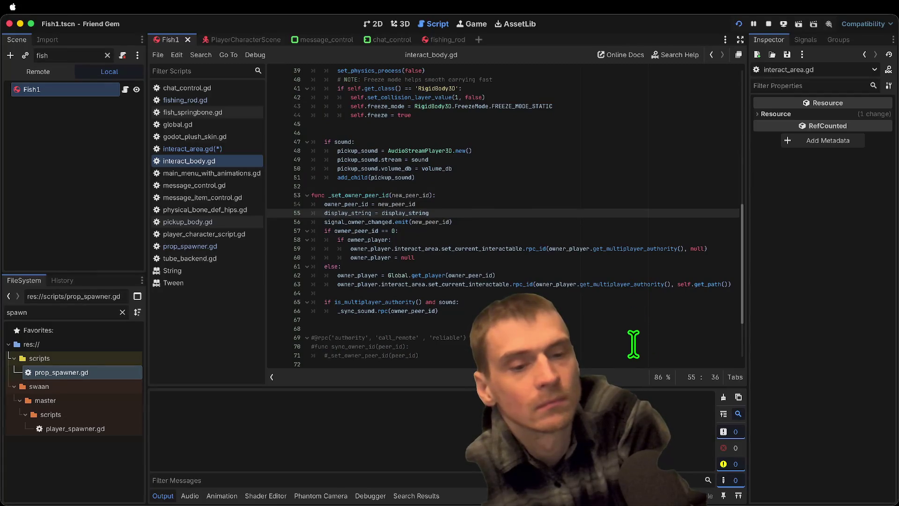
pyautogui.scroll(1, 638, 323)
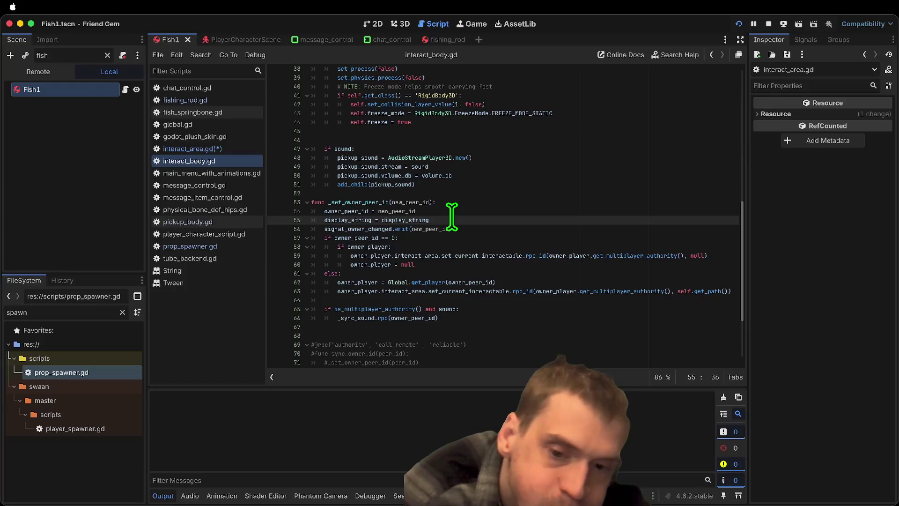
pyautogui.scroll(7, 455, 224)
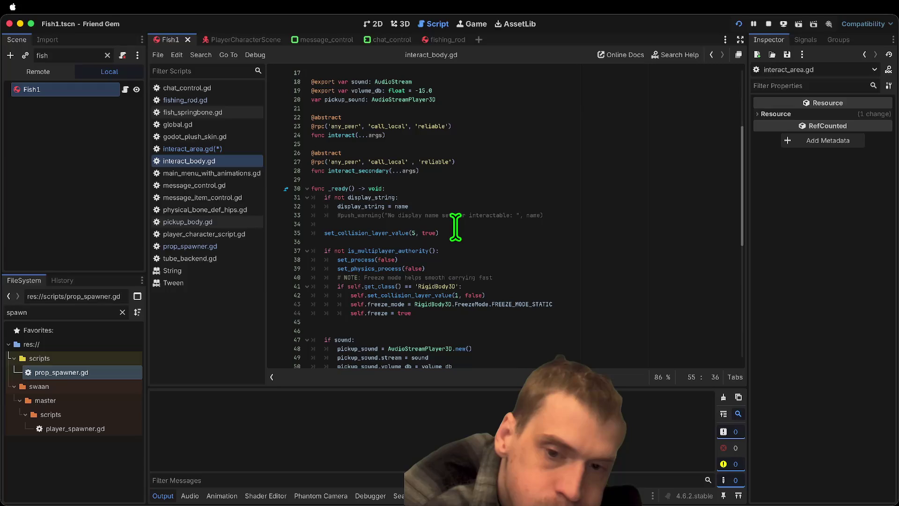
pyautogui.scroll(-5, 455, 227)
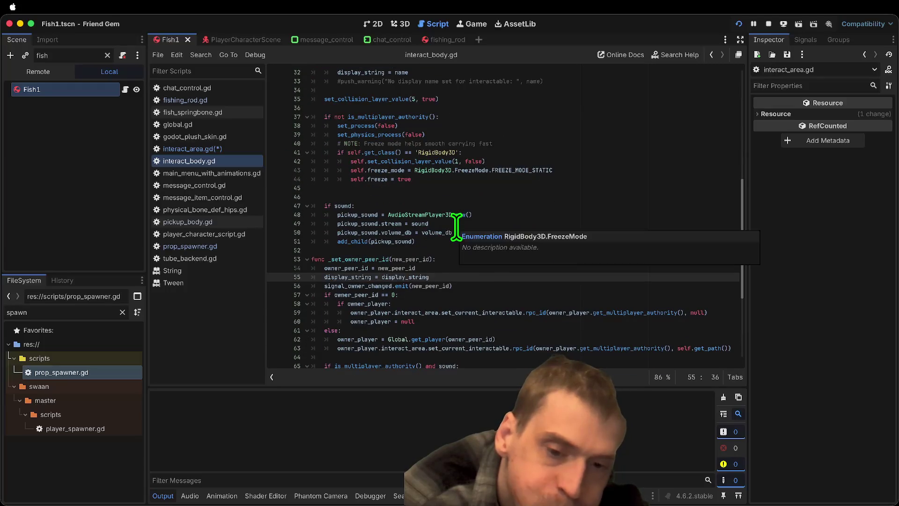
pyautogui.doubleClick(401, 277)
pyautogui.scroll(3, 523, 246)
pyautogui.click(557, 104)
pyautogui.press('Down')
pyautogui.press('Down')
pyautogui.press('Down')
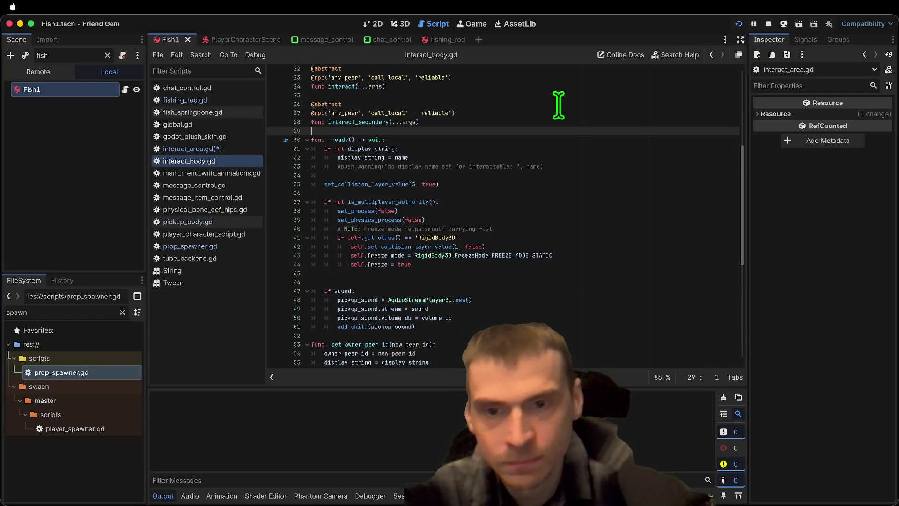
# Declare a new display_string_ref variable on line 30 of interact_body.gd
pyautogui.press('Return')
pyautogui.press('Return')
pyautogui.press('Up')
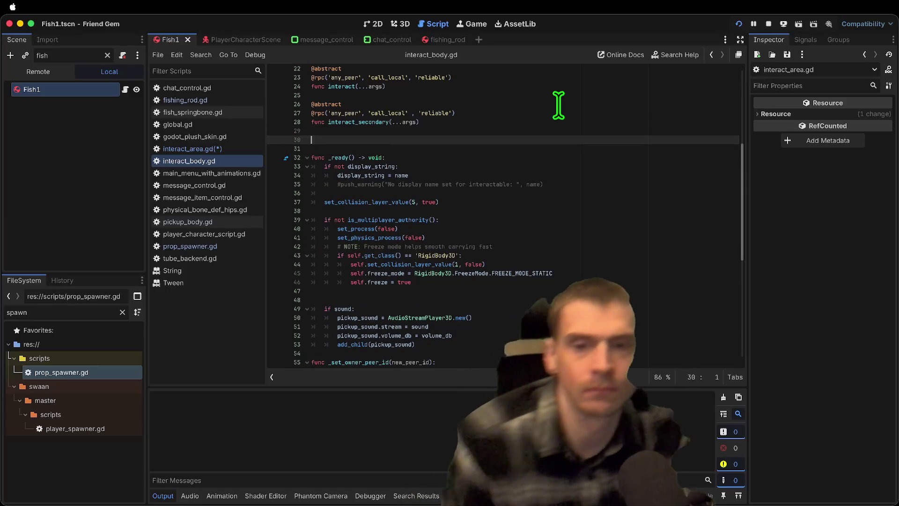
pyautogui.write('co')
pyautogui.press('BackSpace')
pyautogui.press('BackSpace')
pyautogui.write('v')
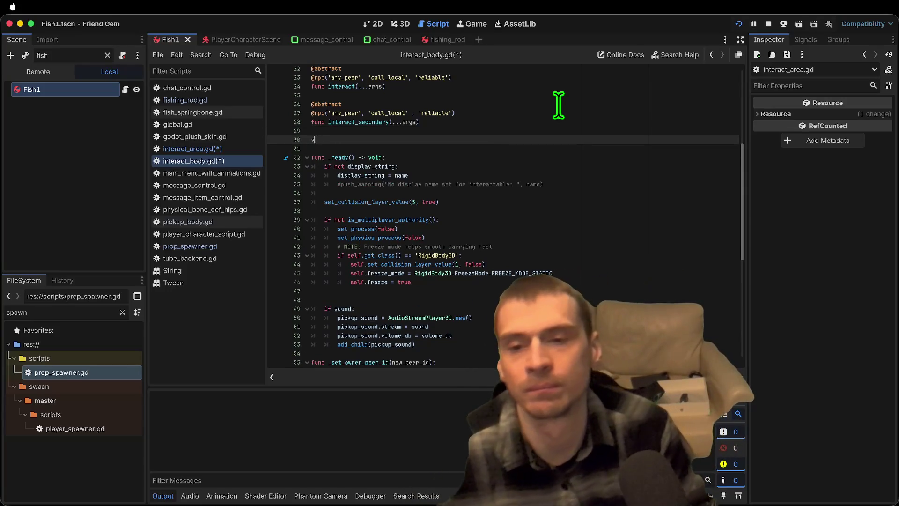
pyautogui.write('ar display_string_ref =')
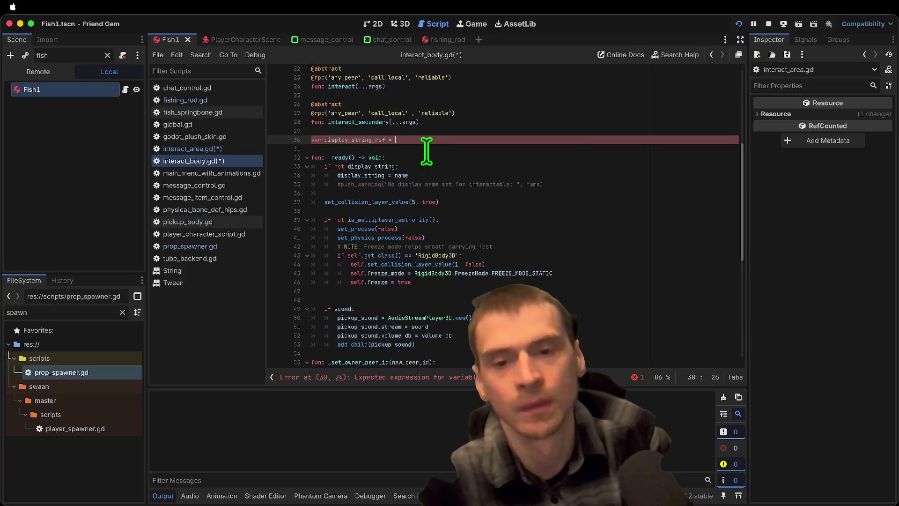
pyautogui.write('display_string')
pyautogui.doubleClick(363, 139)
pyautogui.moveTo(443, 140); pyautogui.dragTo(393, 140)
pyautogui.press('BackSpace')
pyautogui.press('BackSpace')
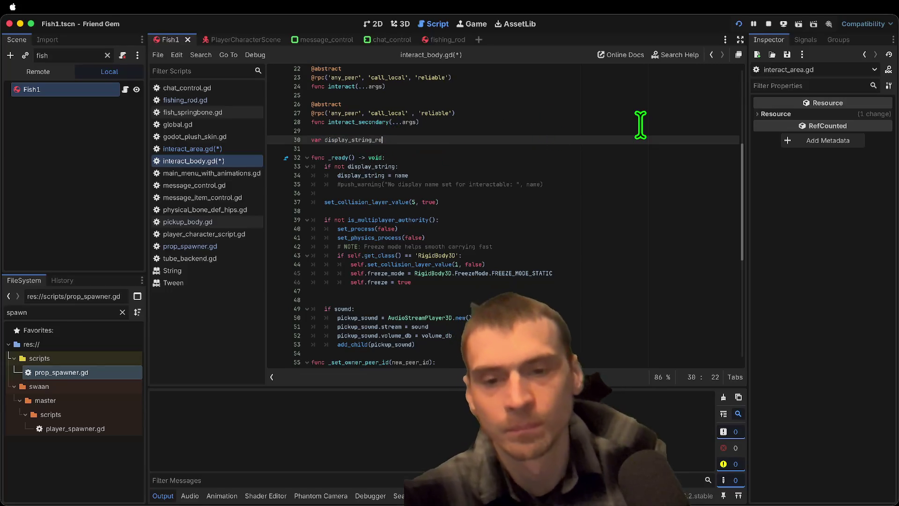
pyautogui.write('f')
# In _ready(), set display_string_ref = name under the if branch
pyautogui.press('Down')
pyautogui.press('Down')
pyautogui.press('Down')
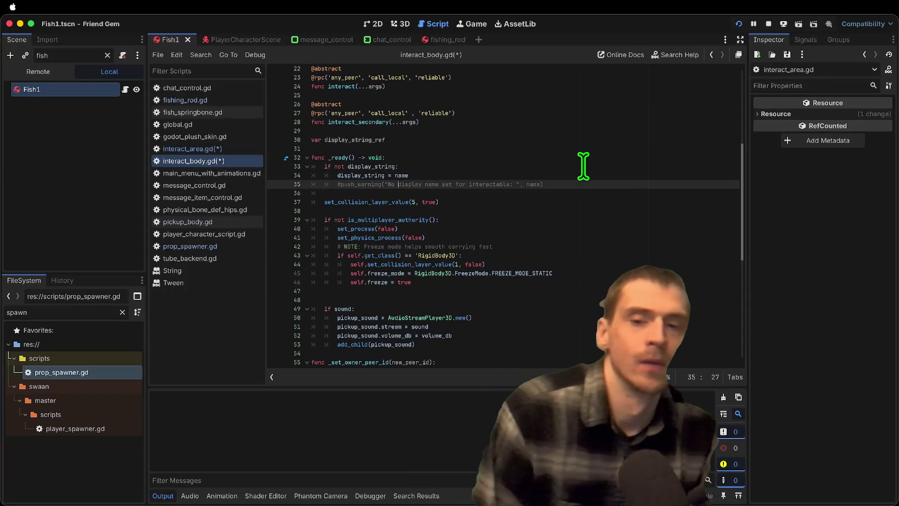
pyautogui.press('Home')
pyautogui.press('Return')
pyautogui.press('Up')
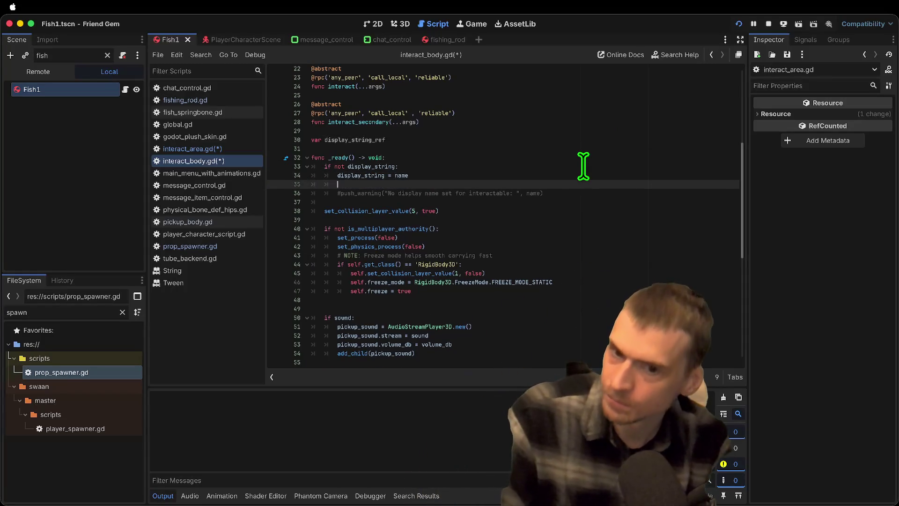
pyautogui.press('BackSpace')
pyautogui.press('BackSpace')
pyautogui.press('BackSpace')
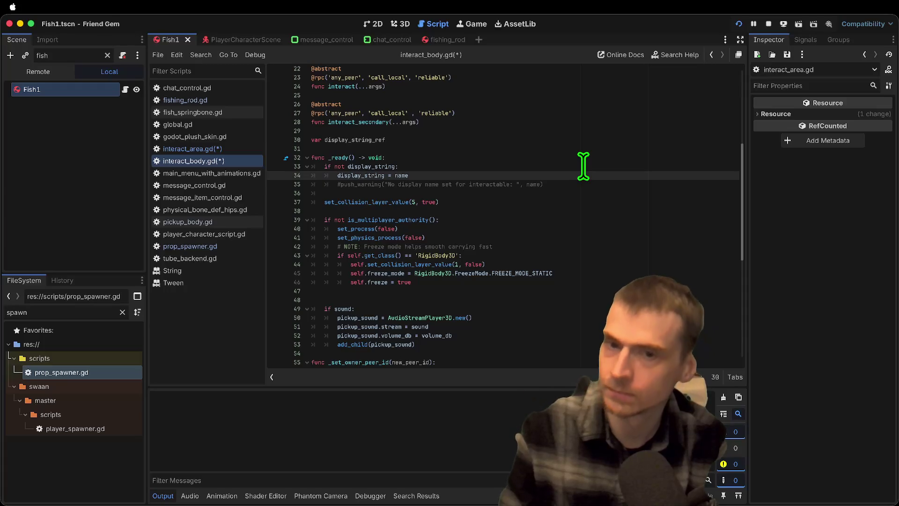
pyautogui.press('Home')
pyautogui.press('Return')
pyautogui.press('Up')
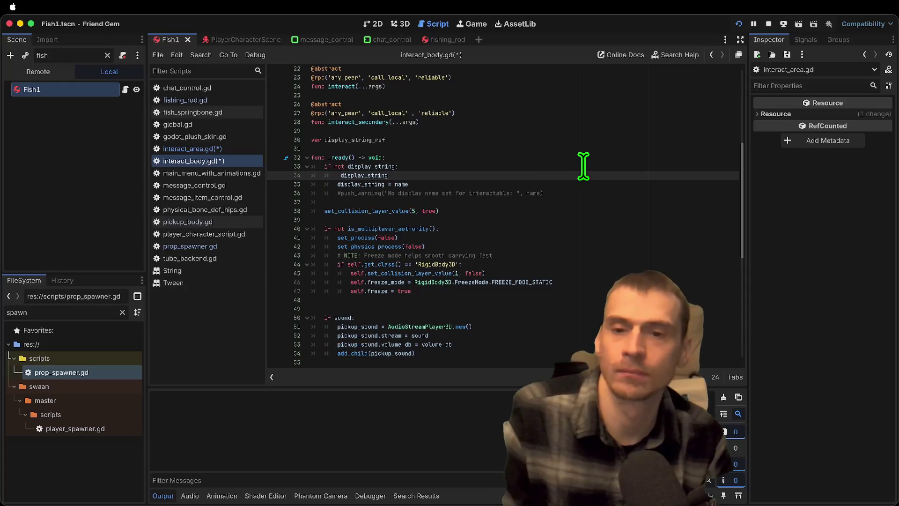
pyautogui.hotkey('alt', 'BackSpace')
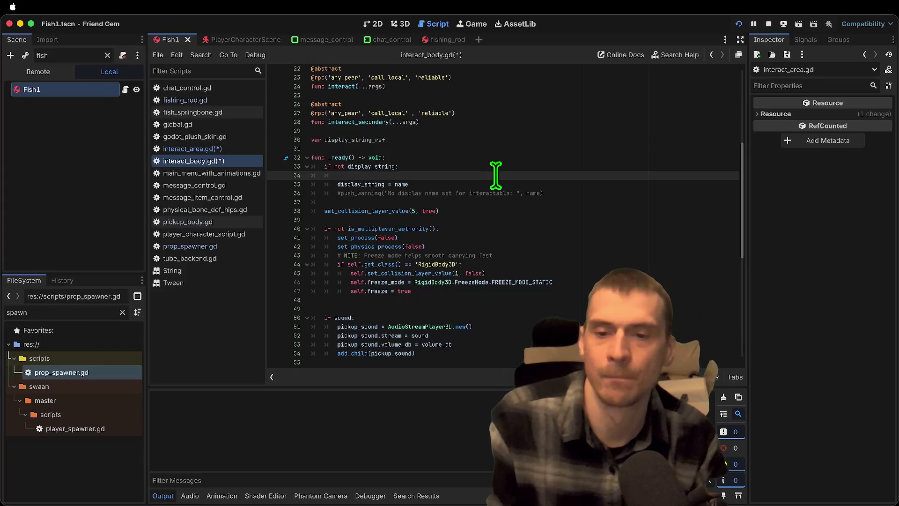
pyautogui.write('display_string_ref = display_string')
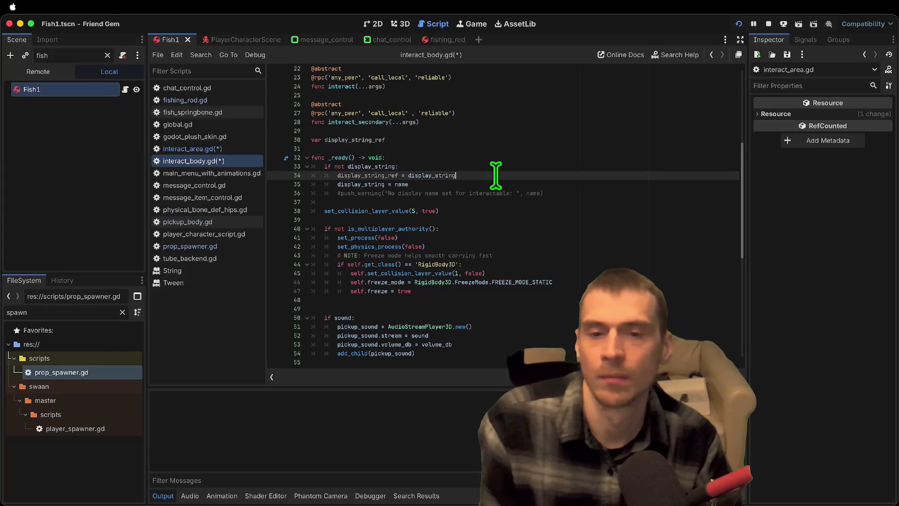
pyautogui.press('BackSpace')
pyautogui.press('BackSpace')
pyautogui.press('BackSpace')
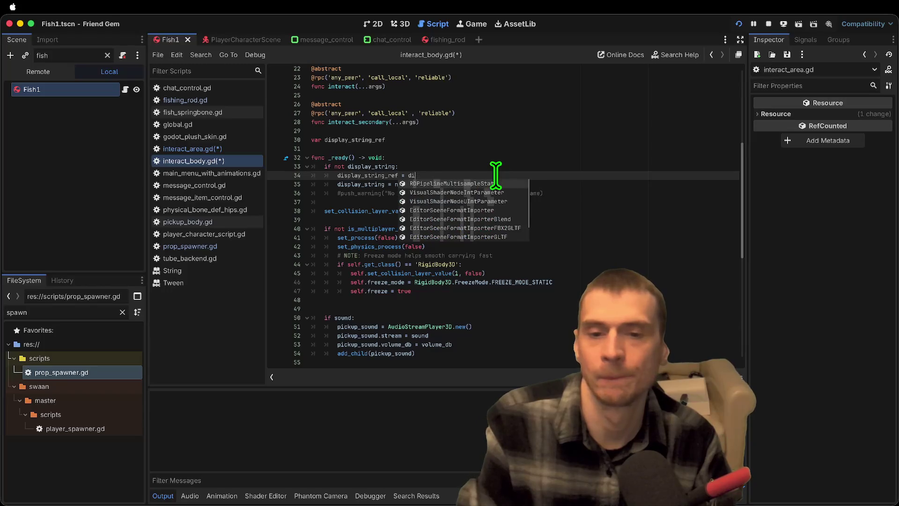
pyautogui.write('name')
# Add an else branch setting display_string_ref = '' + display_string, then check its other uses
pyautogui.press('Return')
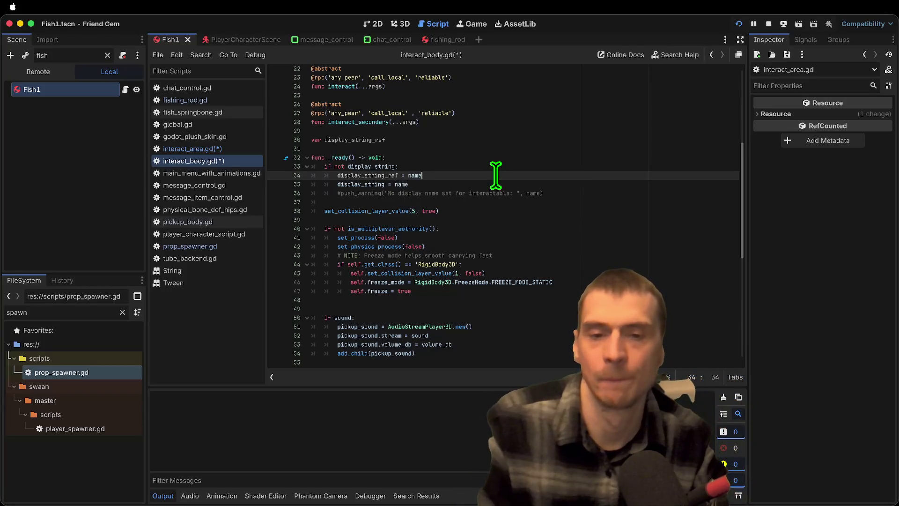
pyautogui.press('Down')
pyautogui.press('End')
pyautogui.press('Return')
pyautogui.press('Return')
pyautogui.write(':')
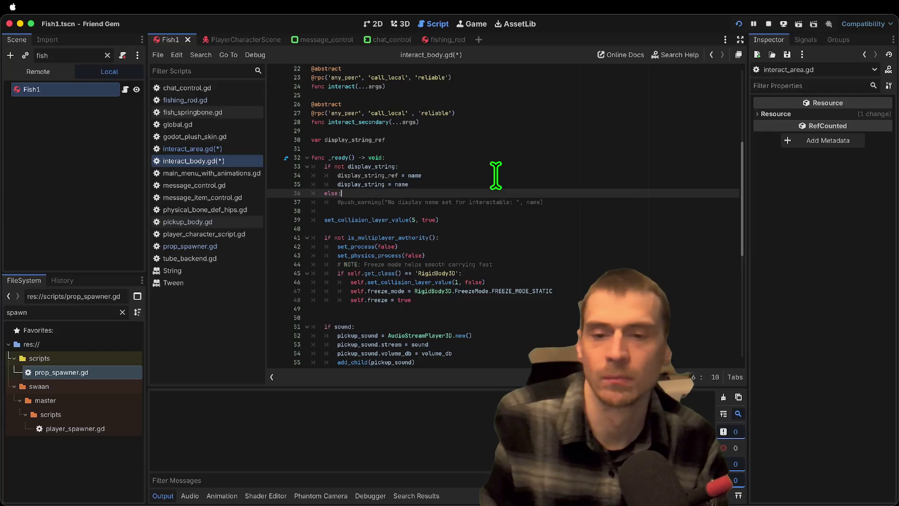
pyautogui.press('Return')
pyautogui.write('display_string_ref')
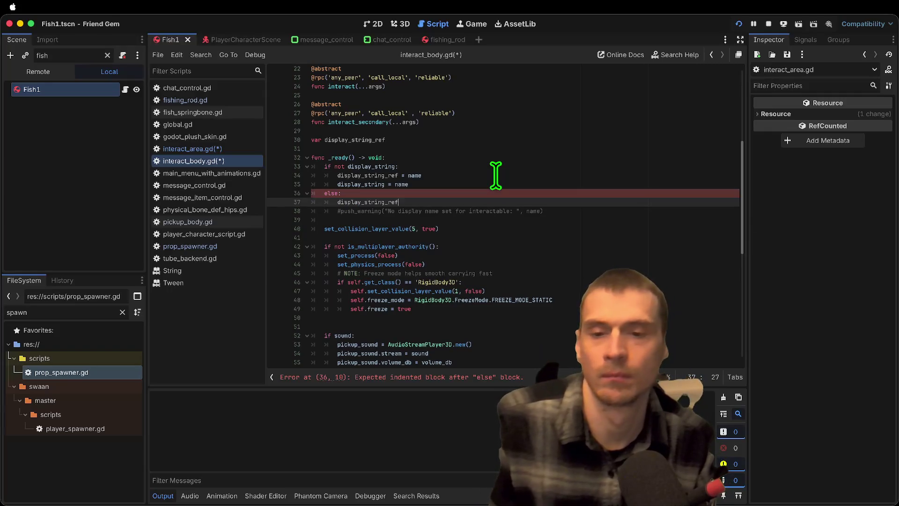
pyautogui.write(' = di')
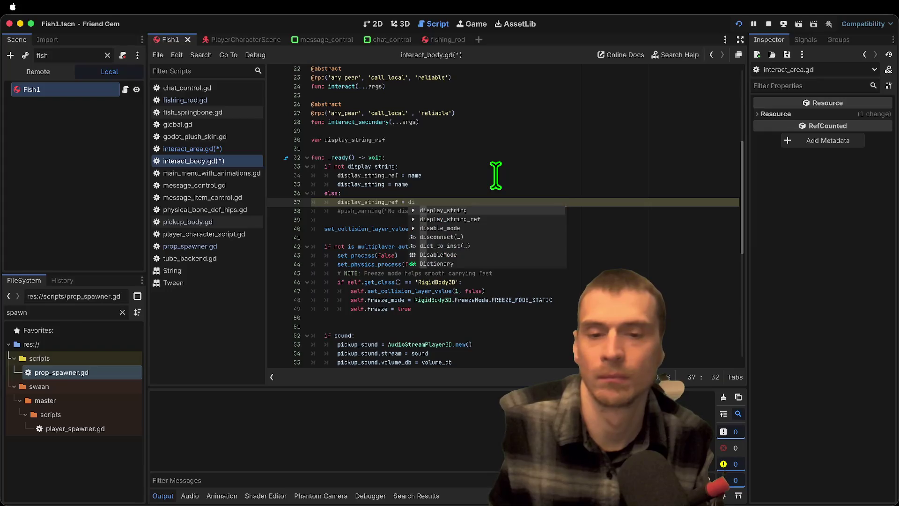
pyautogui.press('Return')
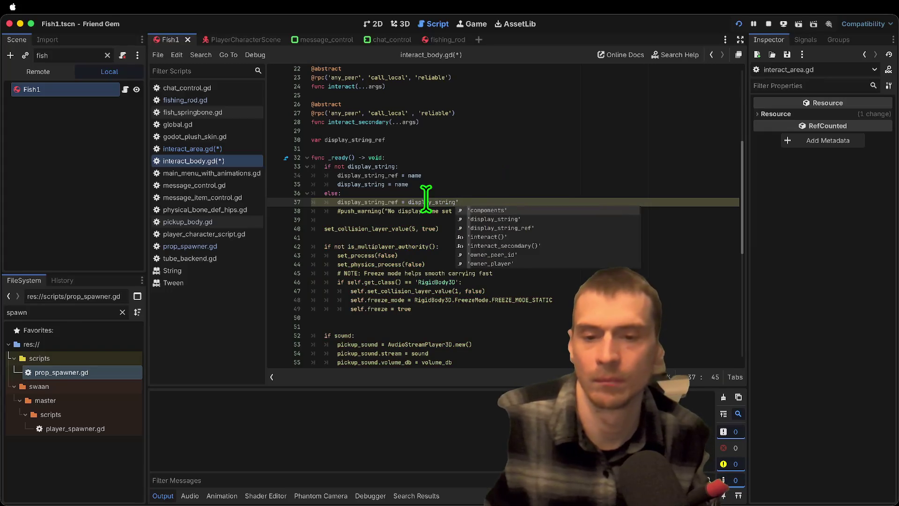
pyautogui.hotkey('alt', 'Left')
pyautogui.write("'")
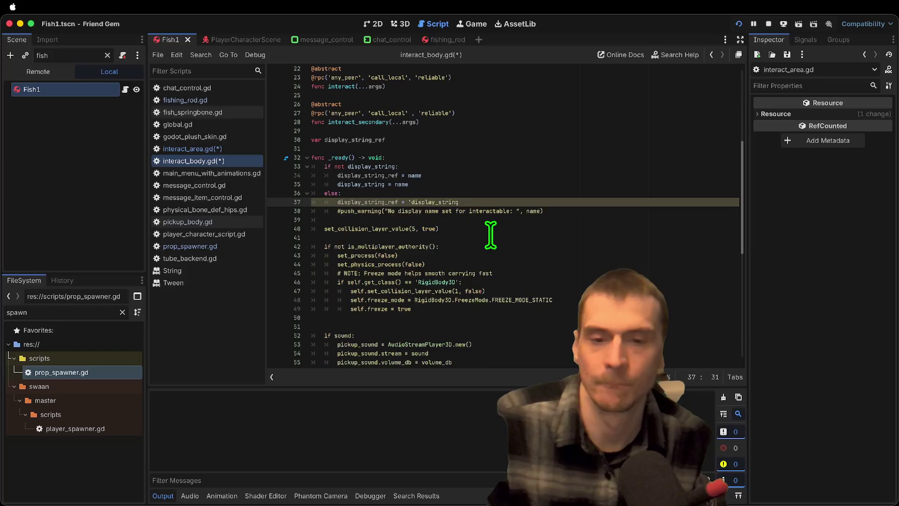
pyautogui.write("' +")
pyautogui.doubleClick(370, 202)
pyautogui.hotkey('ctrl', 'c')
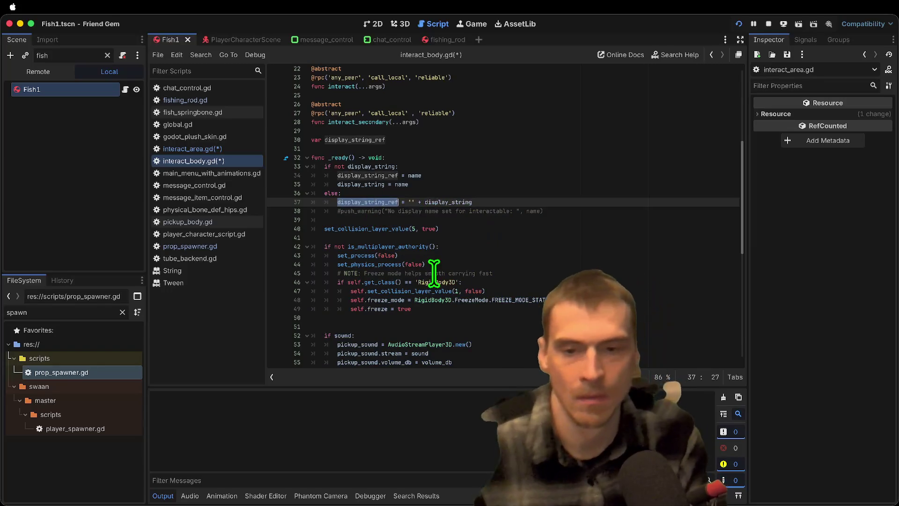
pyautogui.scroll(-5, 432, 271)
pyautogui.doubleClick(406, 272)
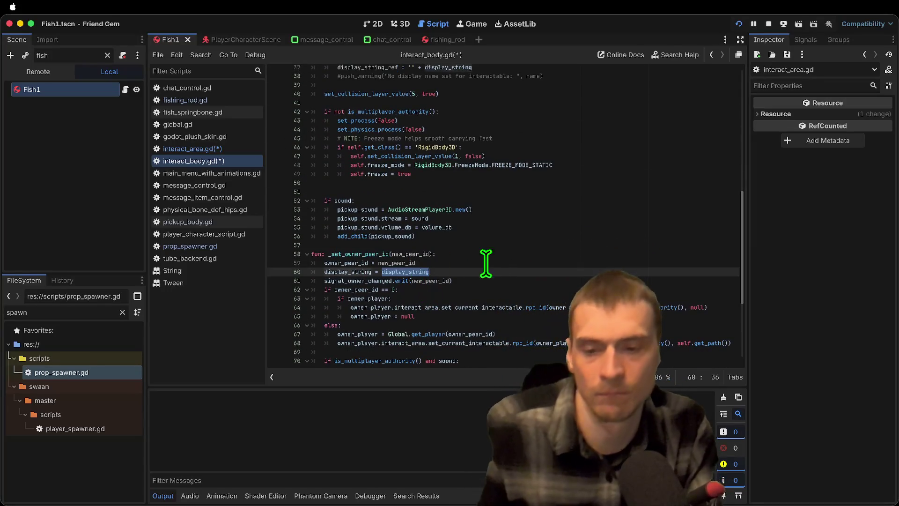
# Paste display_string_ref on line 60 and delete the old display_string assignment line
pyautogui.hotkey('ctrl', 'v')
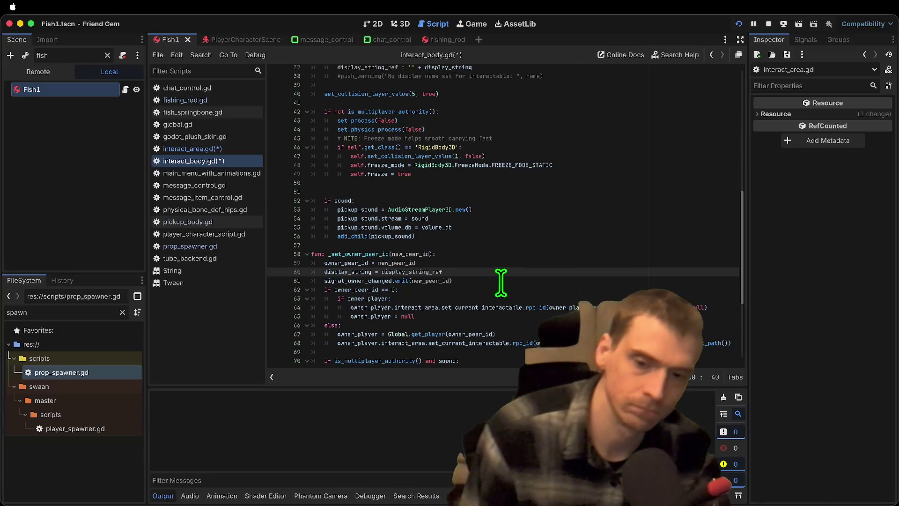
pyautogui.scroll(-2, 491, 276)
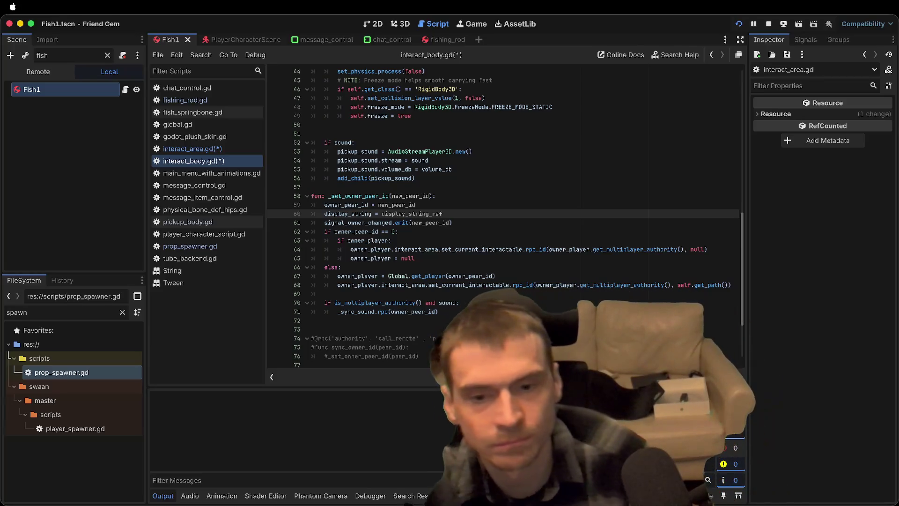
pyautogui.click(565, 222)
pyautogui.press('Up')
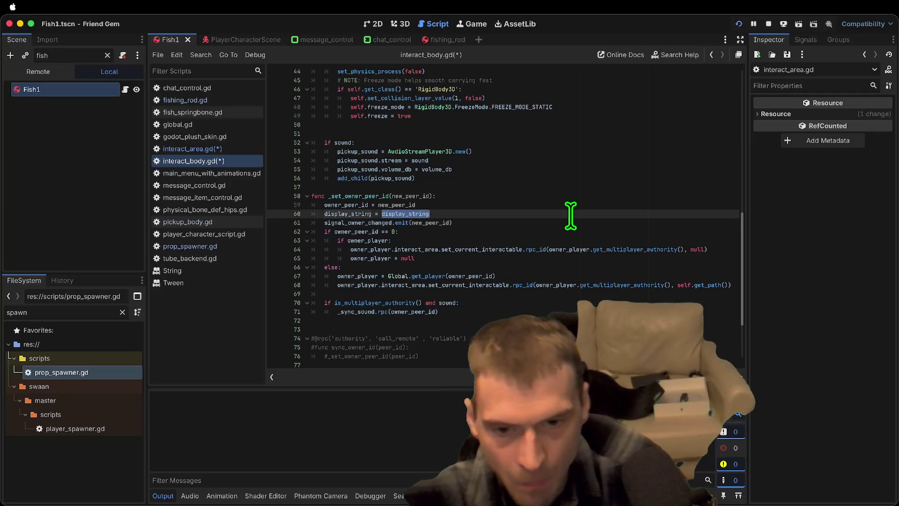
pyautogui.press('super+shift+k')
pyautogui.press('Down')
pyautogui.press('Down')
pyautogui.press('Down')
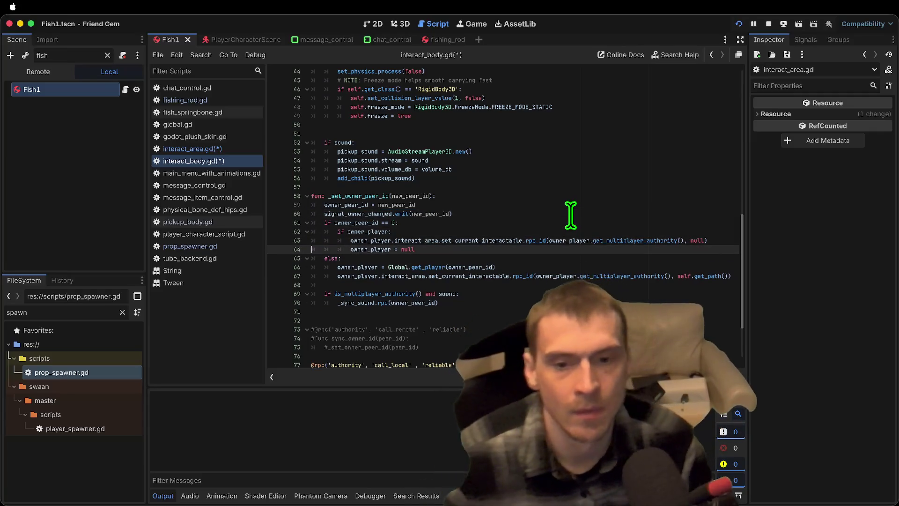
# Restore the assignment and rewrite it as display_string_ref plus an opening ' (' string
pyautogui.press('Up')
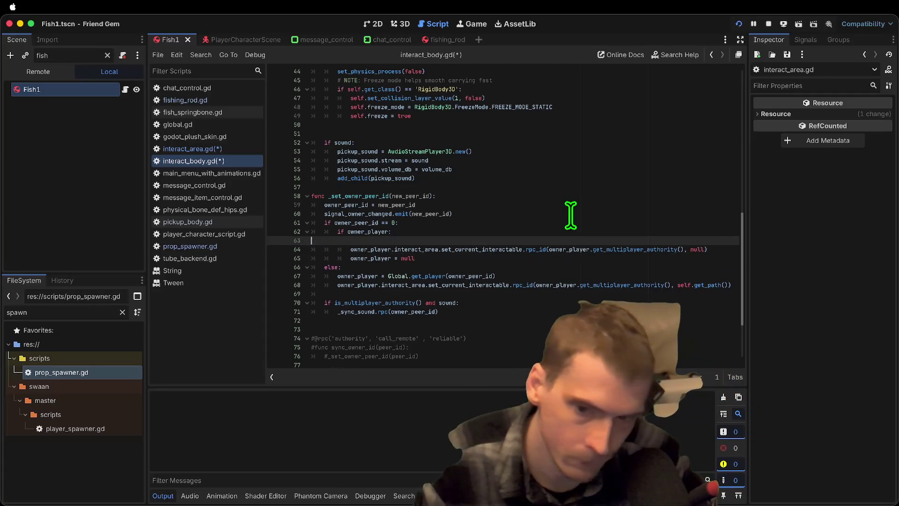
pyautogui.press('super+z')
pyautogui.press('Left')
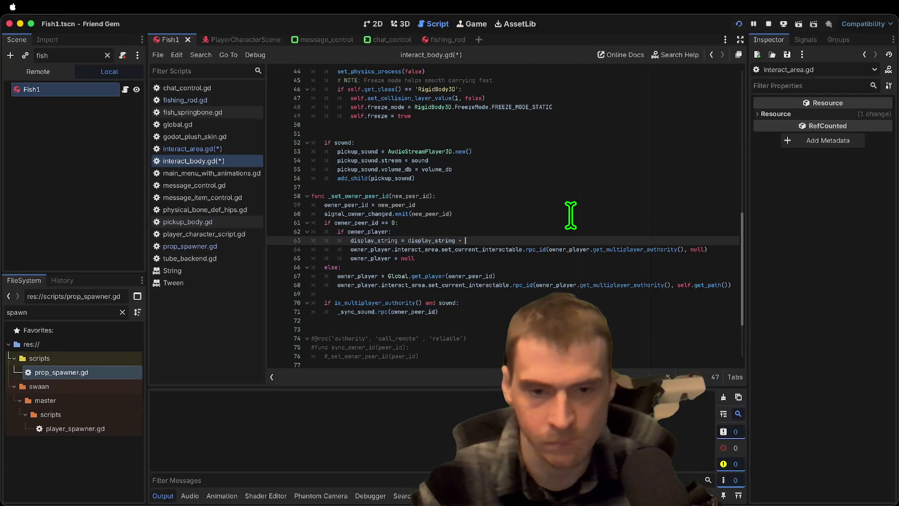
pyautogui.press('super+z')
pyautogui.press('BackSpace')
pyautogui.press('BackSpace')
pyautogui.write('_ref ')
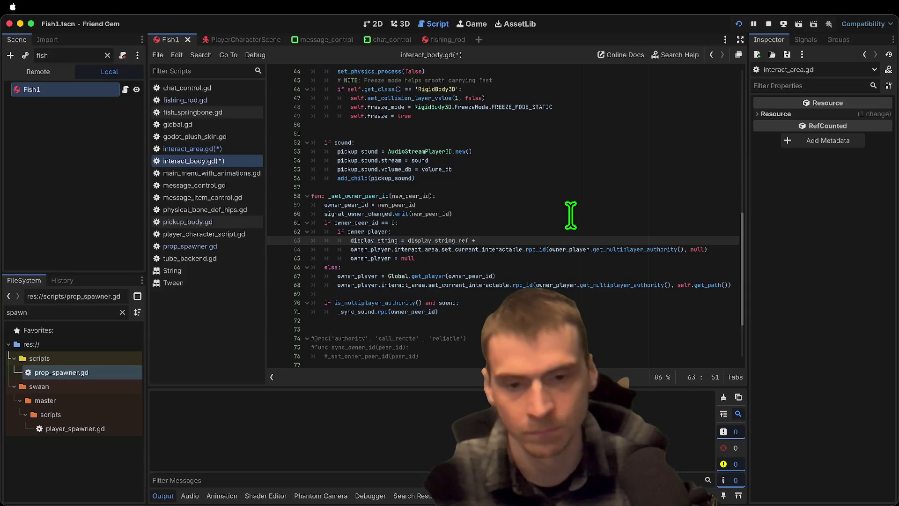
pyautogui.write('-')
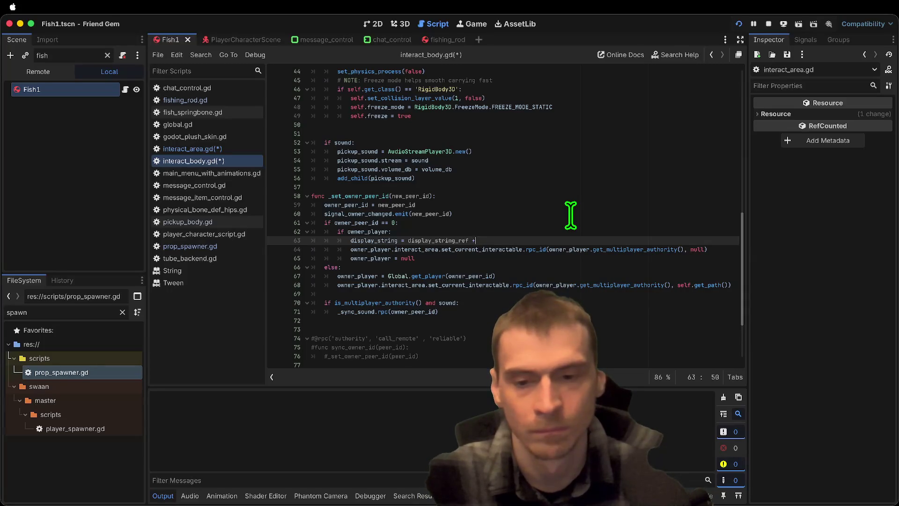
pyautogui.press('BackSpace')
pyautogui.write("'( ")
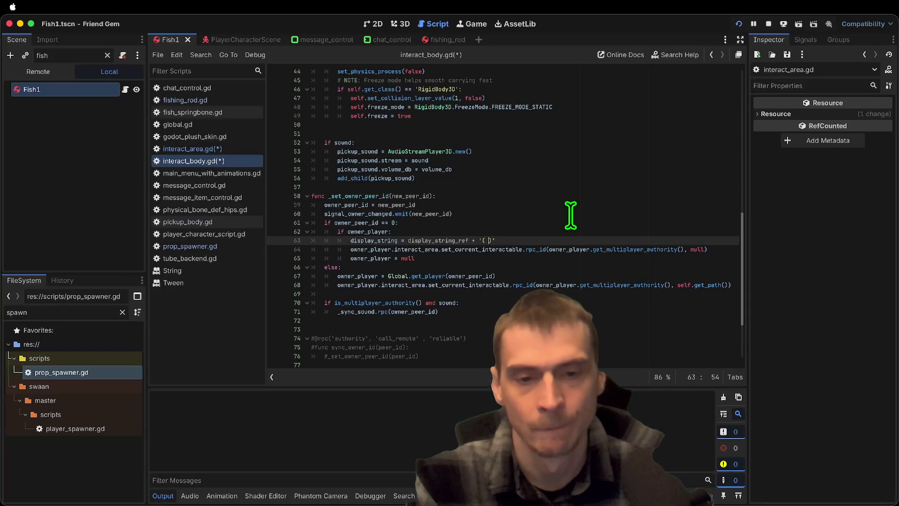
pyautogui.write("'' ")
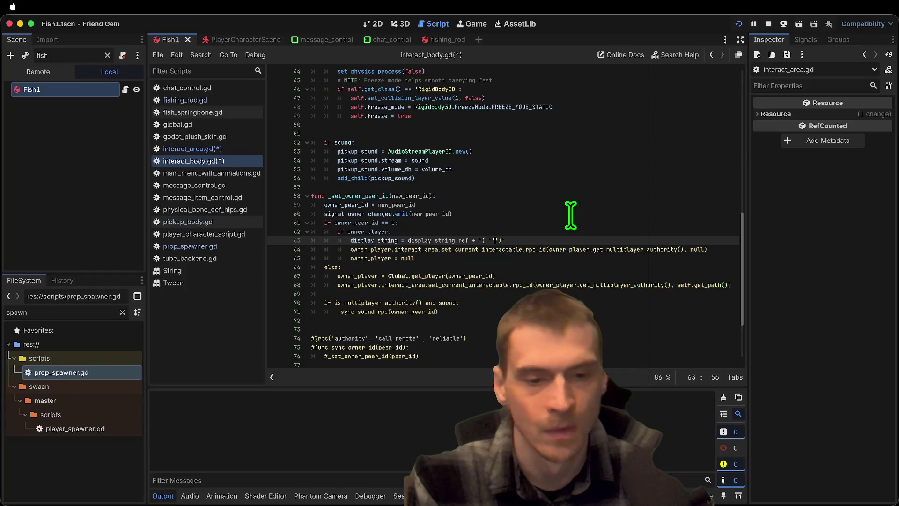
pyautogui.write('+  +')
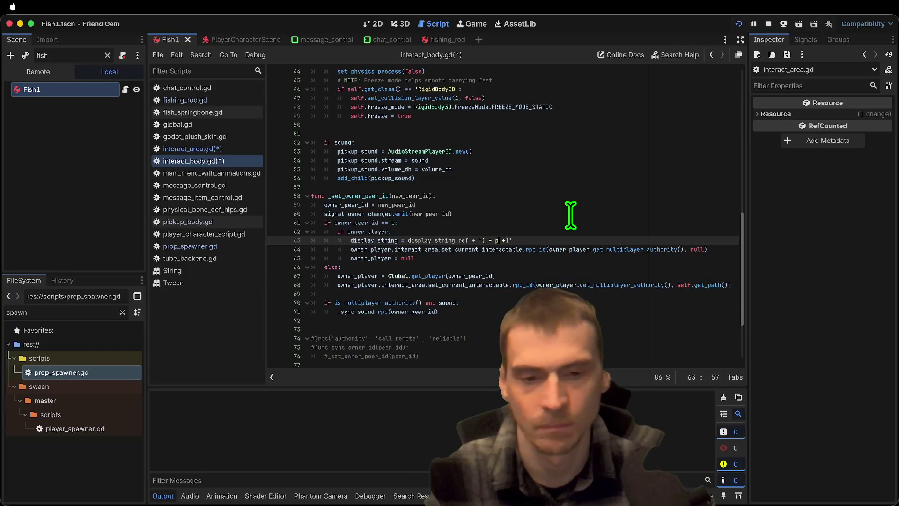
# Finish the owner nameplate text reference and fix the quotes around the closing parenthesis
pyautogui.doubleClick(571, 247)
pyautogui.press('Up')
pyautogui.press('Left')
pyautogui.press('Left')
pyautogui.press('Left')
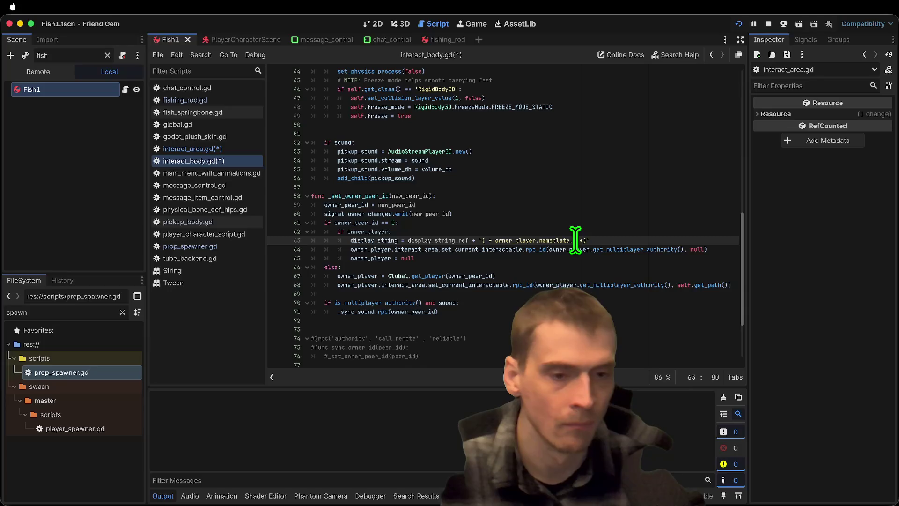
pyautogui.write('ext')
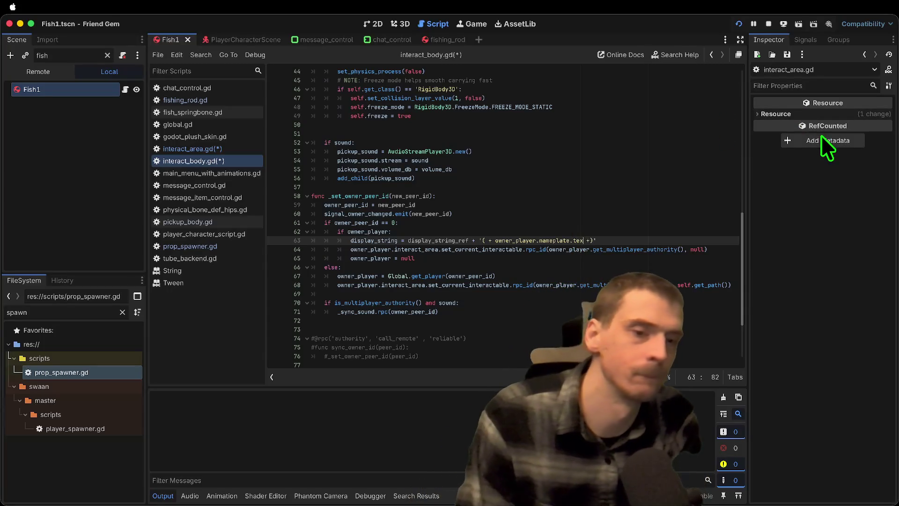
pyautogui.click(487, 240)
pyautogui.press('Right')
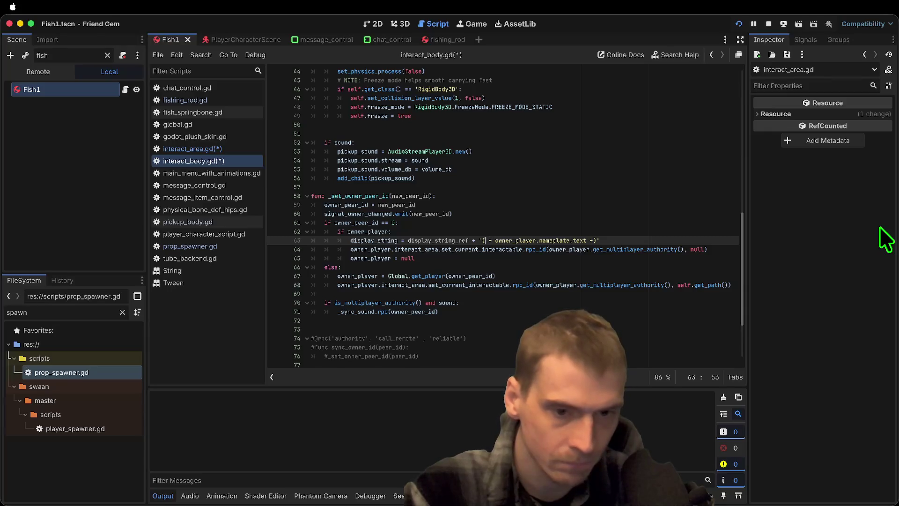
pyautogui.write("'")
pyautogui.press('super+Left')
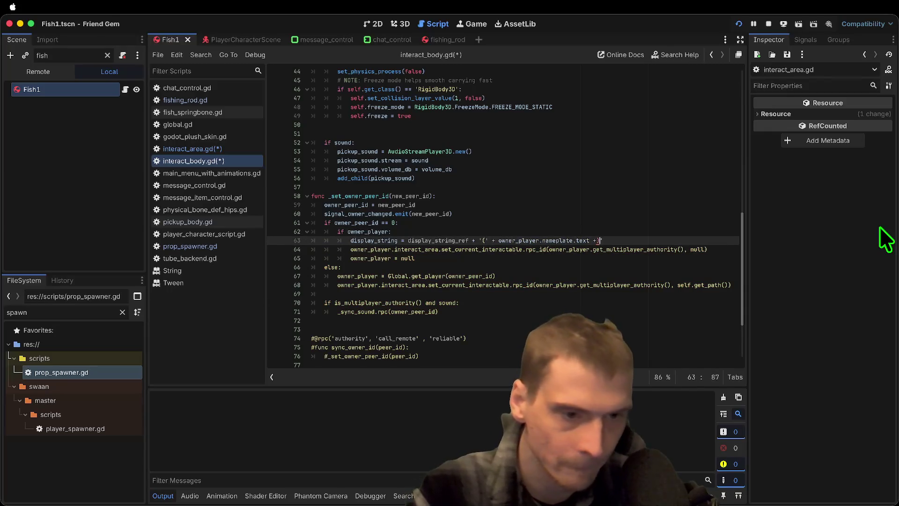
pyautogui.press('Left')
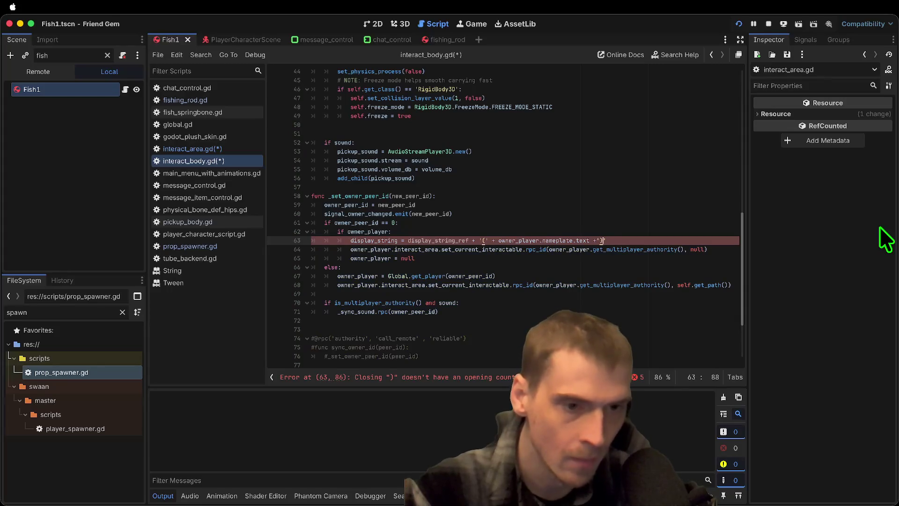
pyautogui.press('BackSpace')
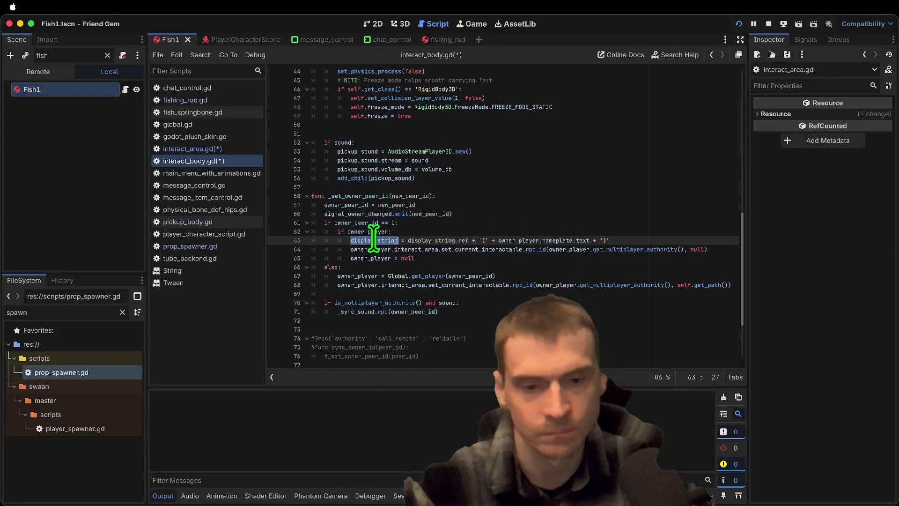
# Review the line 63 display_string assignment and save interact_body.gd
pyautogui.tripleClick(373, 240)
pyautogui.doubleClick(430, 238)
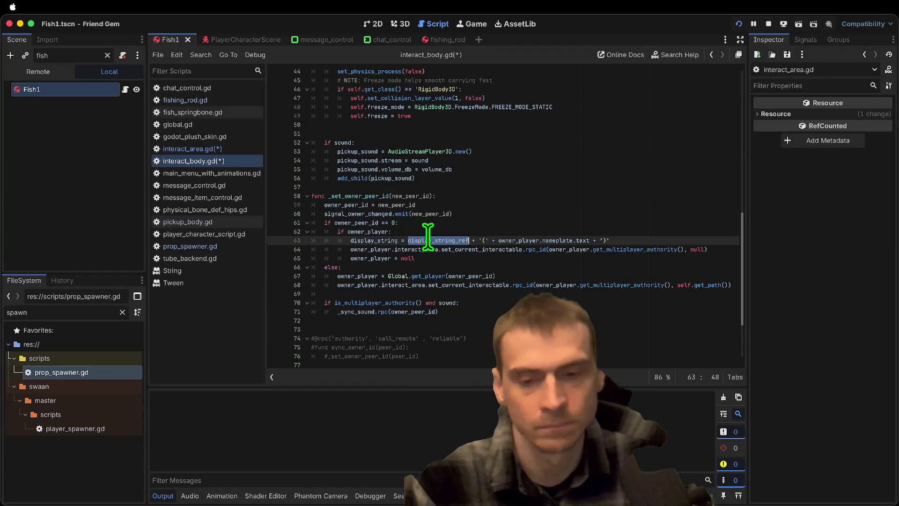
pyautogui.scroll(2, 637, 279)
pyautogui.scroll(3, 637, 280)
pyautogui.scroll(-8, 636, 280)
pyautogui.moveTo(352, 154)
pyautogui.mouseDown()
pyautogui.moveTo(741, 158)
pyautogui.moveTo(718, 150)
pyautogui.mouseUp()
pyautogui.press('super+c')
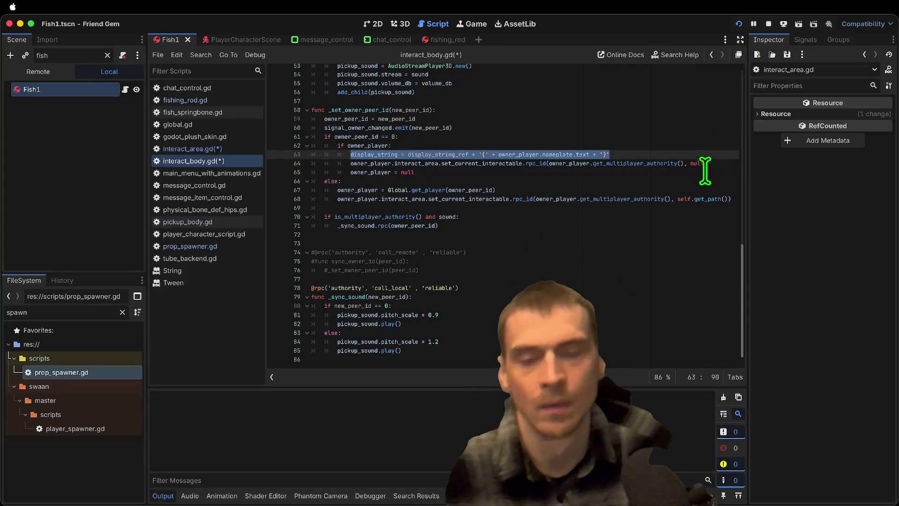
pyautogui.scroll(10, 672, 346)
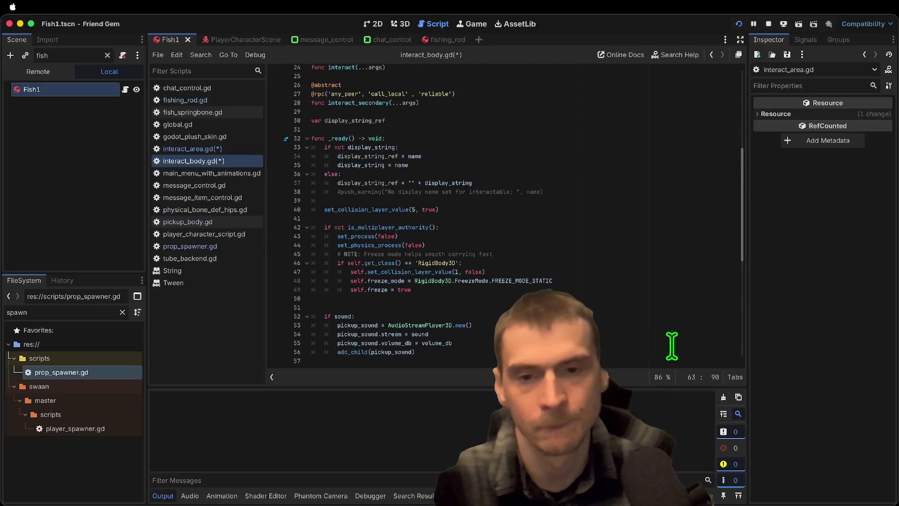
pyautogui.hotkey('ctrl', 's')
# Recheck display_string_ref on line 63 and place the caret at the start of line 67
pyautogui.scroll(3, 668, 345)
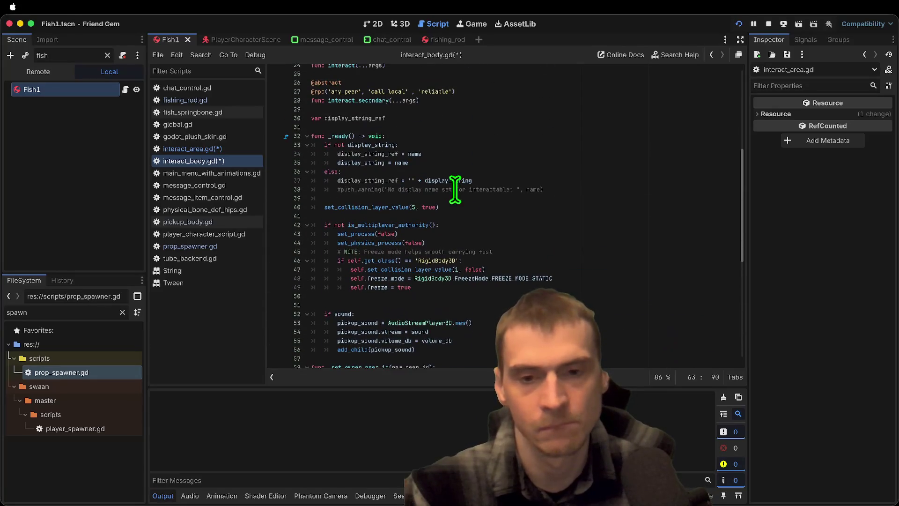
pyautogui.click(422, 189)
pyautogui.scroll(-9, 519, 218)
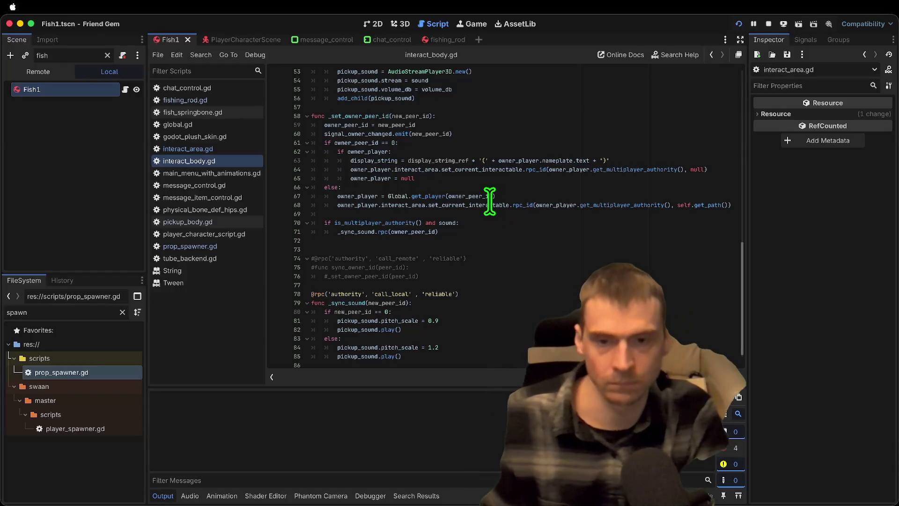
pyautogui.doubleClick(449, 160)
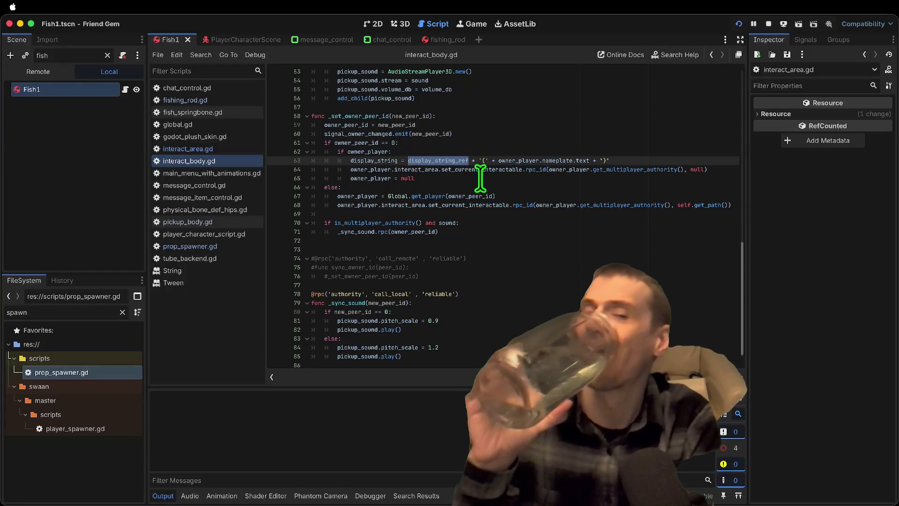
pyautogui.tripleClick(622, 160)
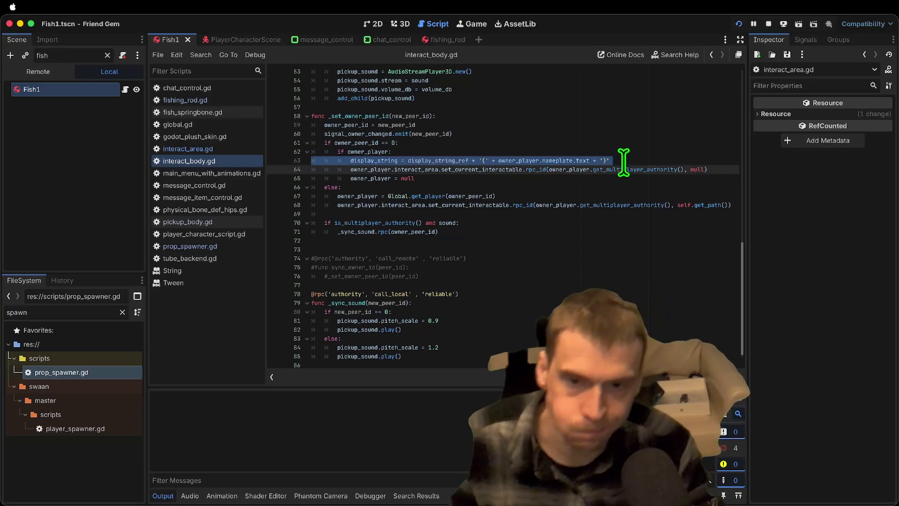
pyautogui.doubleClick(416, 162)
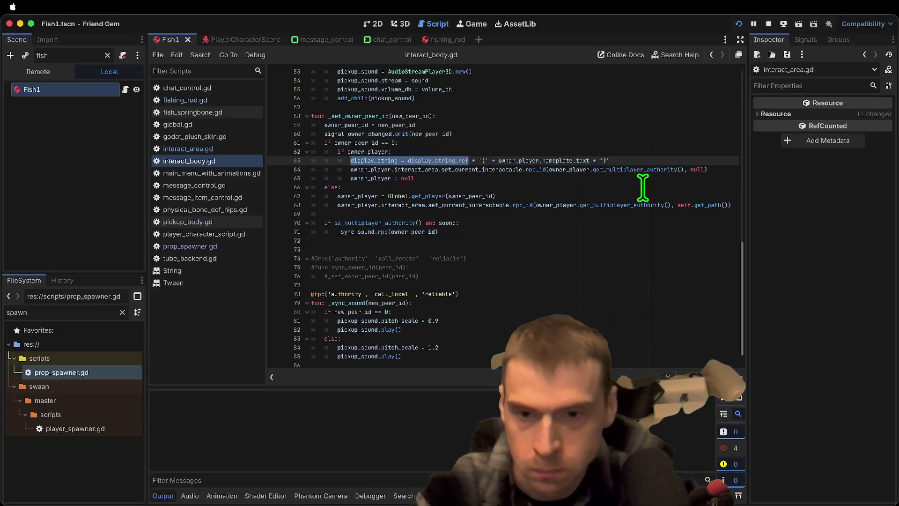
pyautogui.press('Up')
pyautogui.press('Down')
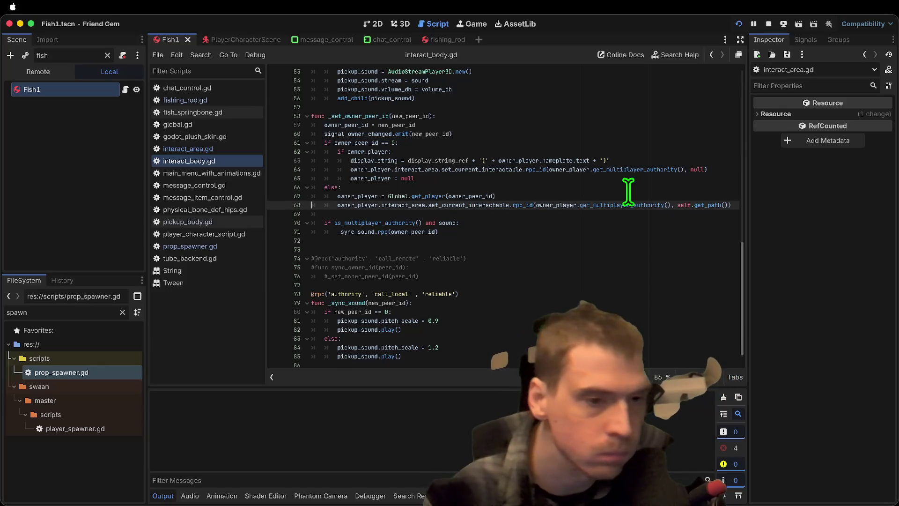
pyautogui.press('Up')
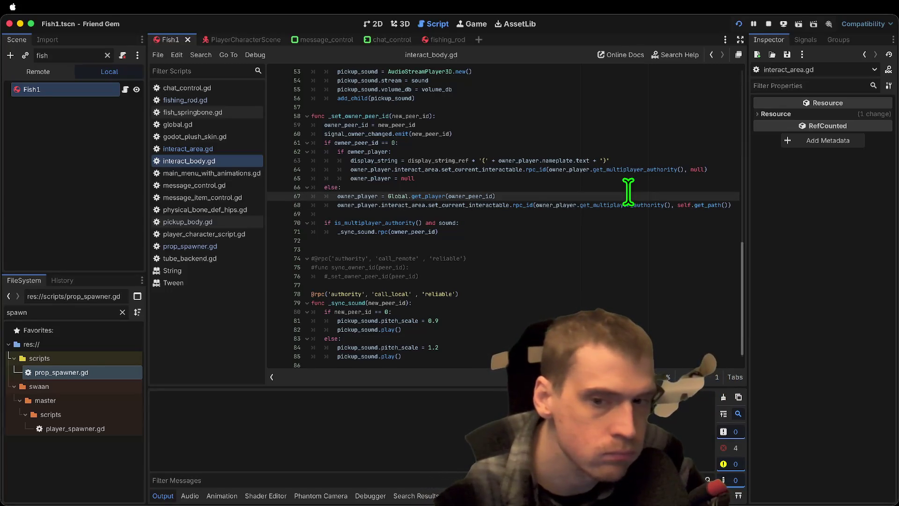
# Move the line 63 display string assignment below the owner lookup and unindent it
pyautogui.press('Up')
pyautogui.press('Up')
pyautogui.press('Up')
pyautogui.press('super+shift+k')
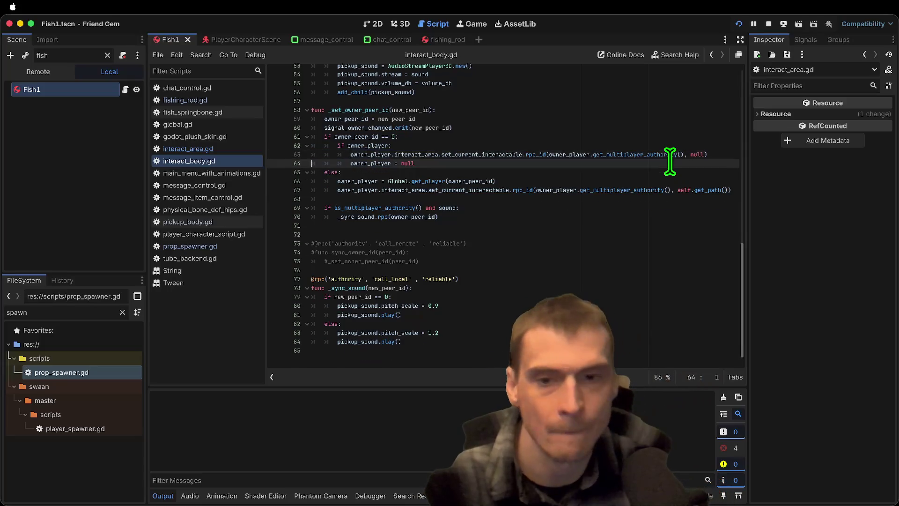
pyautogui.press('Down')
pyautogui.press('Down')
pyautogui.press('Down')
pyautogui.press('Down')
pyautogui.press('Up')
pyautogui.press('Down')
pyautogui.press('super+v')
pyautogui.press('Return')
pyautogui.press('Up')
pyautogui.hotkey('shift', 'Tab')
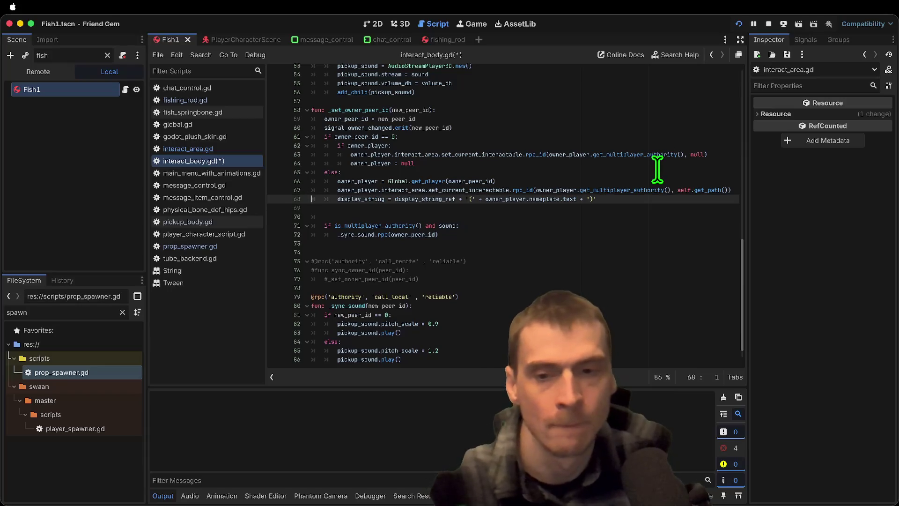
pyautogui.press('Down')
# Add display_string = display_string_ref under the owner_player check
pyautogui.doubleClick(336, 181)
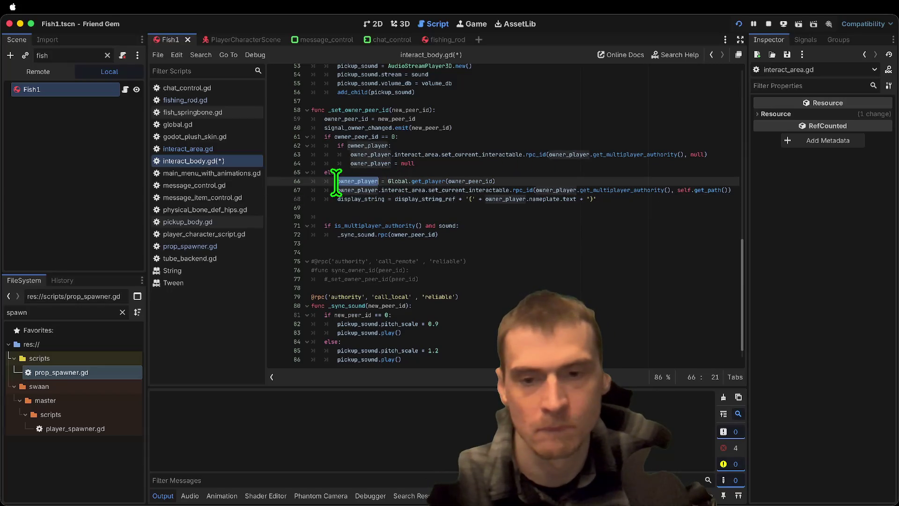
pyautogui.click(514, 199)
pyautogui.hotkey('shift', 'End')
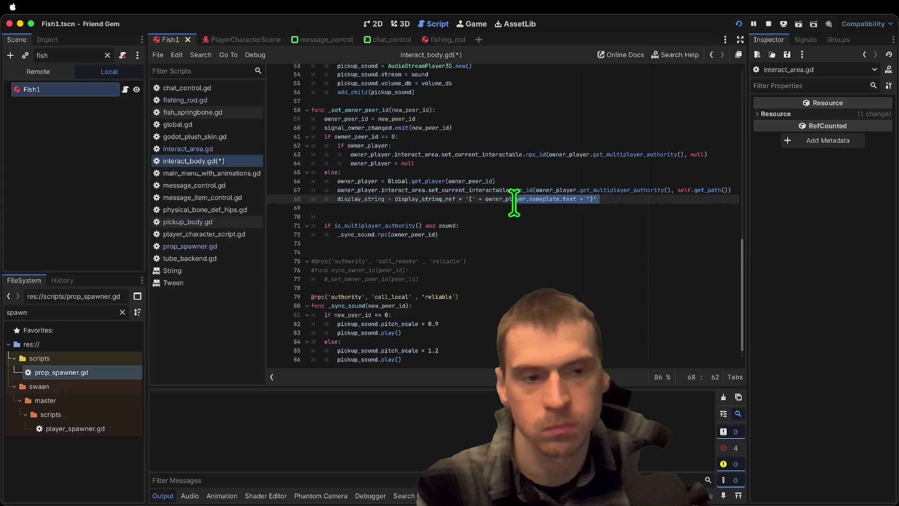
pyautogui.click(612, 156)
pyautogui.click(367, 199)
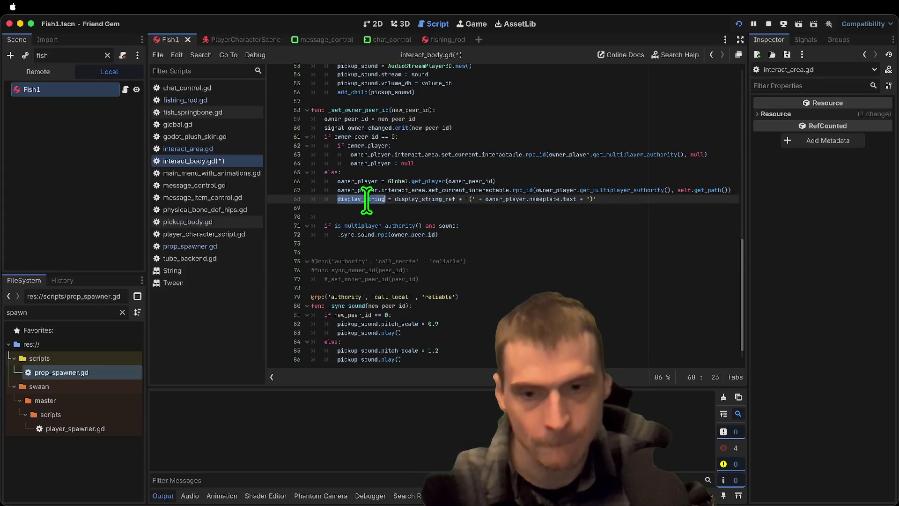
pyautogui.click(472, 146)
pyautogui.press('Return')
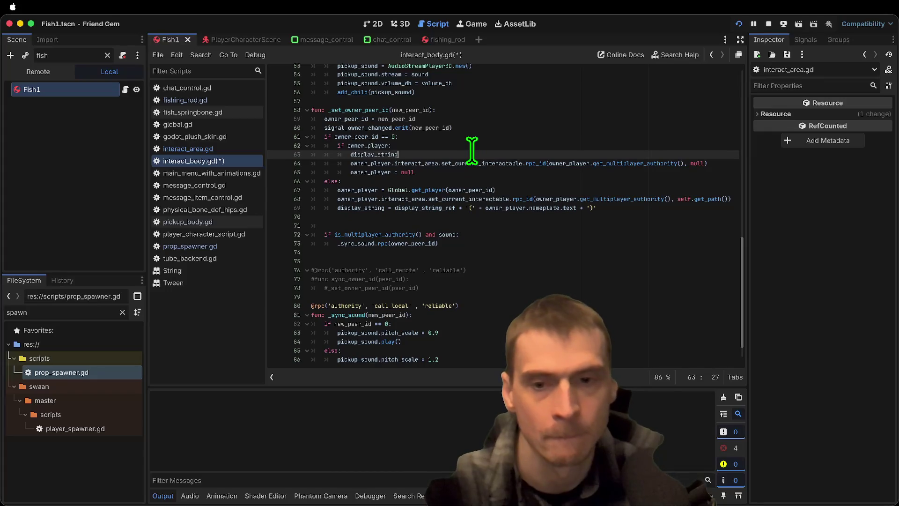
pyautogui.write(' = display')
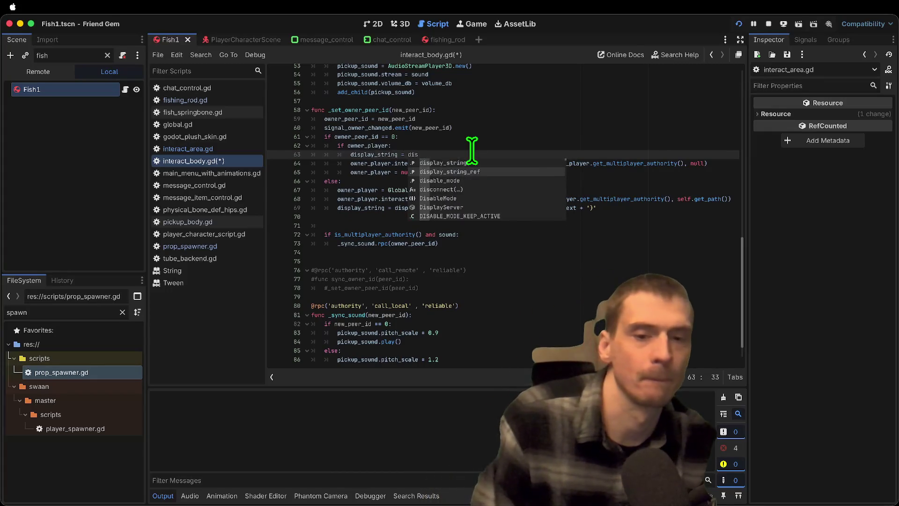
pyautogui.press('Return')
# Highlight every display_string occurrence to review its uses
pyautogui.doubleClick(377, 154)
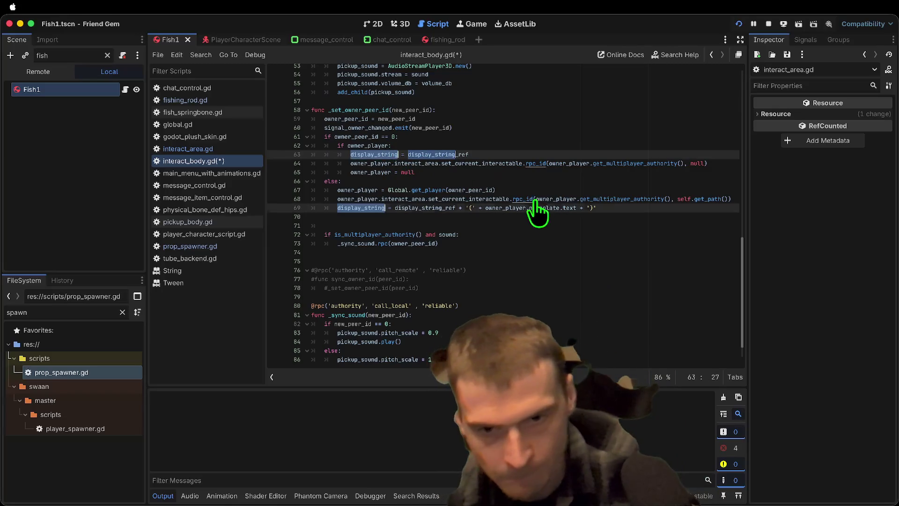
pyautogui.press('super+d')
pyautogui.press('super+d')
pyautogui.press('super+d')
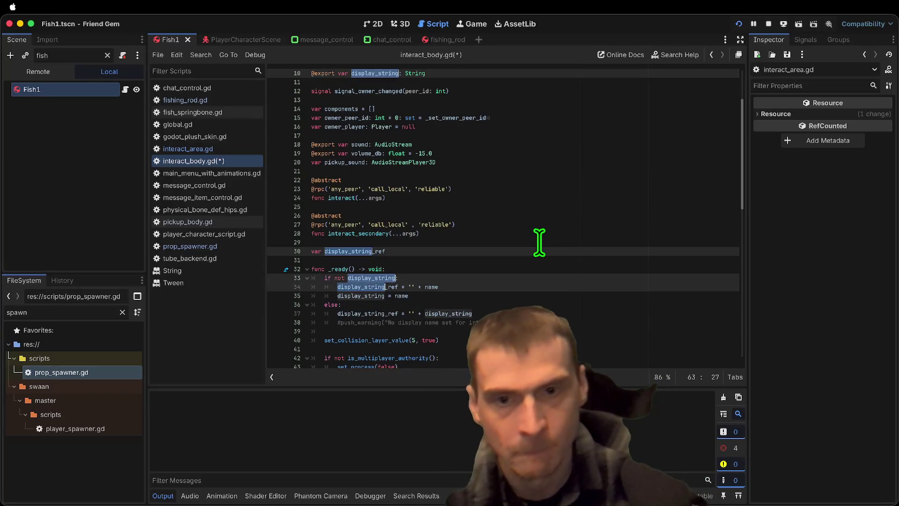
pyautogui.press('super+d')
pyautogui.press('super+d')
pyautogui.scroll(-3, 539, 242)
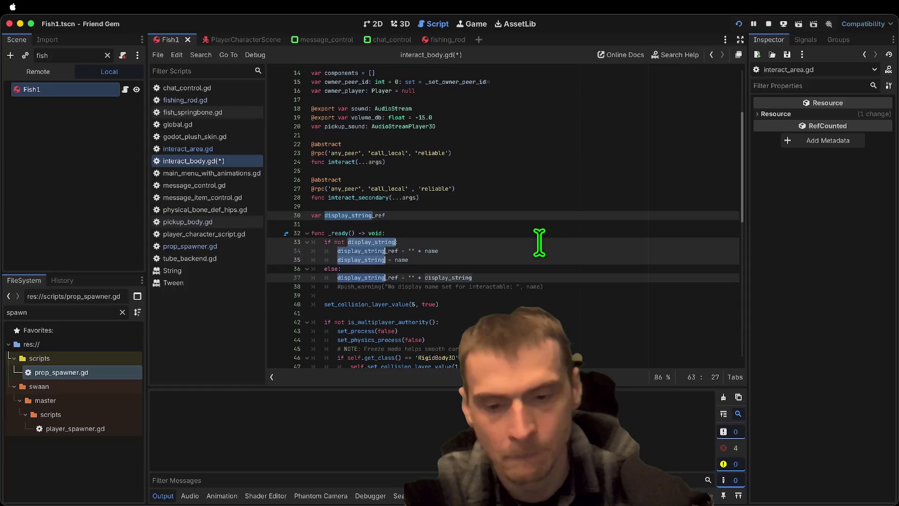
pyautogui.press('Escape')
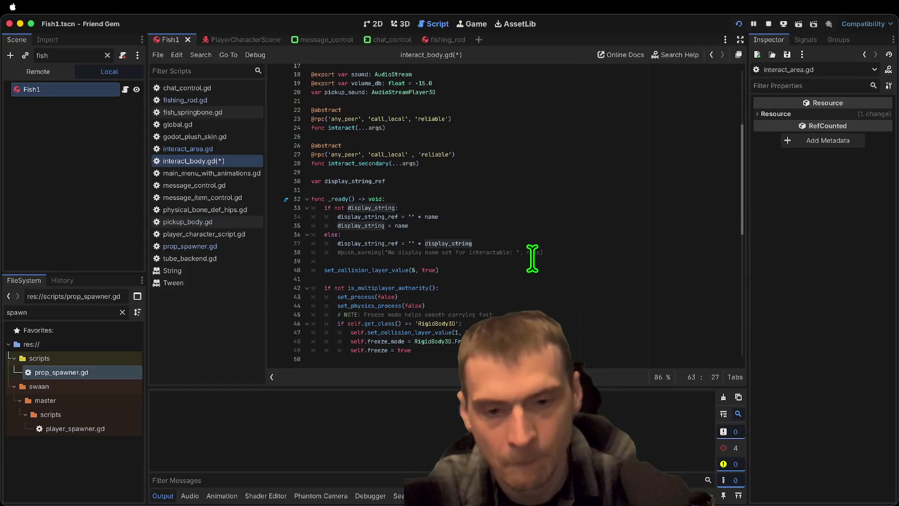
# Move the commented push_warning line into the no-display-string branch and save the script
pyautogui.click(532, 259)
pyautogui.tripleClick(534, 253)
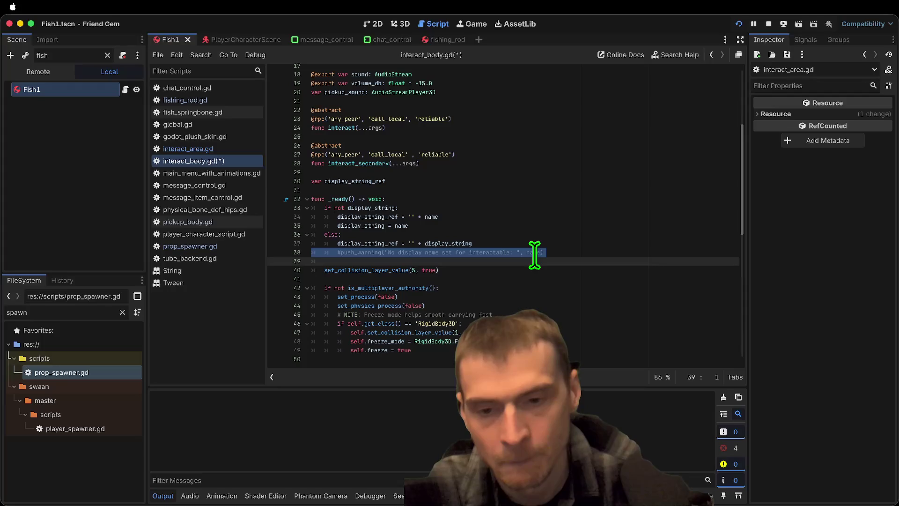
pyautogui.press('super+x')
pyautogui.hotkey('alt', 'Up')
pyautogui.hotkey('alt', 'Up')
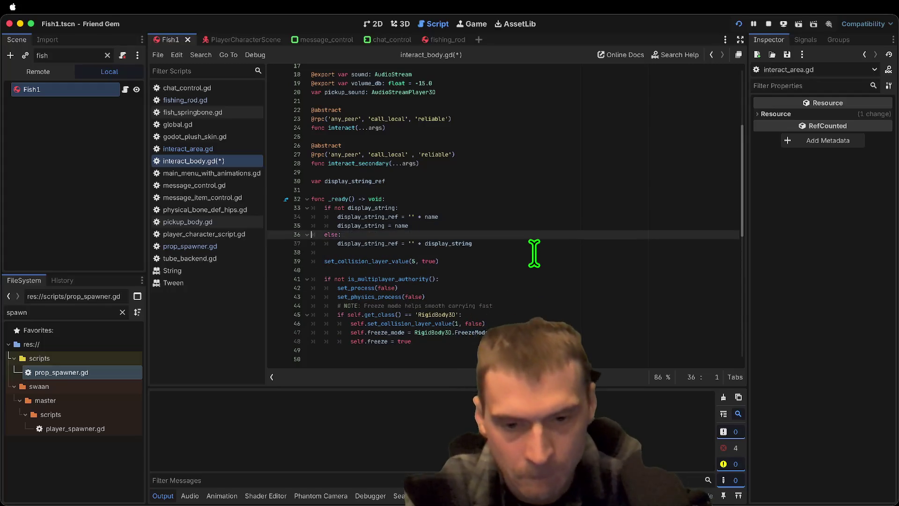
pyautogui.press('super+v')
pyautogui.press('Delete')
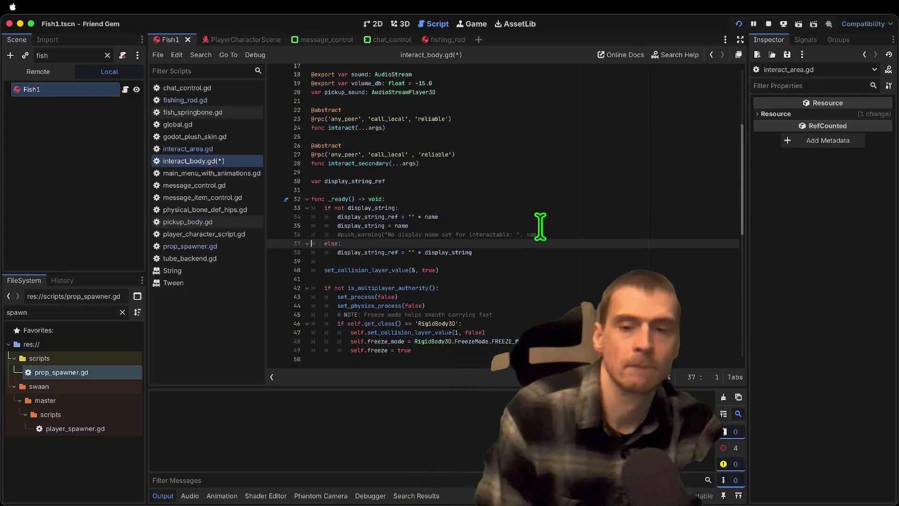
pyautogui.press('super+s')
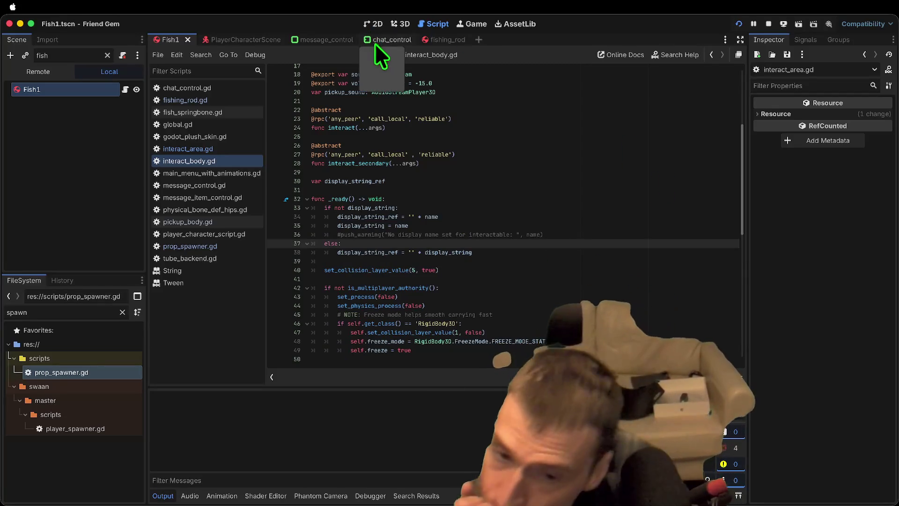
pyautogui.doubleClick(367, 252)
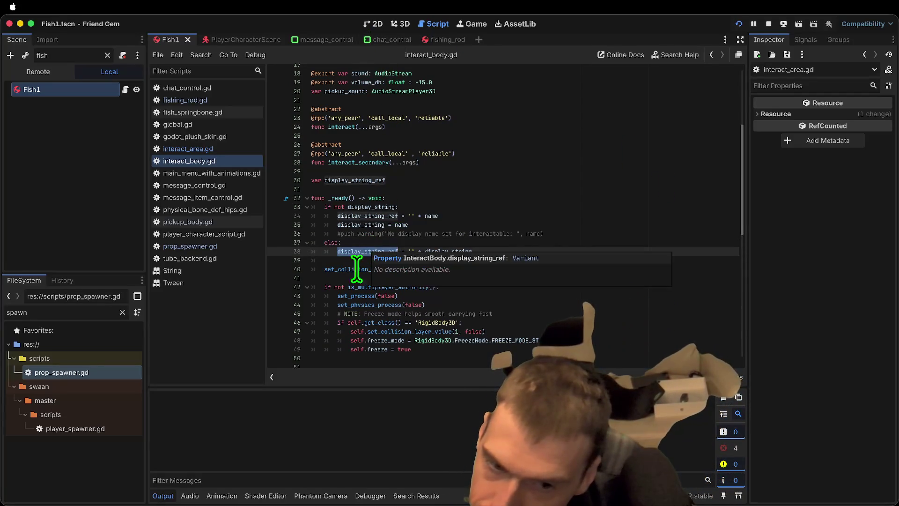
pyautogui.scroll(-12, 503, 267)
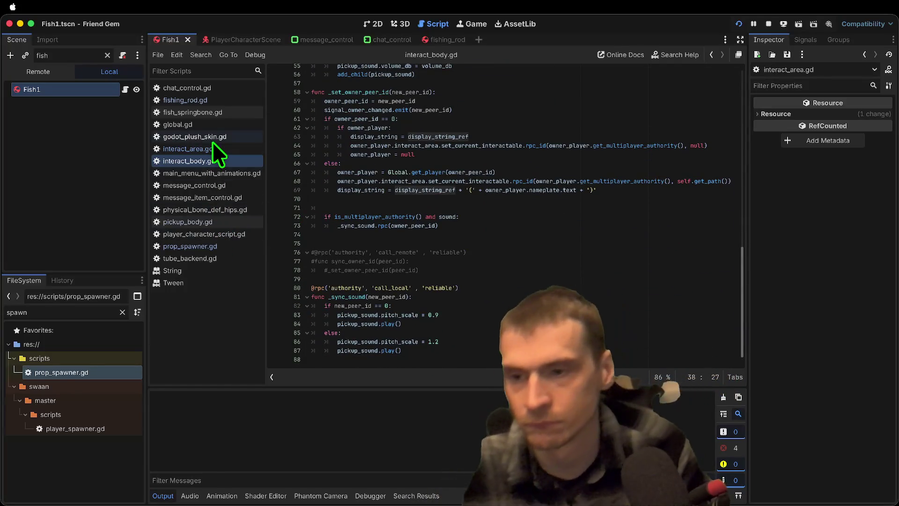
# In interact_area.gd, undo recent edits back to the commented body check
pyautogui.click(212, 147)
pyautogui.click(608, 251)
pyautogui.press('super+z')
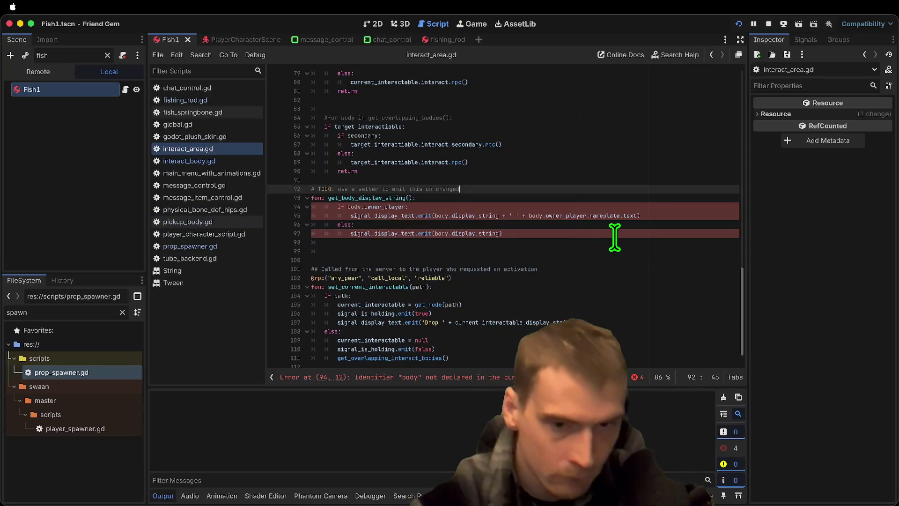
pyautogui.press('super+z')
pyautogui.press('super+z')
pyautogui.press('super+z')
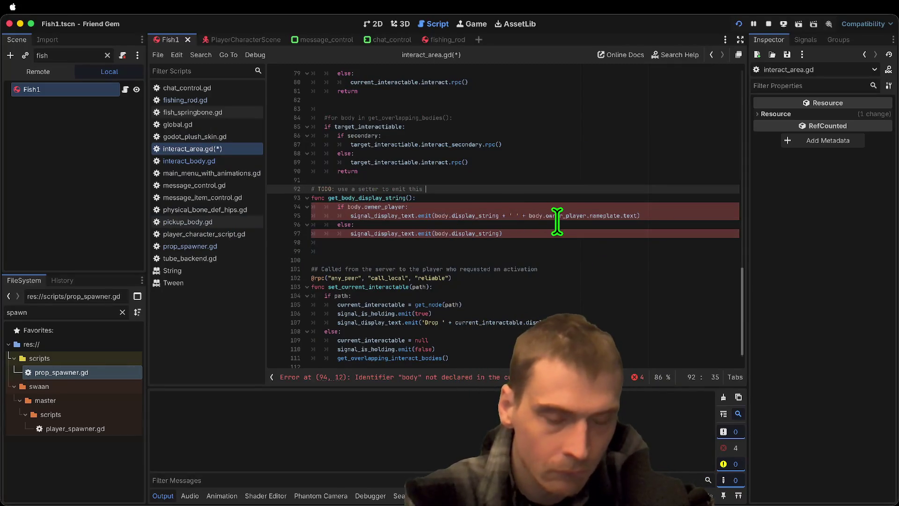
pyautogui.press('super+z')
pyautogui.write('display_')
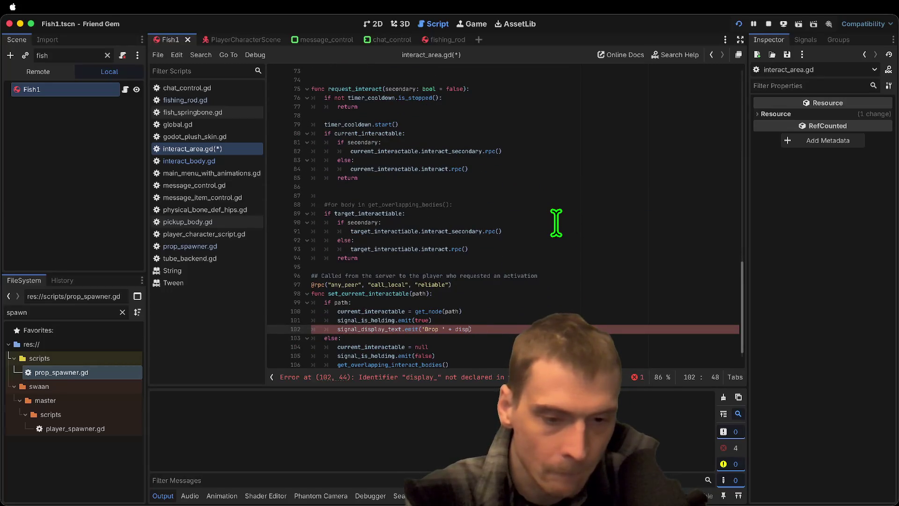
pyautogui.press('super+z')
pyautogui.press('super+z')
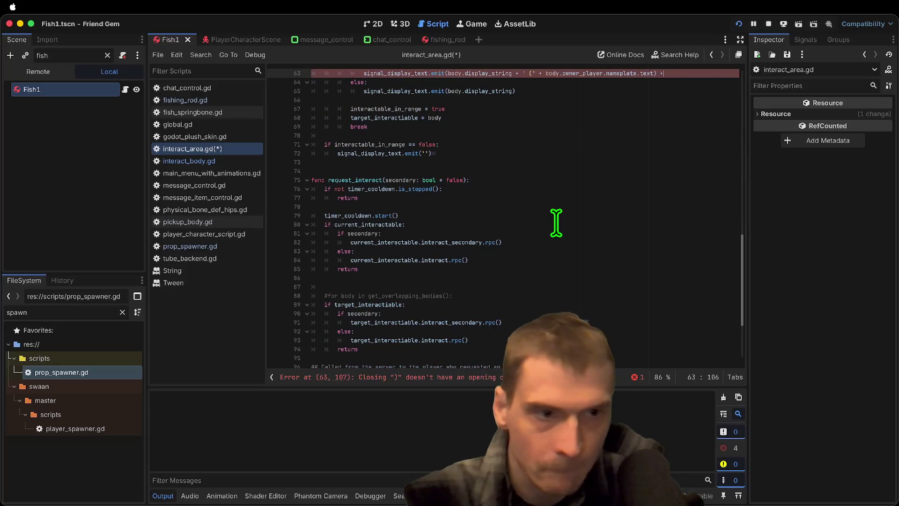
pyautogui.press('super+z')
pyautogui.press('super+z')
pyautogui.press('super+z')
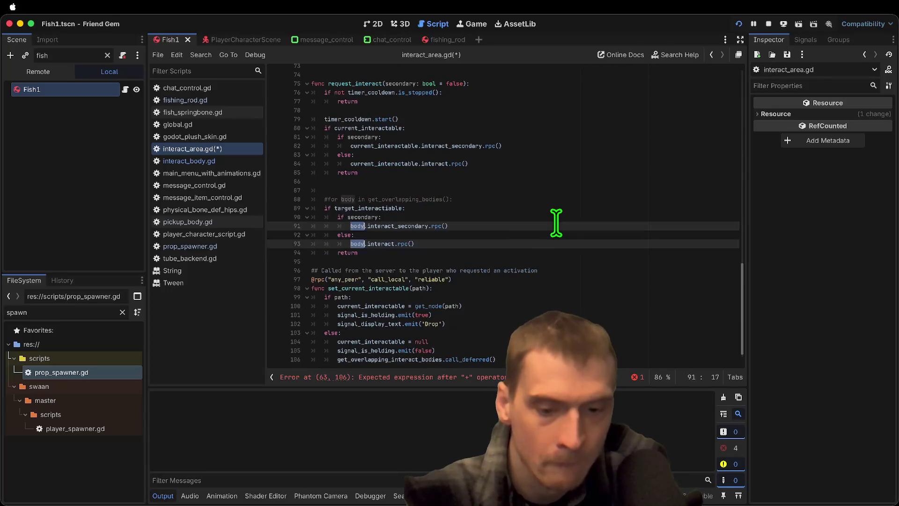
pyautogui.press('super+z')
pyautogui.press('super+z')
pyautogui.press('super+z')
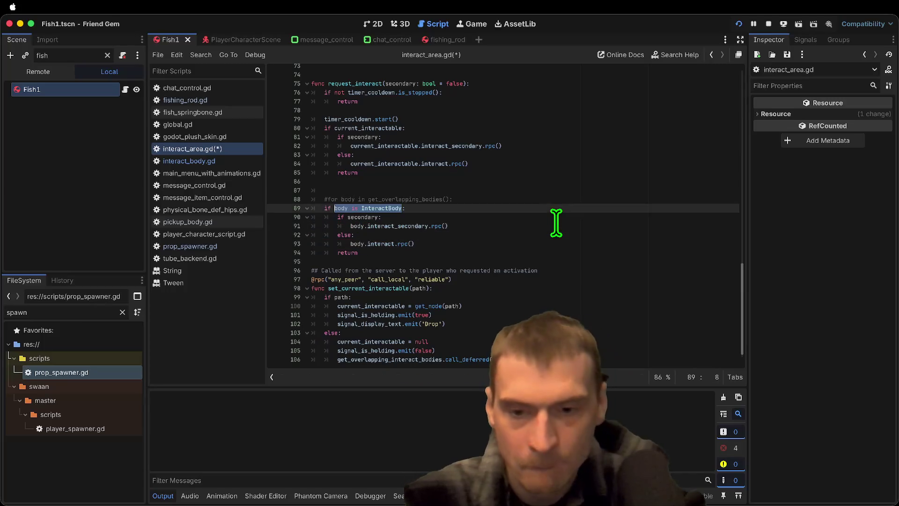
pyautogui.press('super+z')
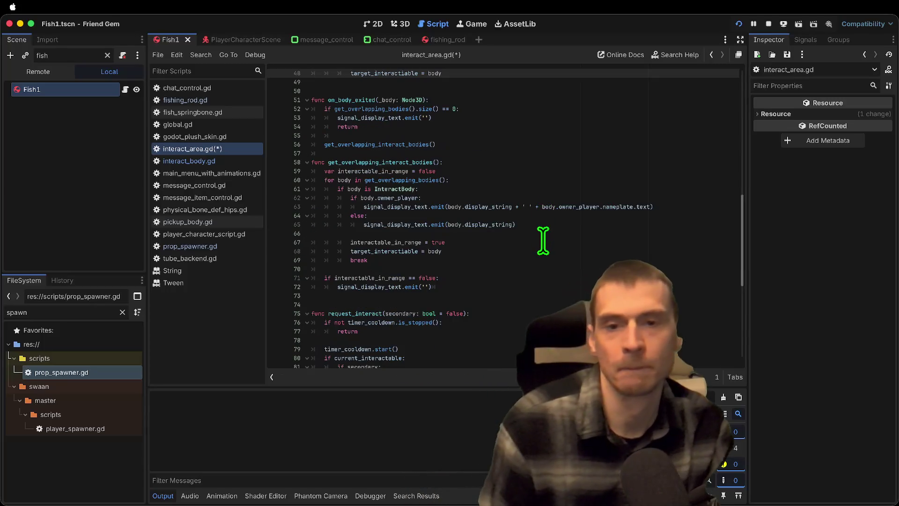
pyautogui.press('super+z')
pyautogui.press('super+z')
pyautogui.press('super+z')
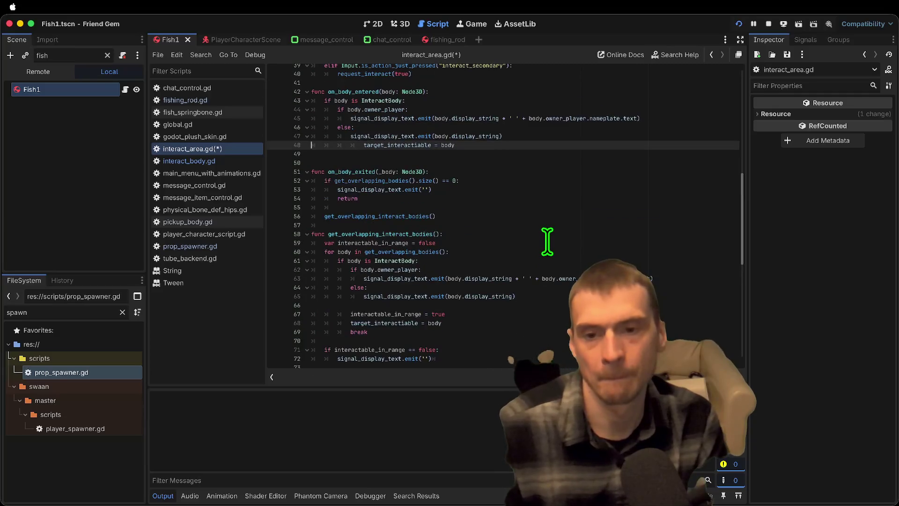
pyautogui.press('super+z')
pyautogui.press('super+z')
pyautogui.press('super+z')
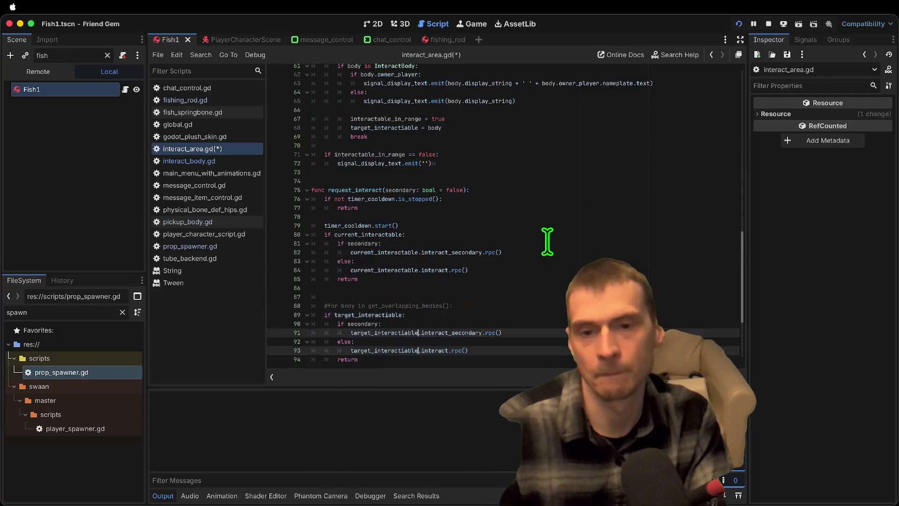
# Delete the owner nameplate suffix and the owner_player check, unindenting the emit
pyautogui.scroll(-2, 547, 240)
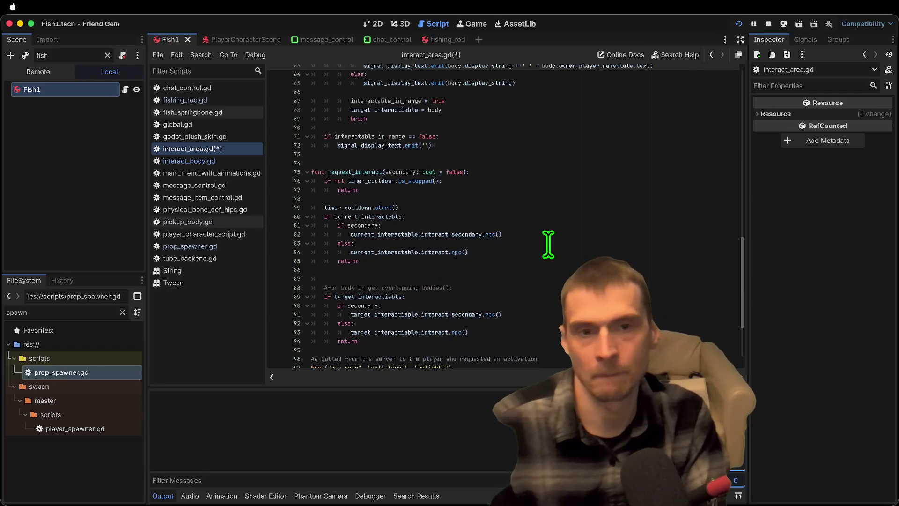
pyautogui.scroll(5, 546, 237)
pyautogui.write('(')
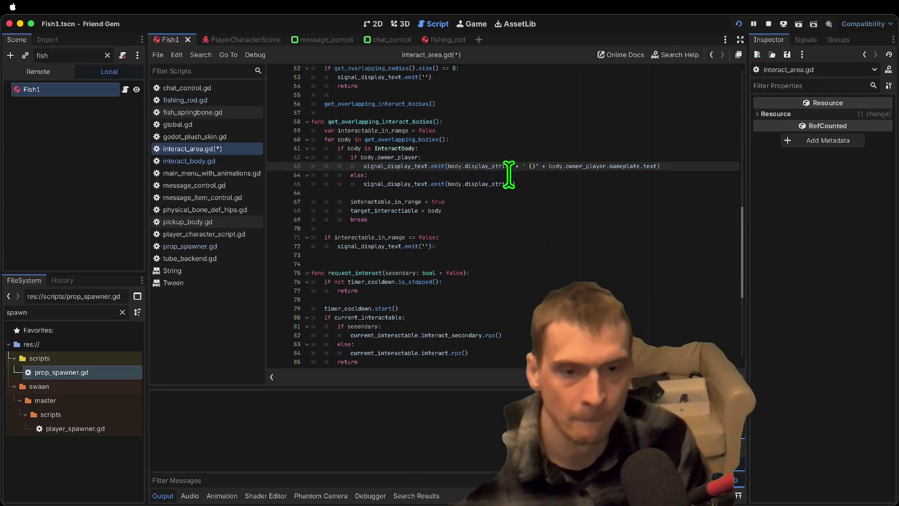
pyautogui.moveTo(515, 167); pyautogui.dragTo(663, 166)
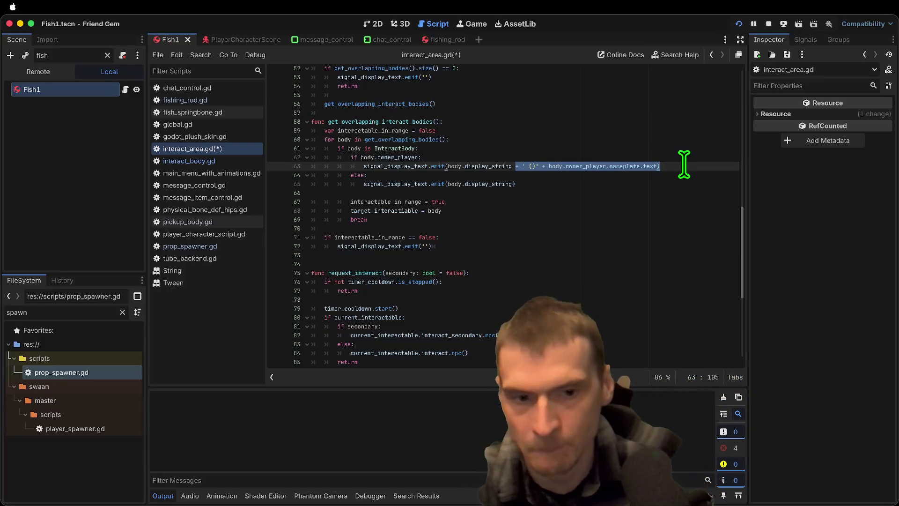
pyautogui.press('BackSpace')
pyautogui.press('Down')
pyautogui.hotkey('ctrl', 'shift', 'k')
pyautogui.hotkey('ctrl', 'shift', 'k')
pyautogui.press('Up')
pyautogui.hotkey('ctrl', 'shift', 'k')
pyautogui.hotkey('shift', 'Tab')
pyautogui.press('Down')
pyautogui.hotkey('ctrl', 'shift', 'k')
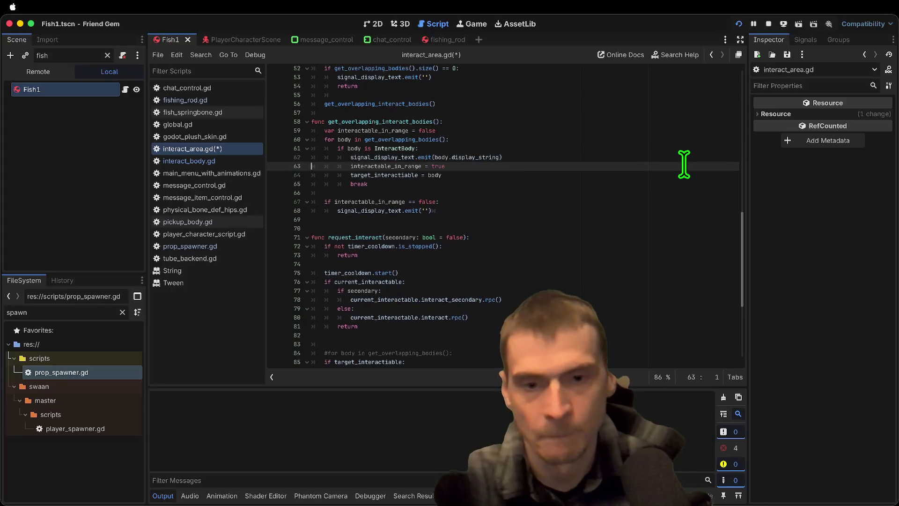
# Check signal_display_text uses, save interact_area.gd, and run the game
pyautogui.doubleClick(382, 157)
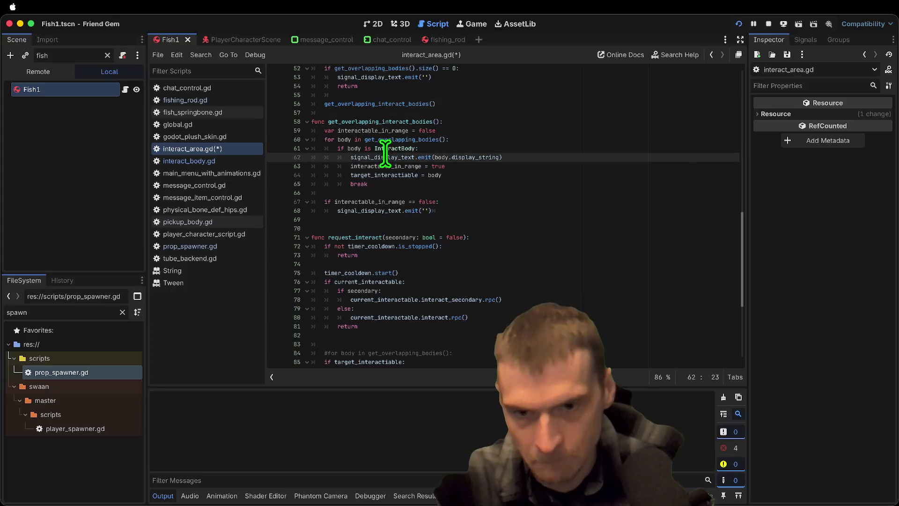
pyautogui.scroll(-6, 526, 161)
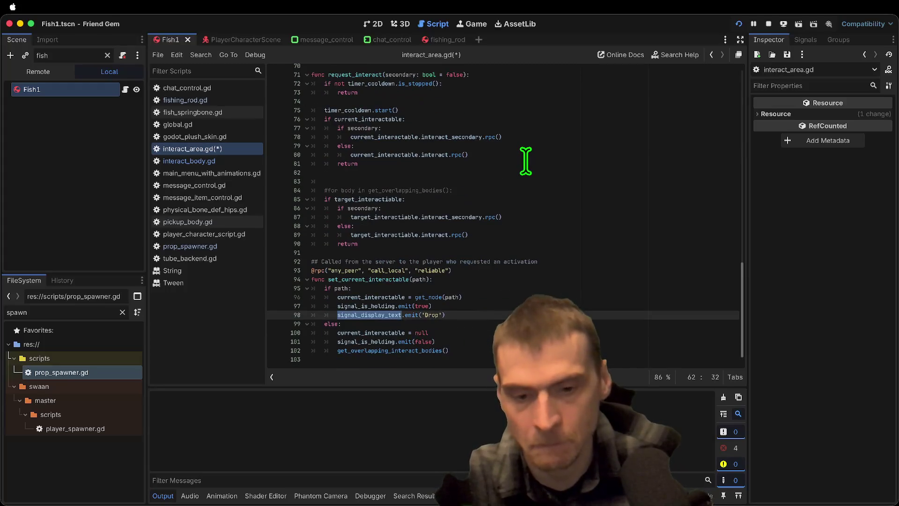
pyautogui.click(432, 306)
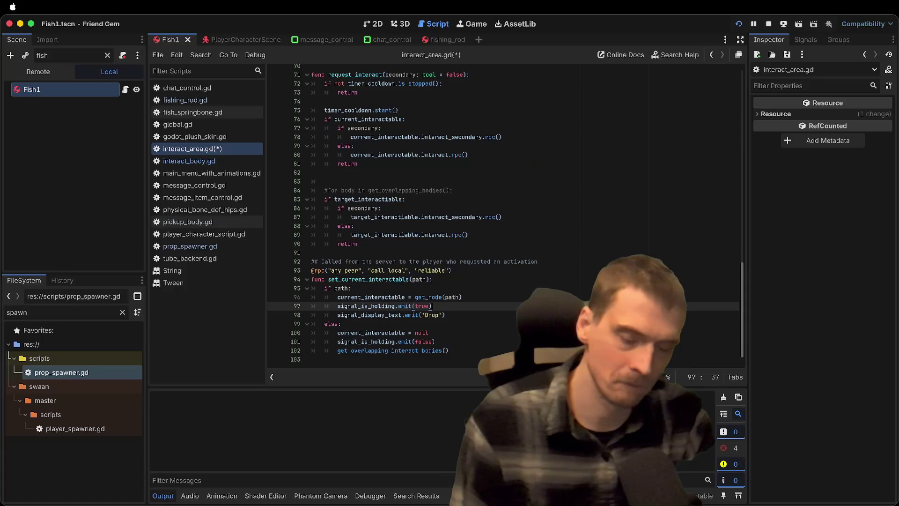
pyautogui.press('super+s')
pyautogui.press('super+b')
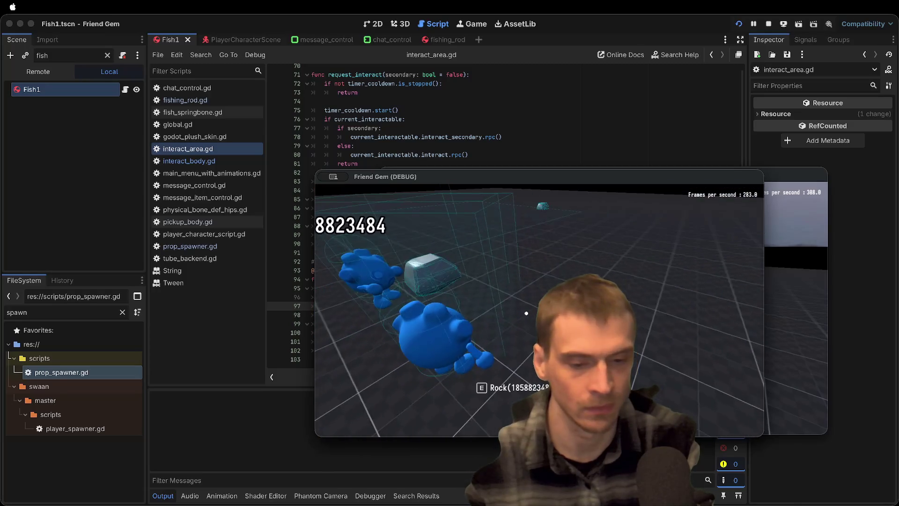
# Pick up the rock in the game, then stop it and select line 45's nameplate text
pyautogui.press('e')
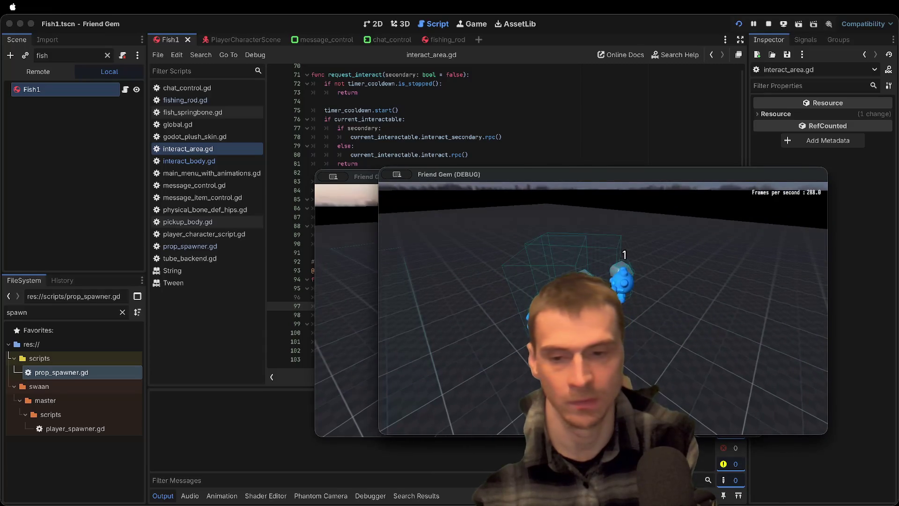
pyautogui.press('super+Tab')
pyautogui.scroll(15, 583, 281)
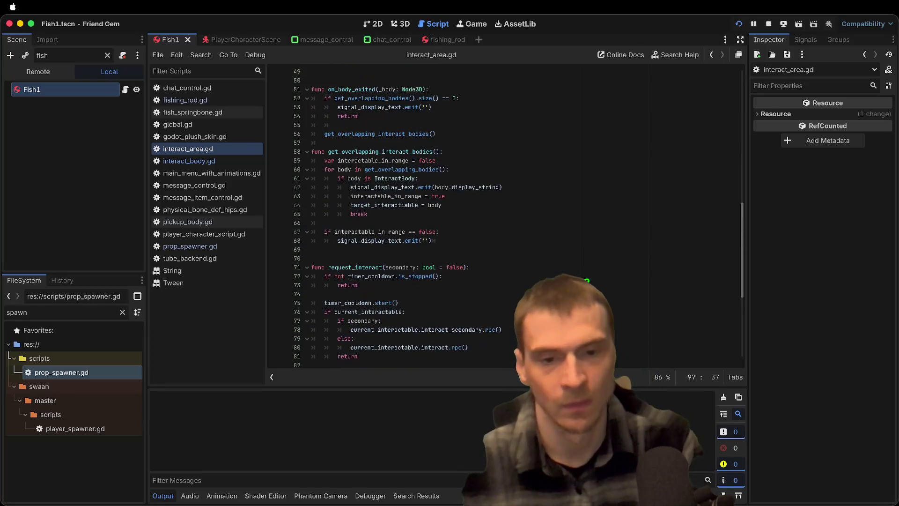
pyautogui.moveTo(530, 248)
pyautogui.mouseDown()
pyautogui.moveTo(645, 236)
pyautogui.moveTo(627, 253)
pyautogui.moveTo(637, 247)
pyautogui.mouseUp()
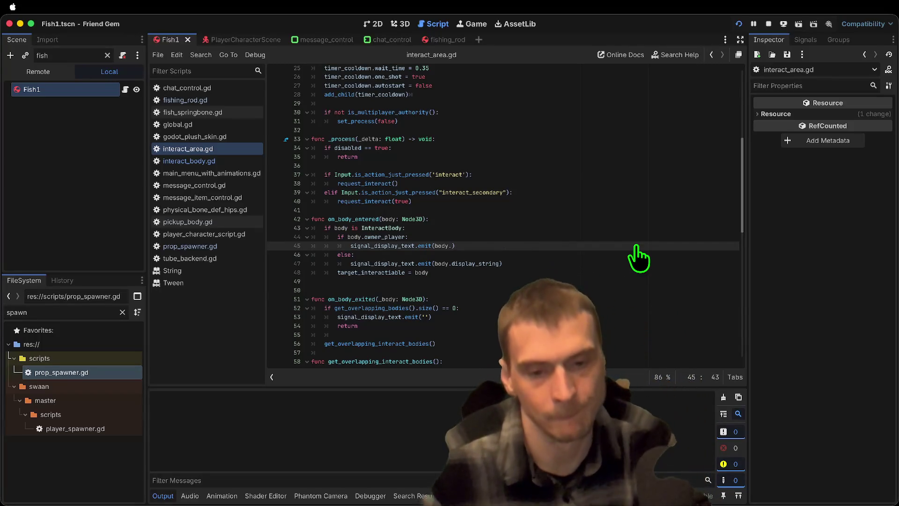
# Undo back to the plain body.display_string emit without the owner_player check
pyautogui.press('super+shift+k')
pyautogui.press('super+shift+k')
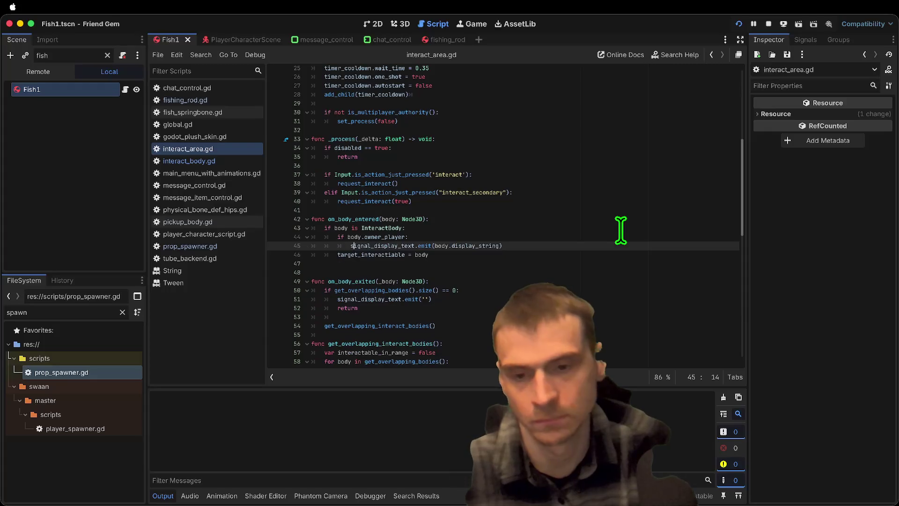
pyautogui.press('super+z')
pyautogui.press('super+z')
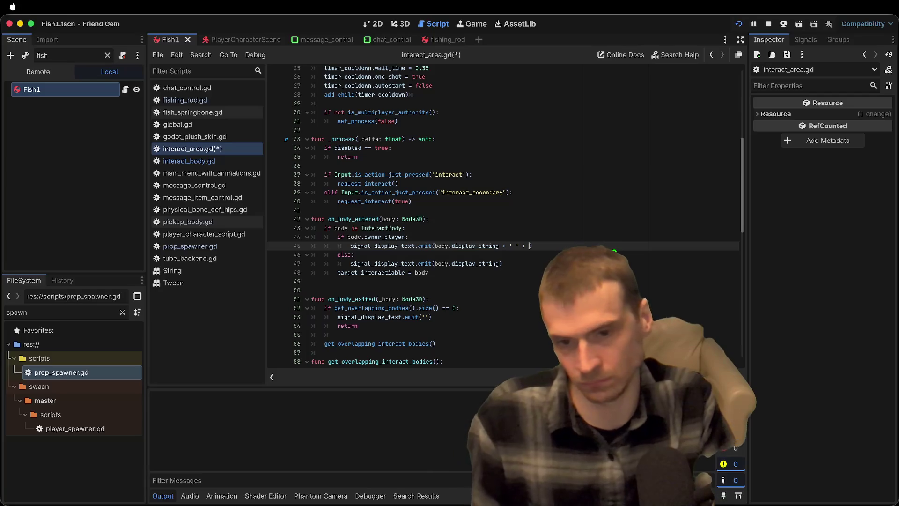
pyautogui.press('super+z')
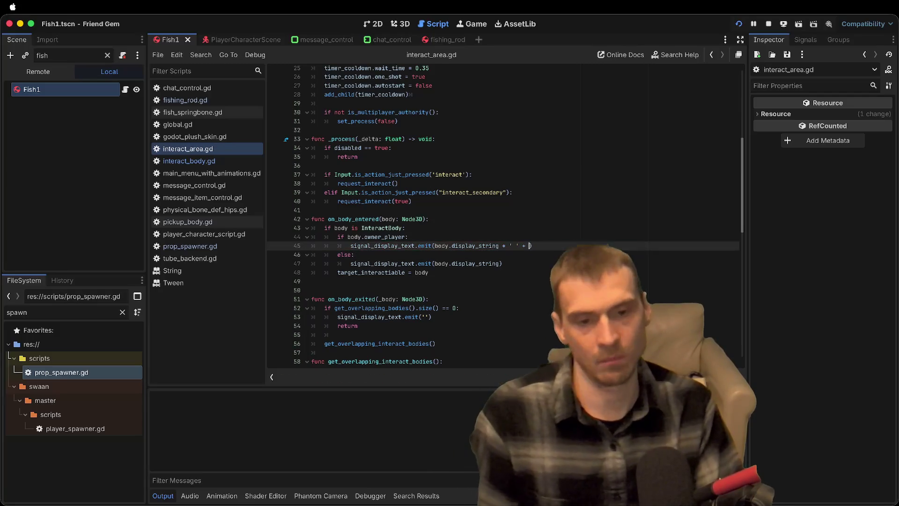
pyautogui.press('super+shift+z')
pyautogui.press('super+shift+z')
pyautogui.press('super+shift+z')
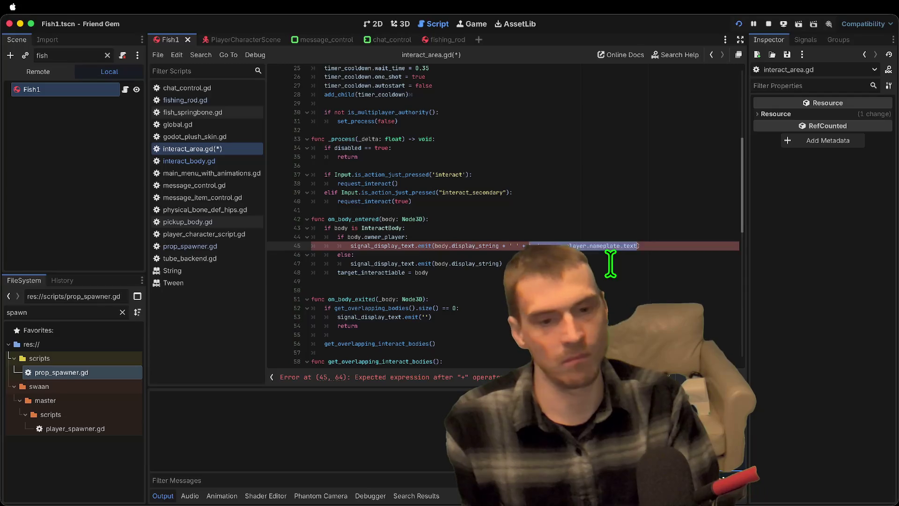
pyautogui.press('super+z')
pyautogui.press('super+z')
pyautogui.press('super+z')
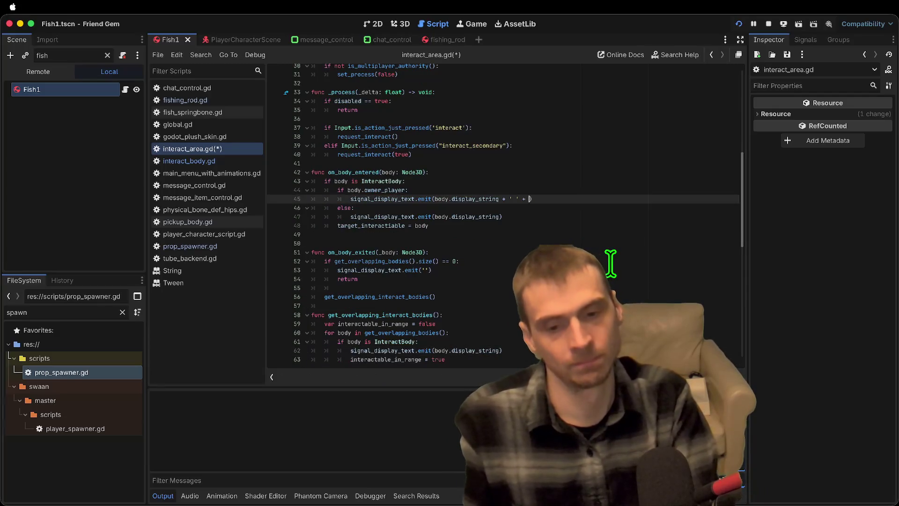
pyautogui.press('super+z')
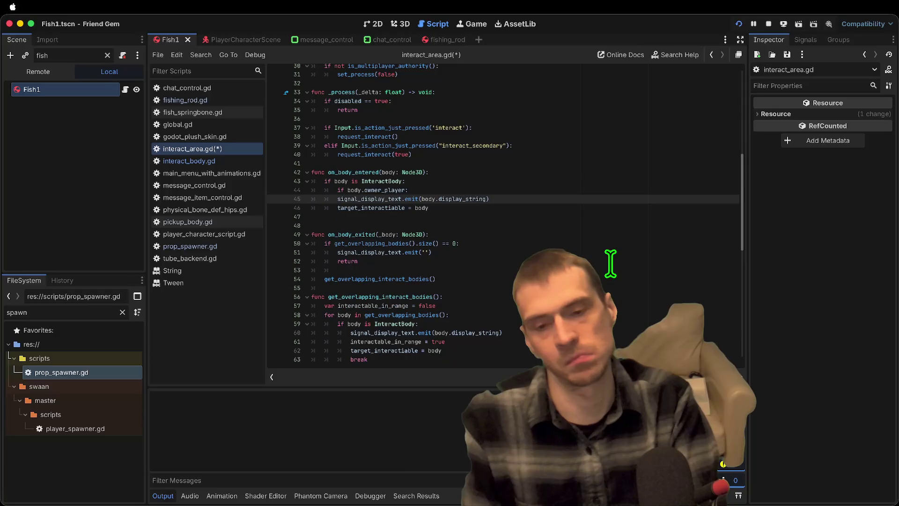
pyautogui.press('super+z')
pyautogui.press('super+z')
pyautogui.press('super+z')
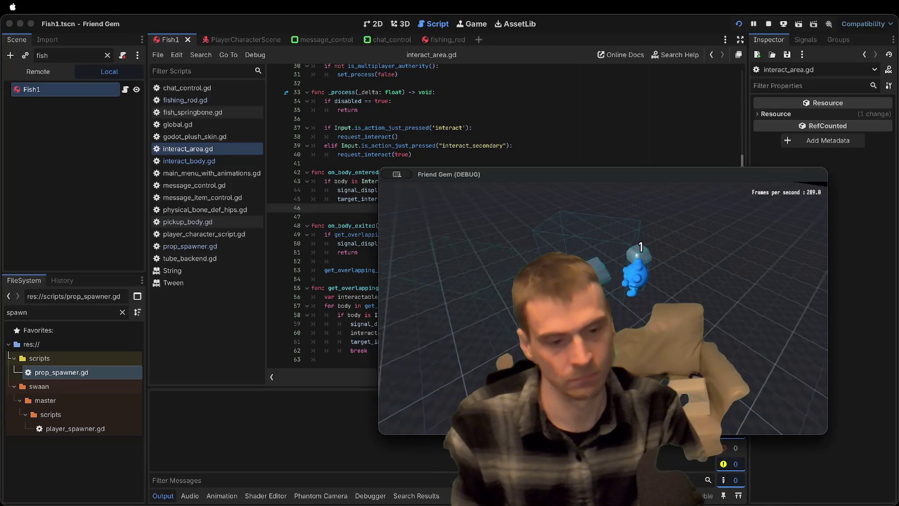
# Switch between the editor and the running game windows
pyautogui.press('super+Tab')
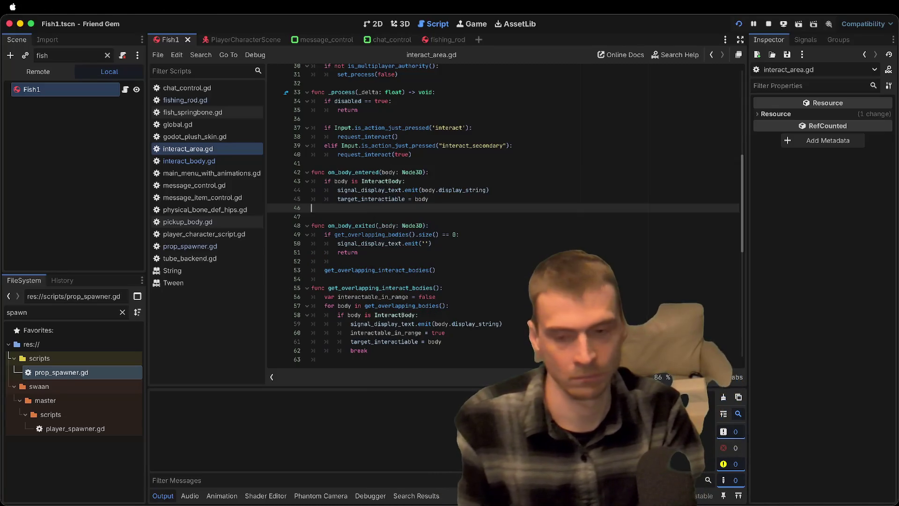
pyautogui.press('super+Tab')
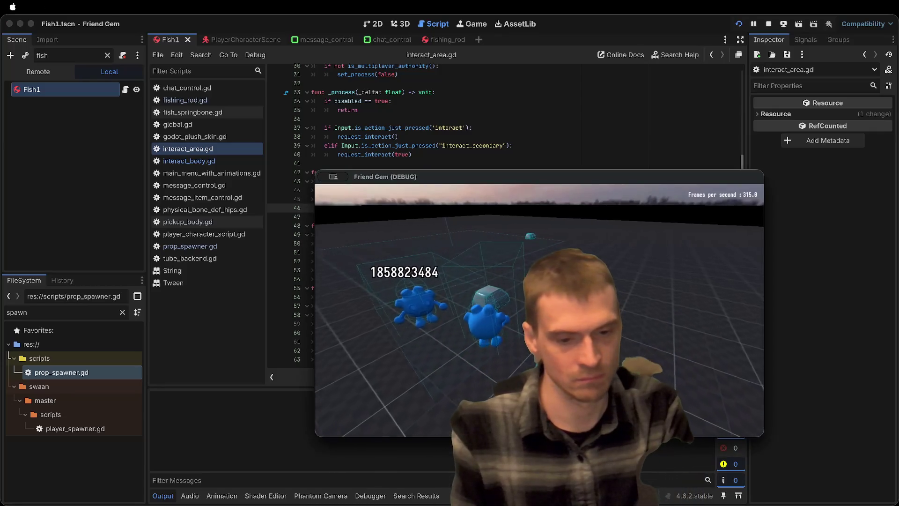
pyautogui.press('super+Tab')
pyautogui.press('super+Tab')
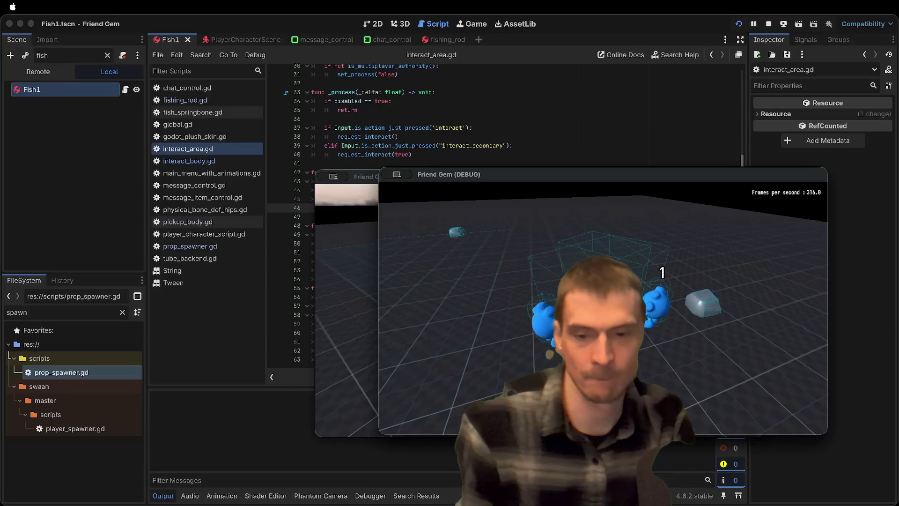
pyautogui.press('super+Tab')
pyautogui.scroll(5, 458, 160)
pyautogui.scroll(-5, 475, 167)
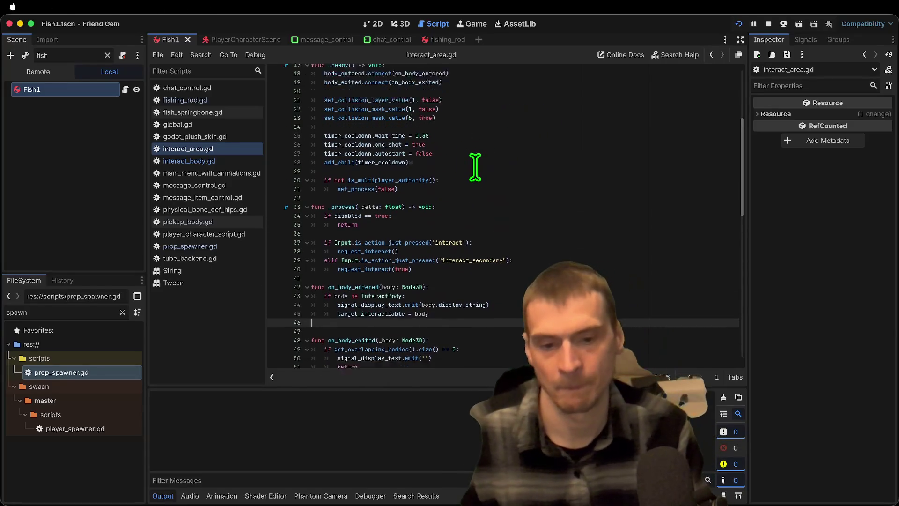
pyautogui.press('super+Tab')
# Open and close the in-game settings menu, interact with E, and check the second instance
pyautogui.press('Escape')
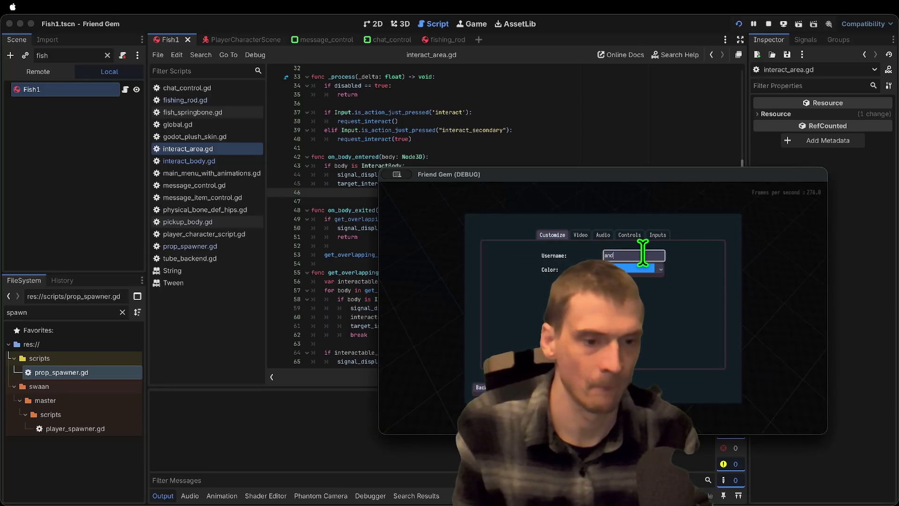
pyautogui.click(479, 387)
pyautogui.press('Escape')
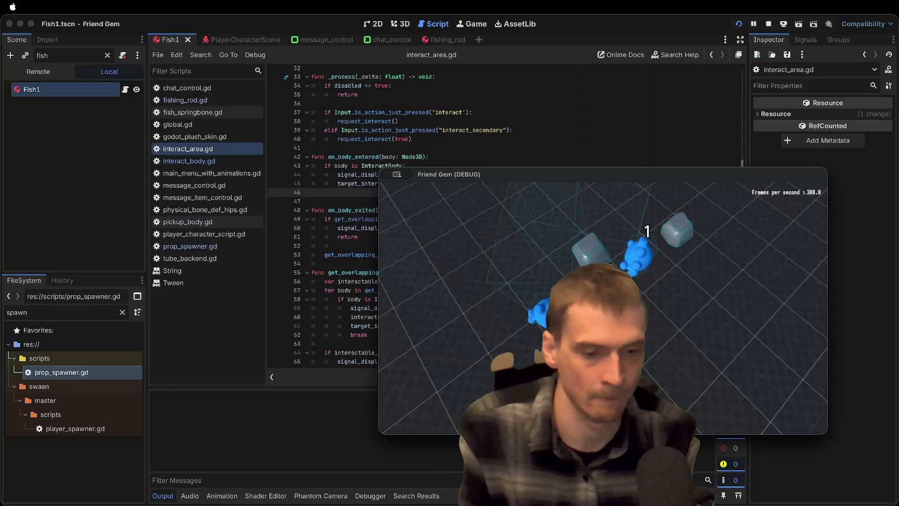
pyautogui.press('super+Tab')
pyautogui.write('e')
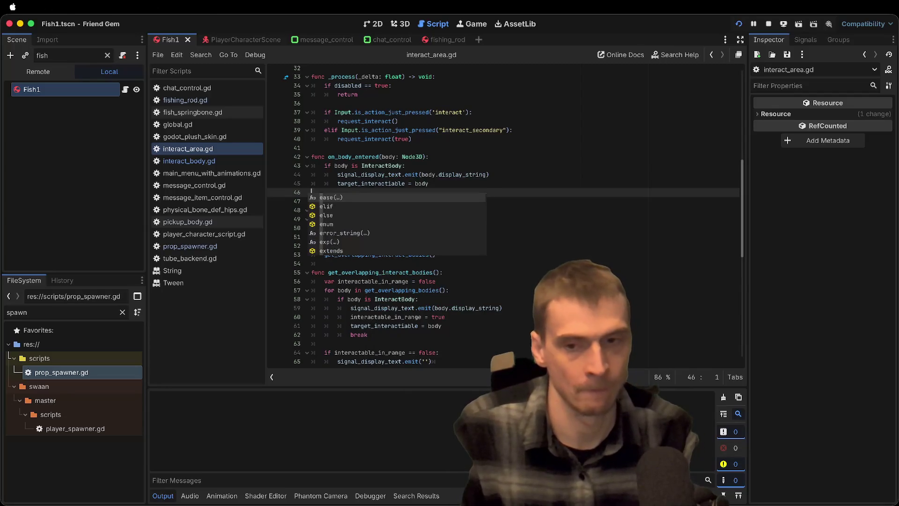
pyautogui.press('super+Tab')
pyautogui.press('super+Tab')
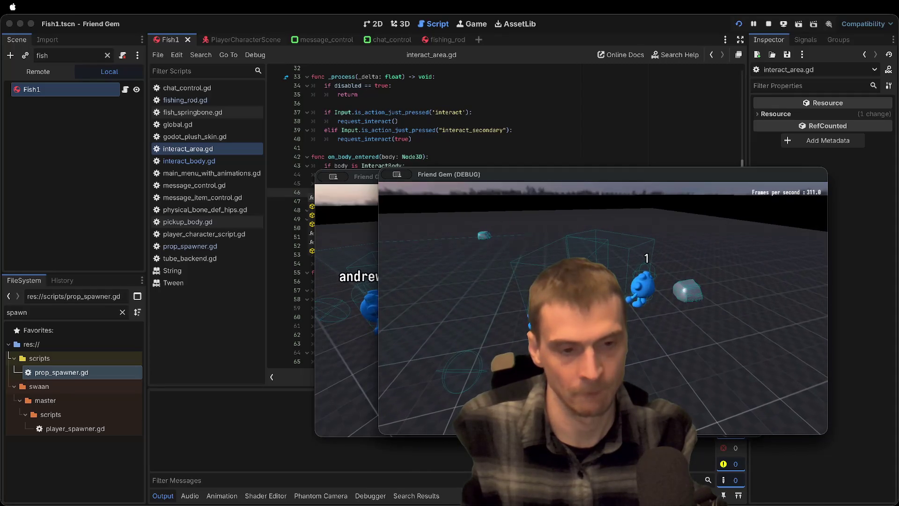
pyautogui.press('super+Tab')
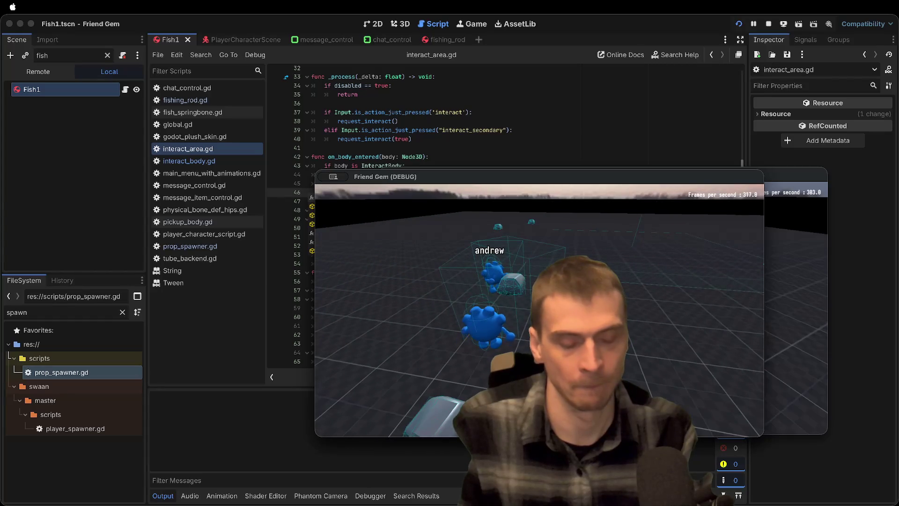
# Stop the game, relaunch it three times, and return to interact_area.gd
pyautogui.press('super+q')
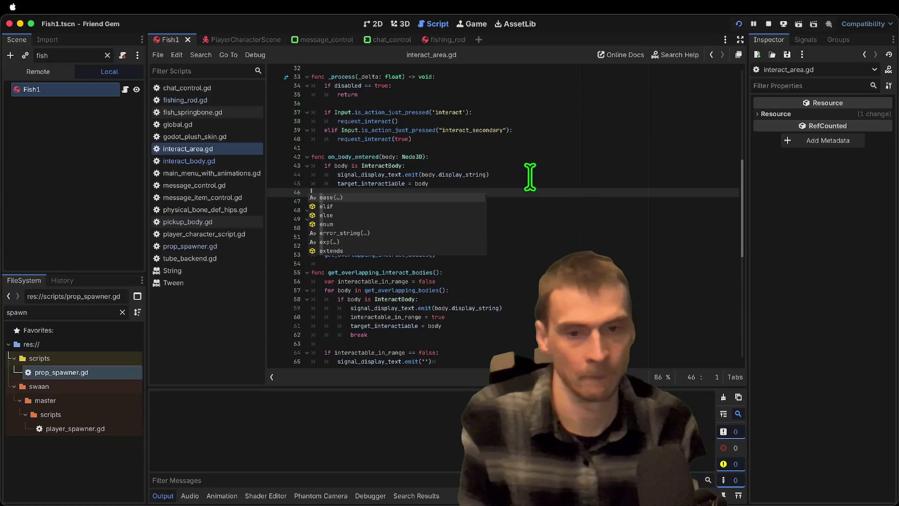
pyautogui.press('super+b')
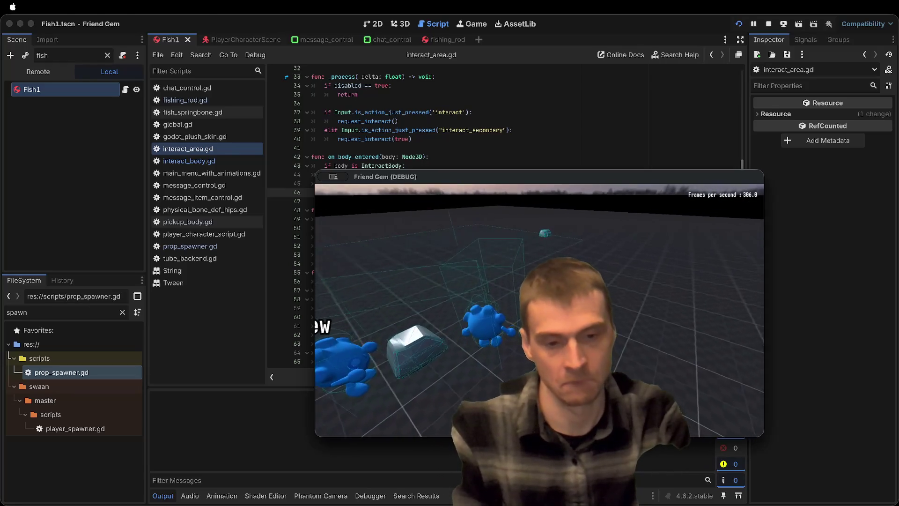
pyautogui.press('super+b')
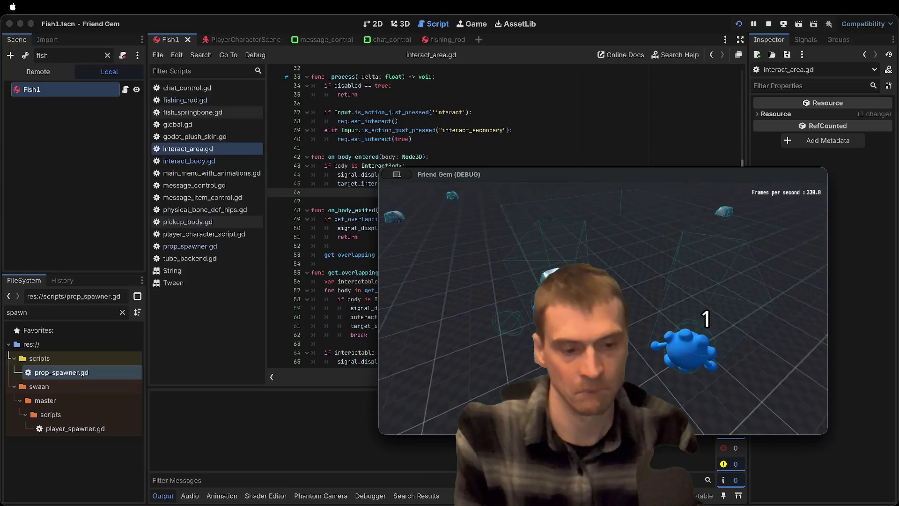
pyautogui.press('super+b')
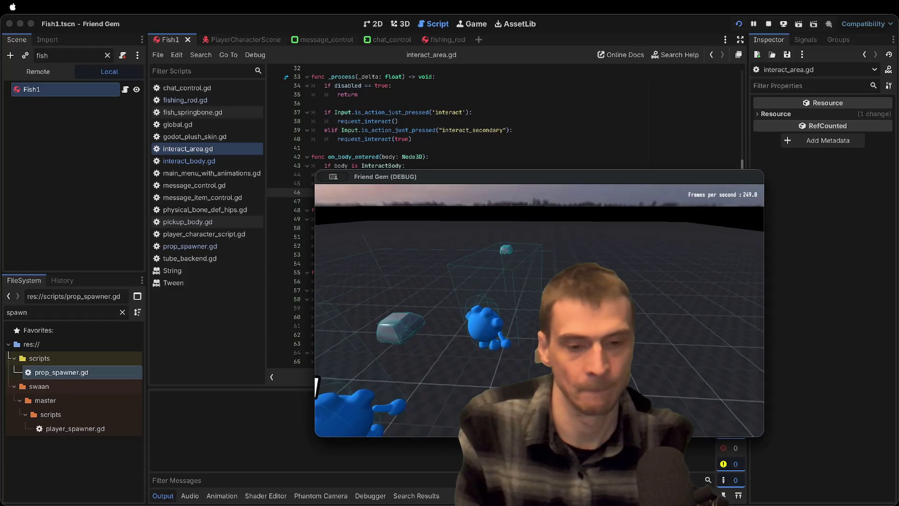
pyautogui.press('super+Tab')
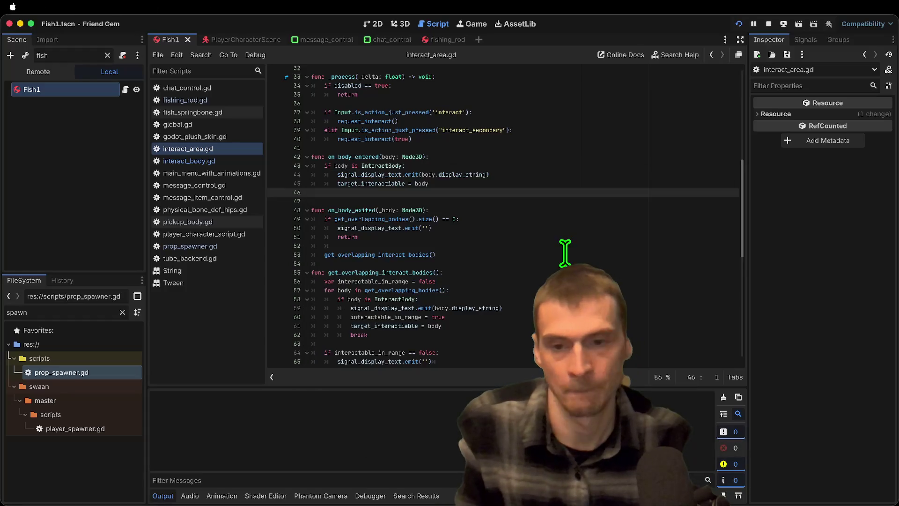
# Undo the owner_player edits back to the single display-text emit line, clearing the stray letter on line 46
pyautogui.press('Up')
pyautogui.press('Up')
pyautogui.press('Down')
pyautogui.press('super+z')
pyautogui.press('super+z')
pyautogui.press('super+z')
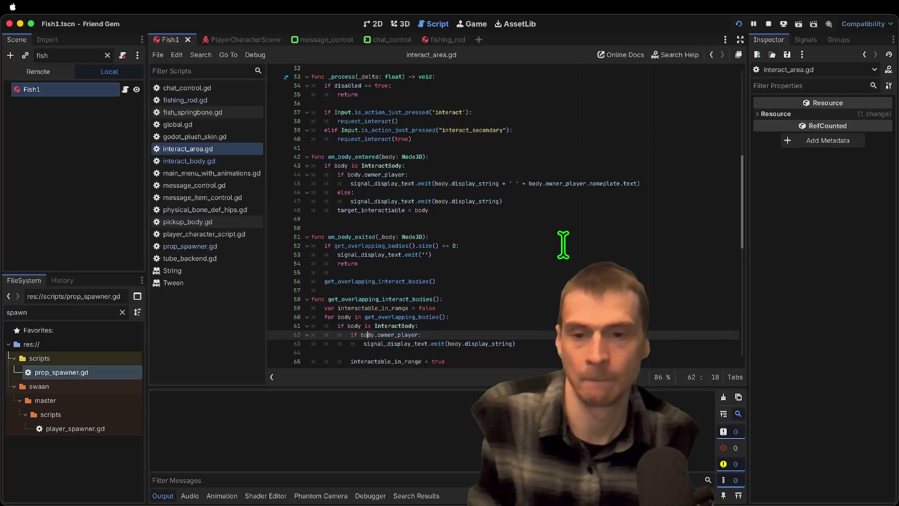
pyautogui.press('super+z')
pyautogui.press('super+z')
pyautogui.press('super+z')
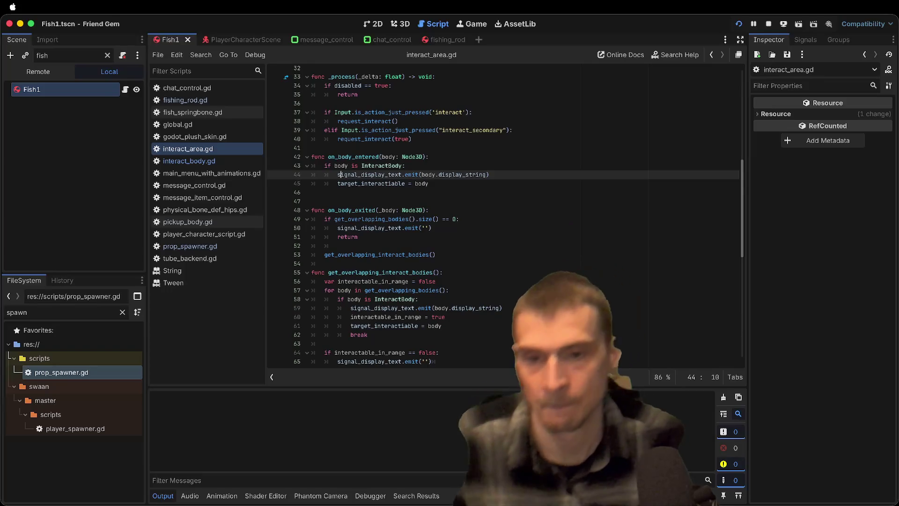
pyautogui.press('Down')
pyautogui.press('Down')
pyautogui.write('e')
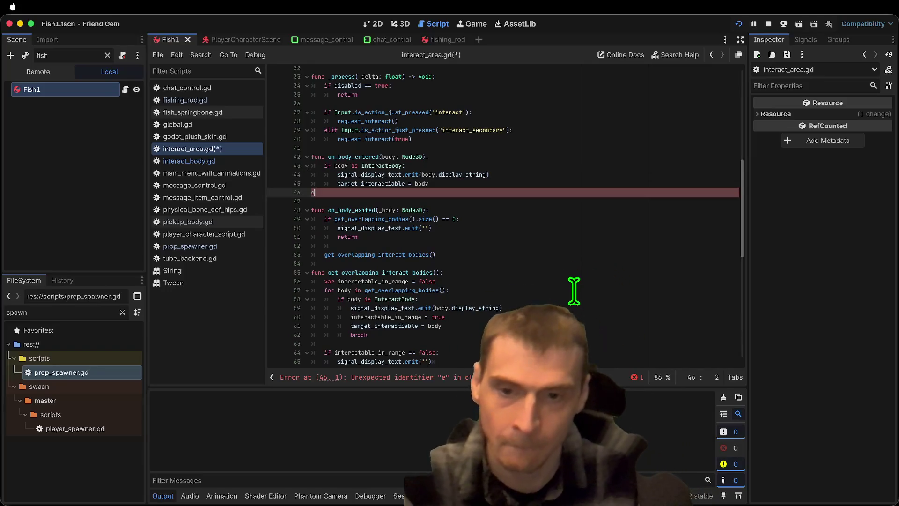
pyautogui.press('BackSpace')
# Find the out-of-range check and select target_interactable on line 61 to reuse it
pyautogui.scroll(1, 592, 243)
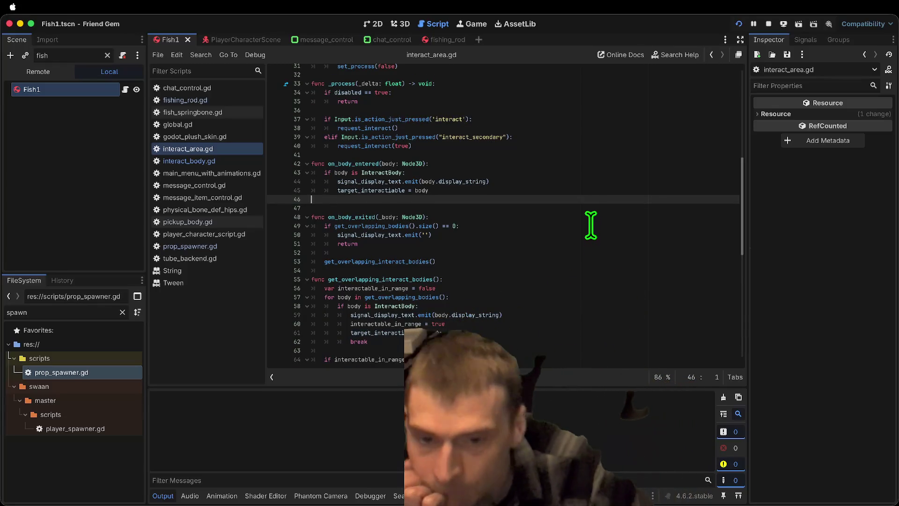
pyautogui.scroll(-1, 590, 224)
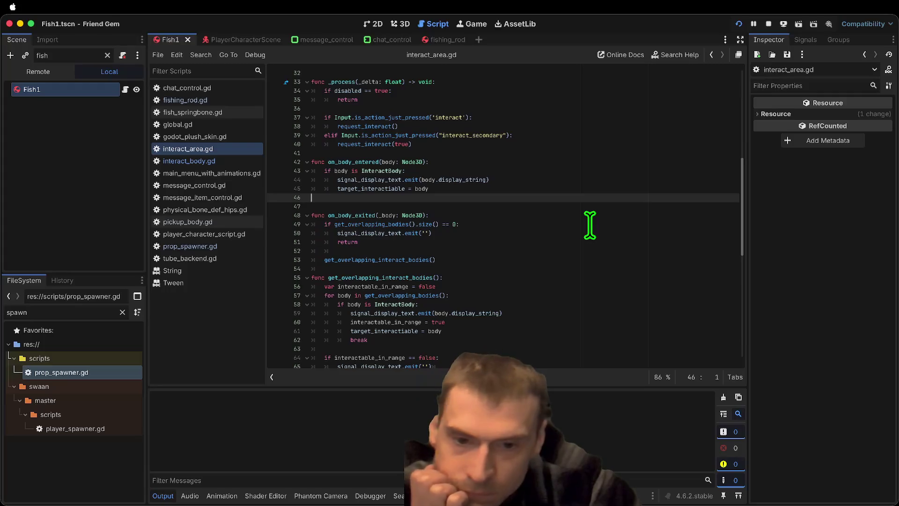
pyautogui.doubleClick(404, 259)
pyautogui.scroll(-3, 648, 271)
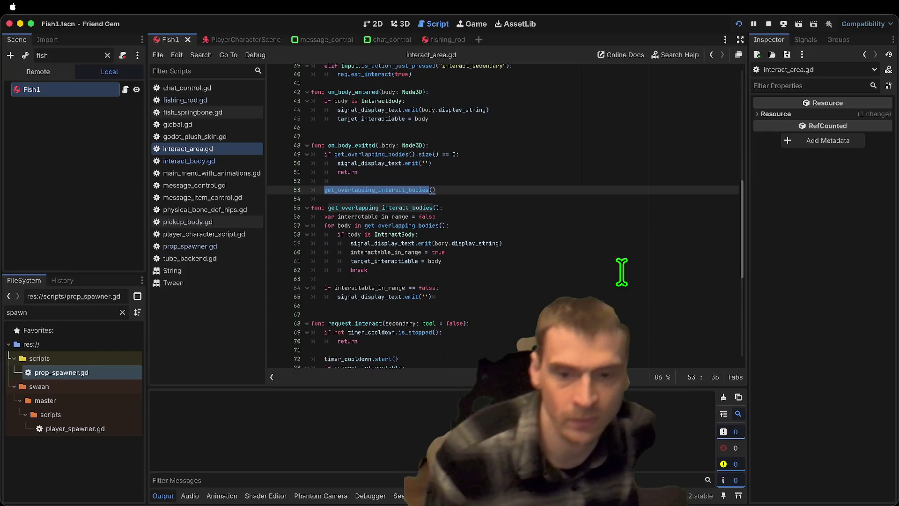
pyautogui.scroll(-1, 625, 265)
pyautogui.click(560, 289)
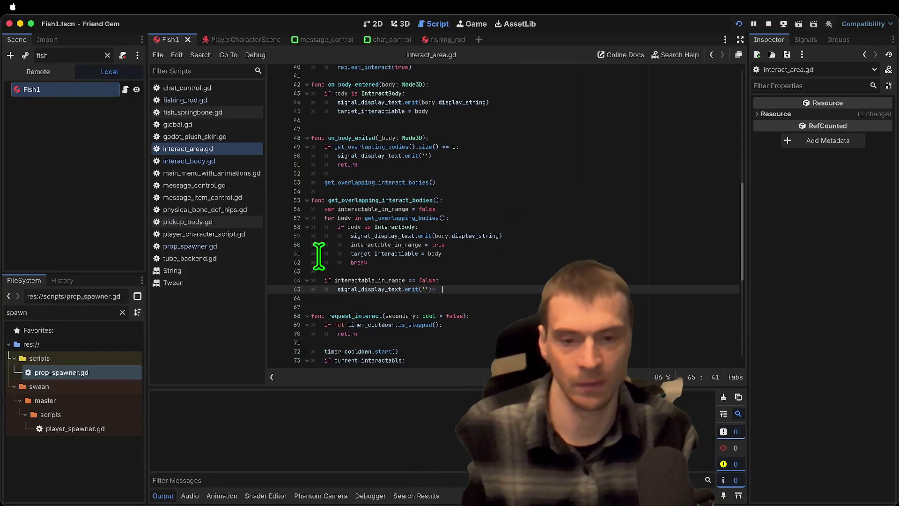
pyautogui.click(344, 244)
pyautogui.doubleClick(374, 245)
pyautogui.doubleClick(407, 254)
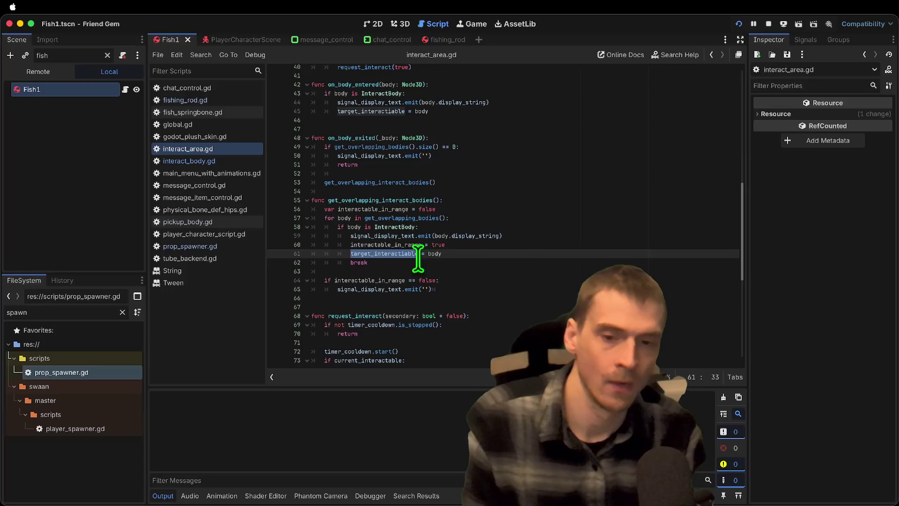
# Add 'target_interactable = null' on a new line under the out-of-range condition
pyautogui.click(533, 280)
pyautogui.press('Up')
pyautogui.press('Down')
pyautogui.press('Up')
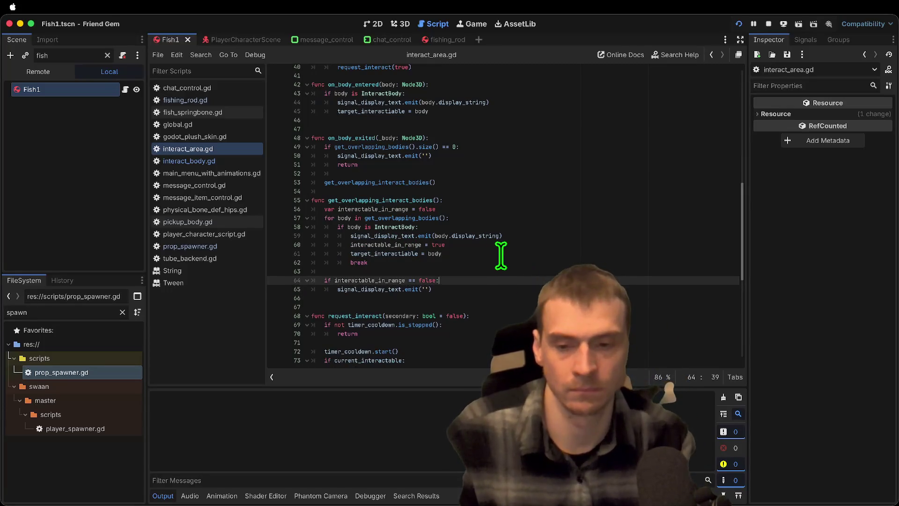
pyautogui.press('Return')
pyautogui.write('target_interactiable')
pyautogui.write('null')
# Rename the target_interactable assignments to targeted_interactable
pyautogui.doubleClick(356, 253)
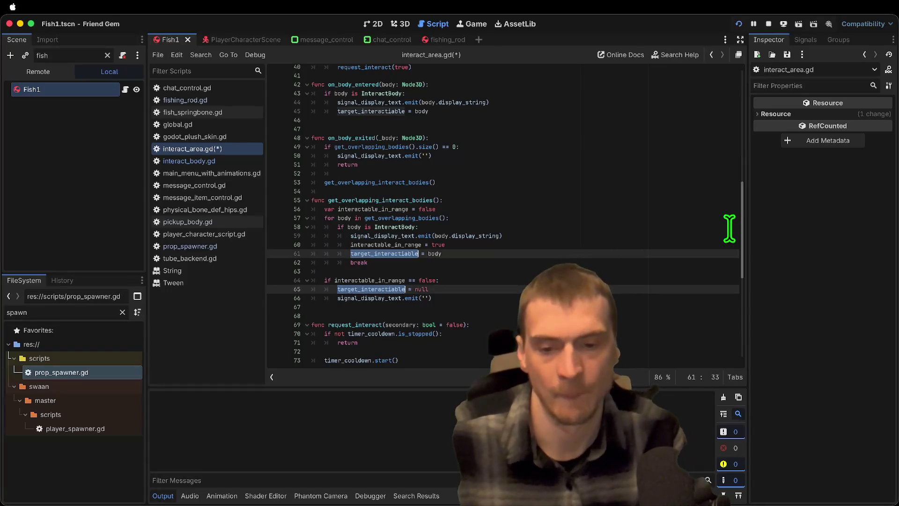
pyautogui.scroll(9, 721, 232)
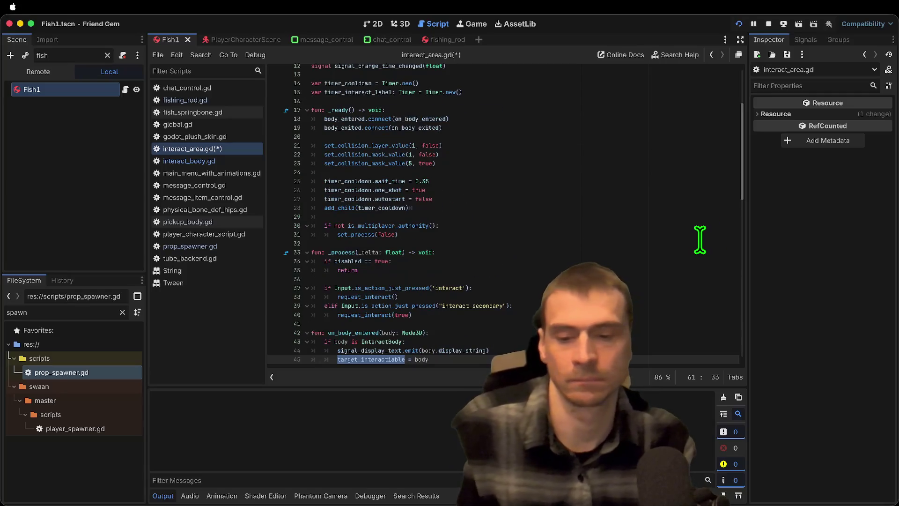
pyautogui.write('target')
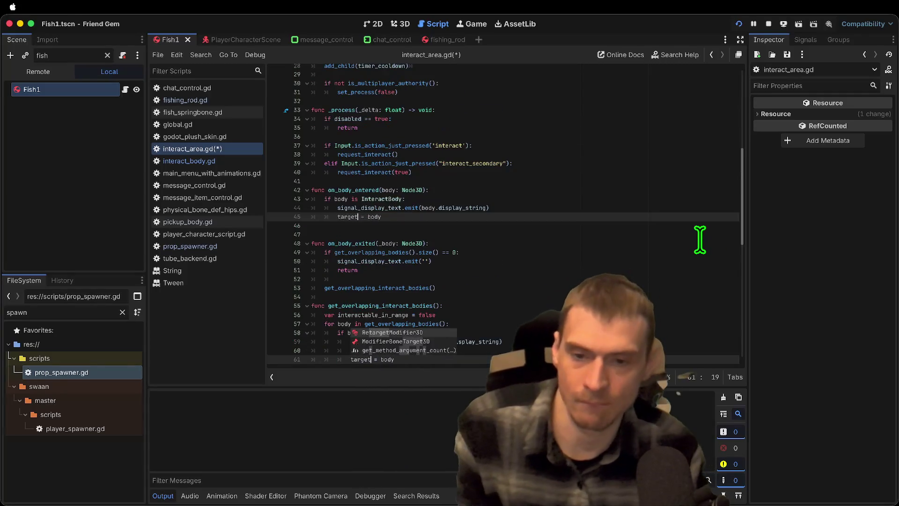
pyautogui.write('ed_interac')
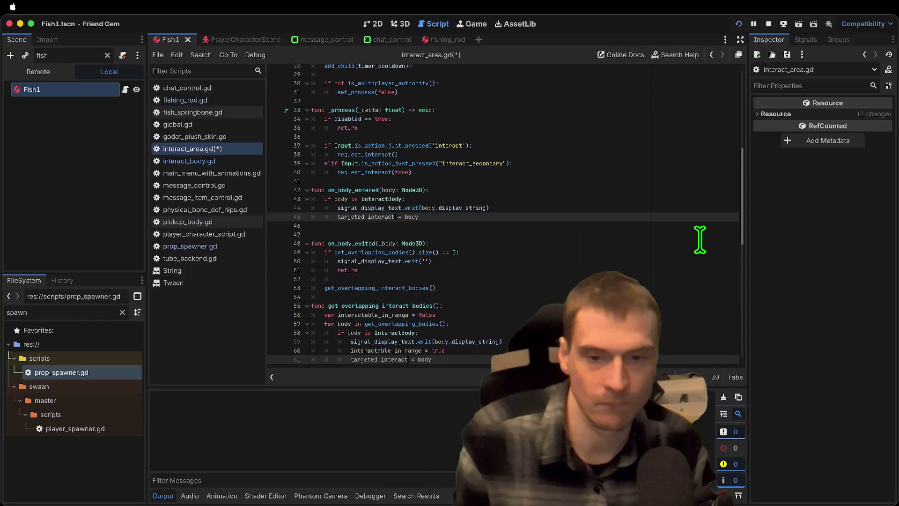
pyautogui.press('Escape')
# Insert a blank line above the targeted_interactable declaration for a # TODO comment
pyautogui.scroll(9, 660, 225)
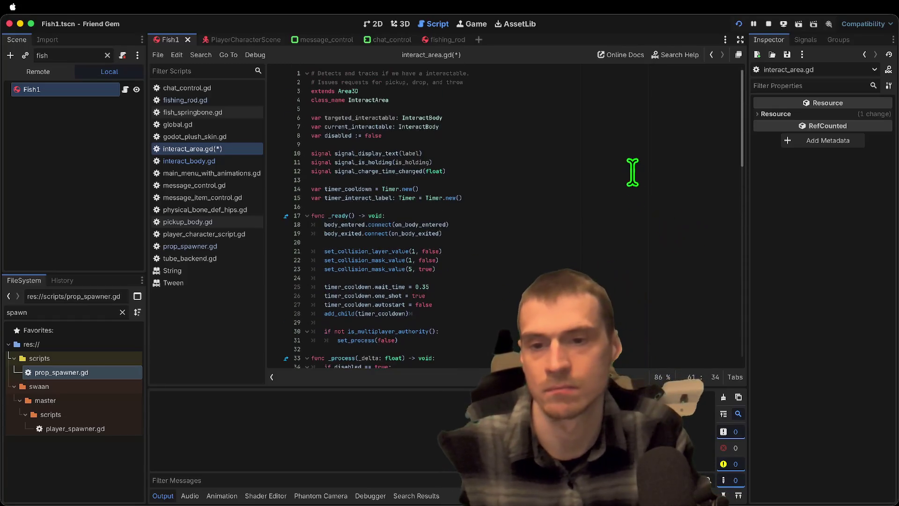
pyautogui.click(645, 117)
pyautogui.press('super+shift+Return')
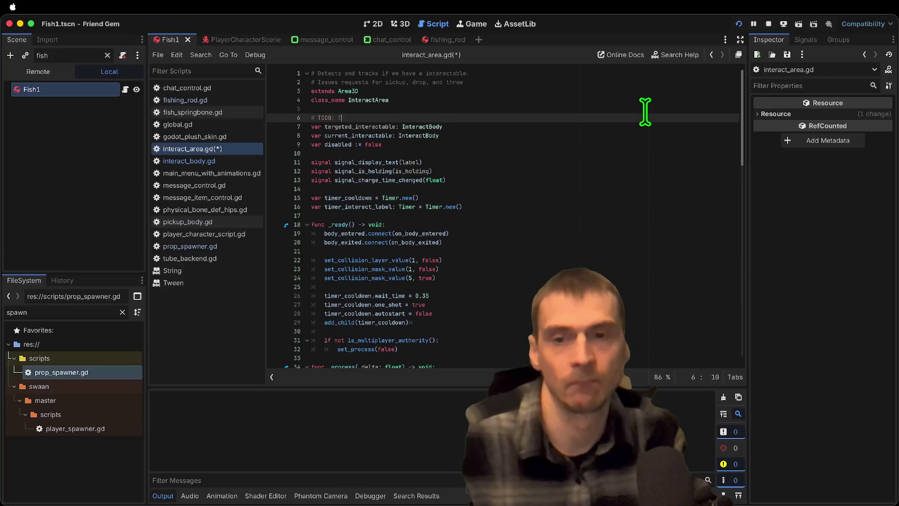
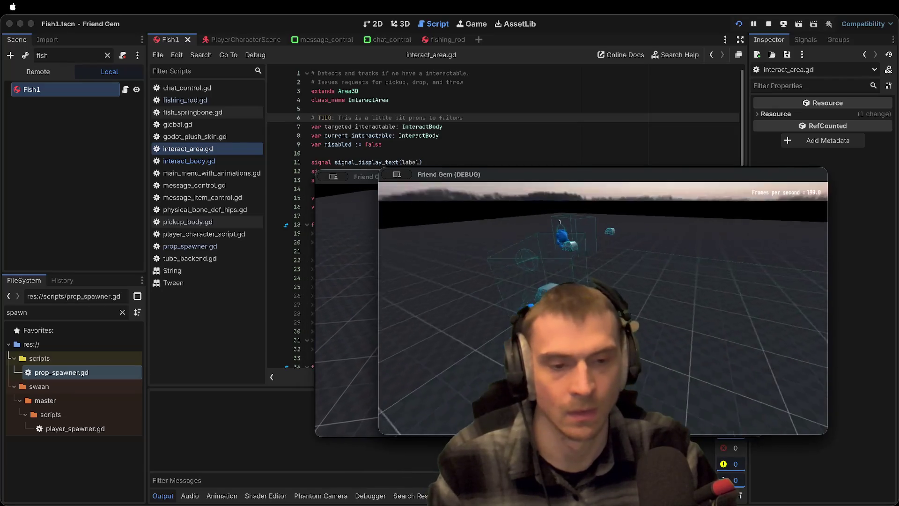
# Switch between the two Friend Gem (DEBUG) windows, then bring interact_area.gd in the editor back to the front
pyautogui.press('super+Tab')
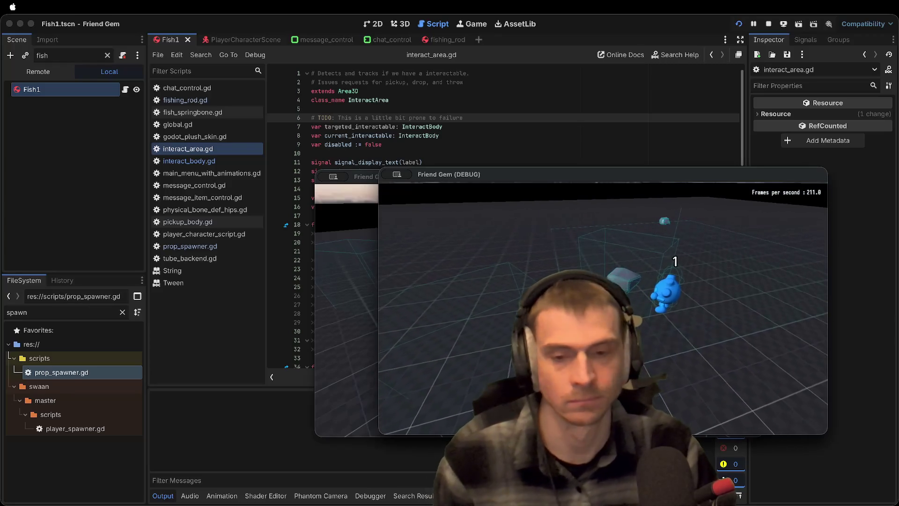
pyautogui.click(618, 274)
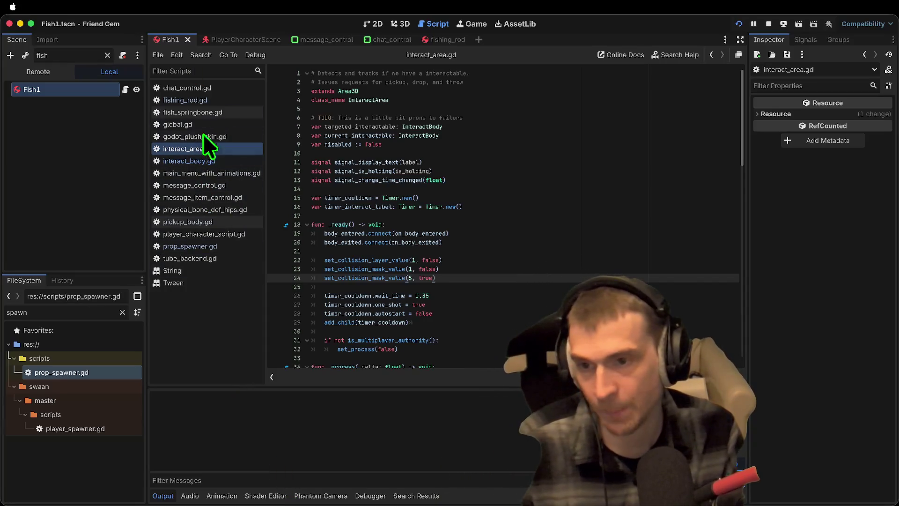
# Search pickup_body.gd for 'pickup' and look through the matches
pyautogui.click(199, 224)
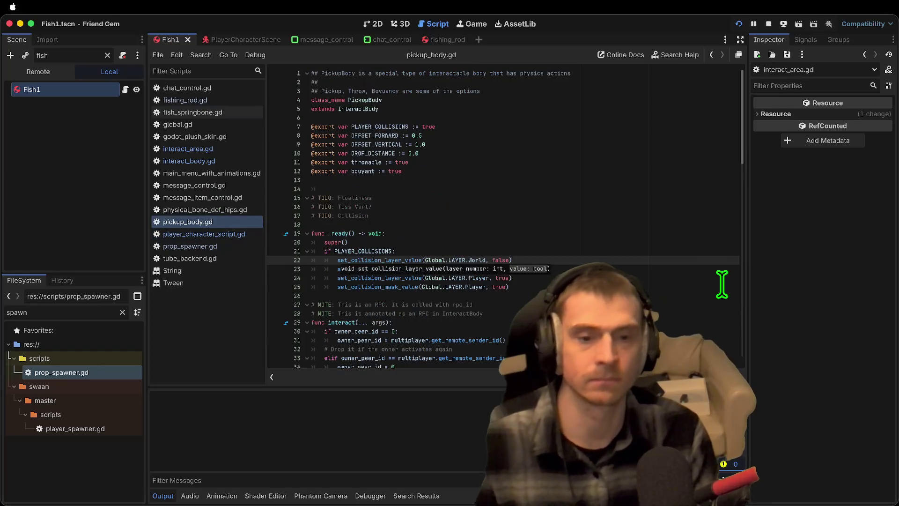
pyautogui.hotkey('ctrl', 'f')
pyautogui.write('pickup')
pyautogui.hotkey('ctrl', 'f')
pyautogui.press('Return')
pyautogui.press('Return')
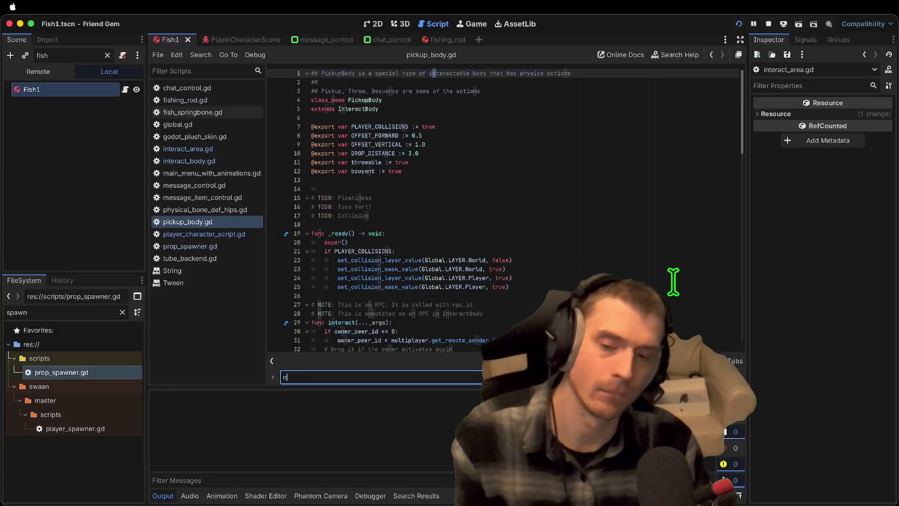
pyautogui.press('Escape')
pyautogui.scroll(-5, 403, 201)
pyautogui.scroll(-10, 404, 201)
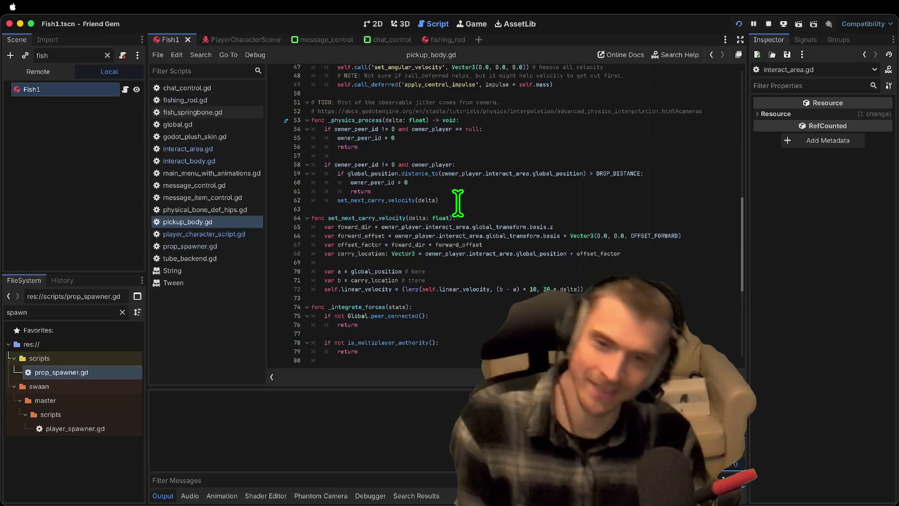
pyautogui.scroll(6, 534, 206)
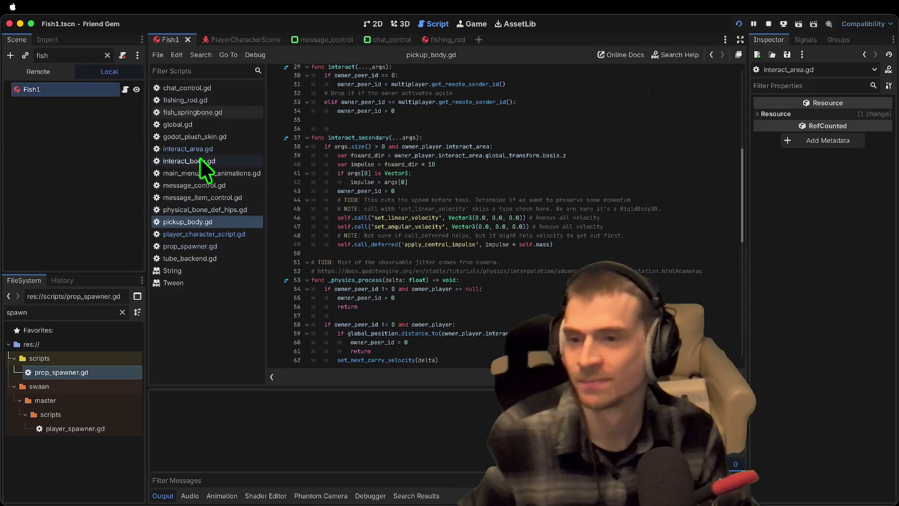
# Append ' (' + nameplate.text + '\'s)' to line 69 of interact_body.gd, save, and test-run it
pyautogui.click(201, 149)
pyautogui.click(201, 159)
pyautogui.click(201, 149)
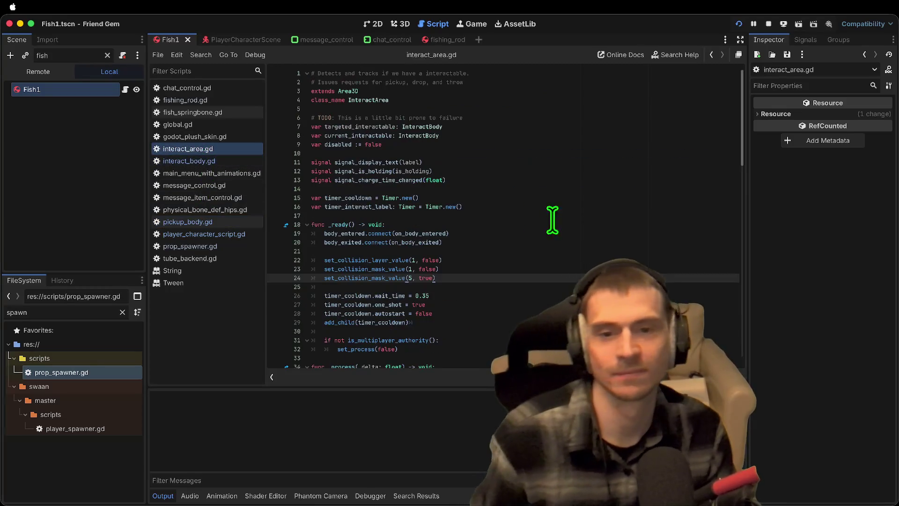
pyautogui.click(167, 160)
pyautogui.click(651, 197)
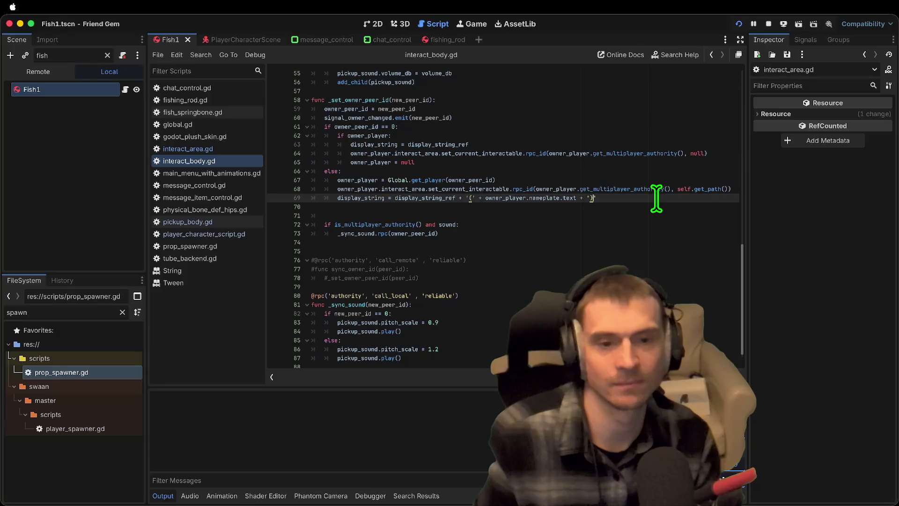
pyautogui.write("'s")
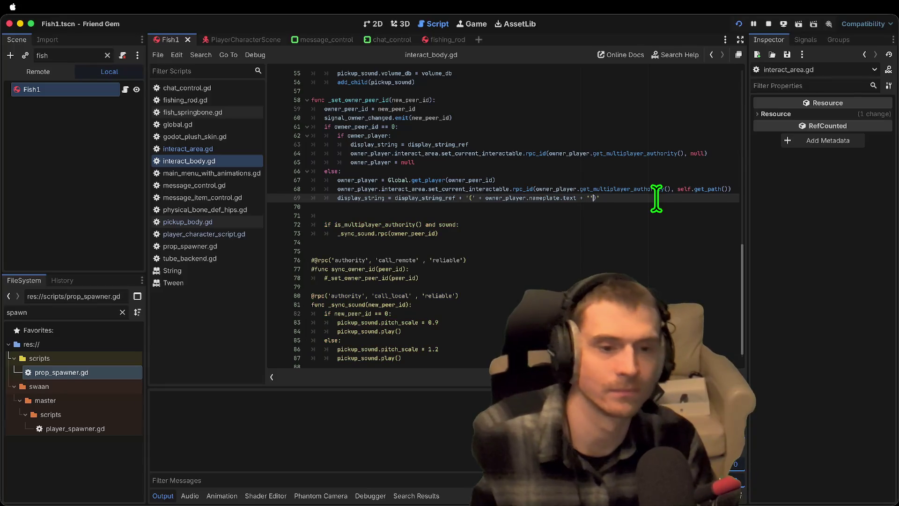
pyautogui.press('BackSpace')
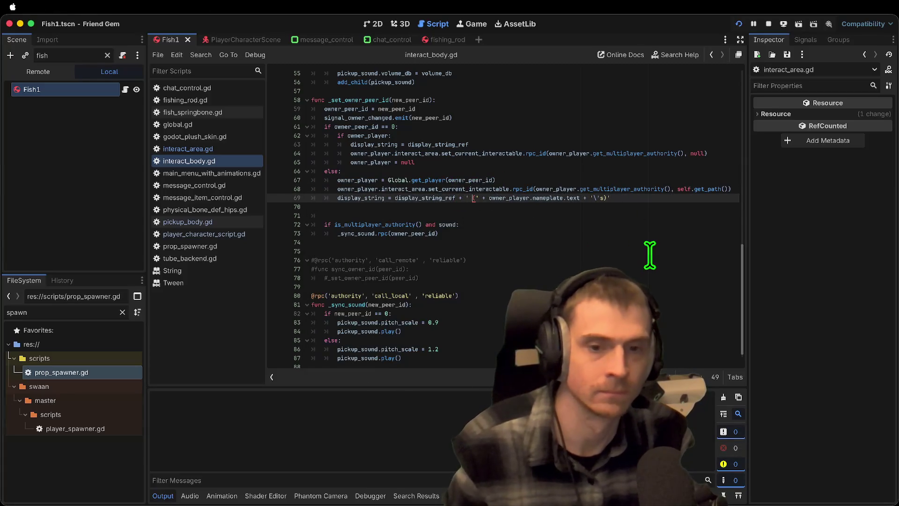
pyautogui.press('Down')
pyautogui.hotkey('ctrl', 's')
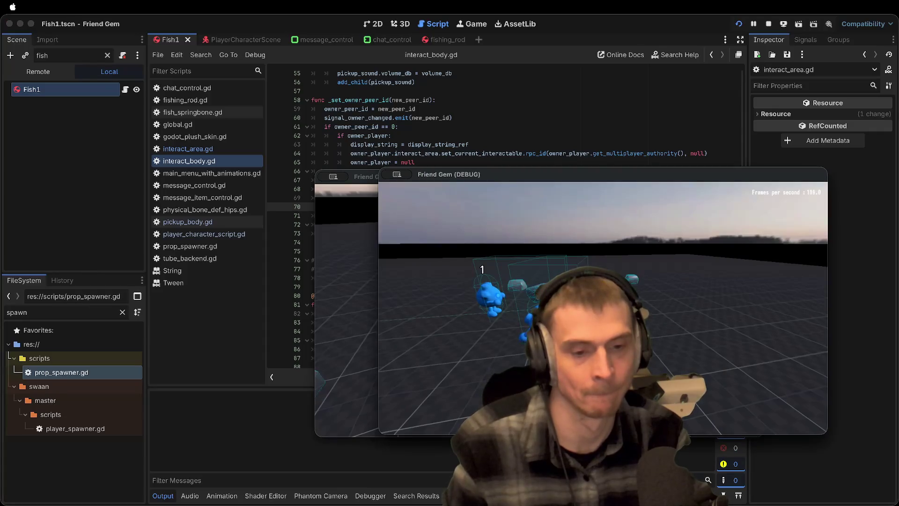
pyautogui.click(302, 358)
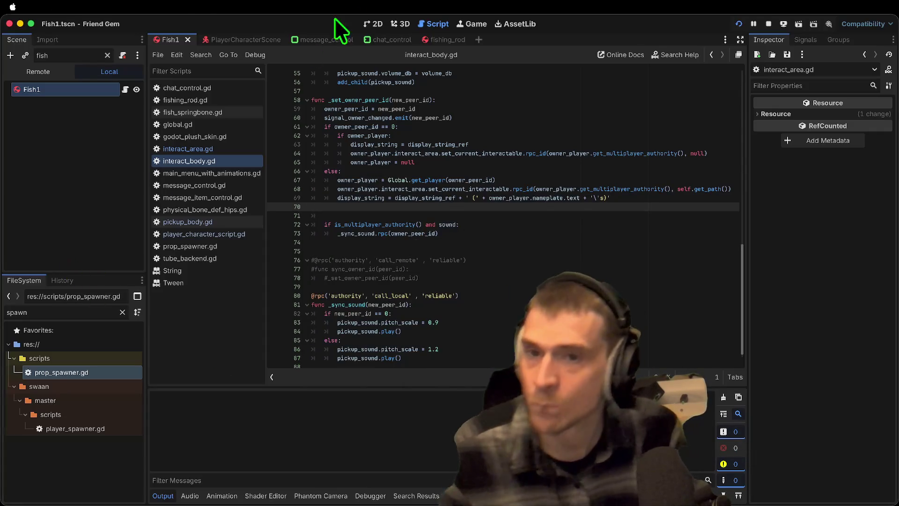
# Take the signal_display_text.emit call from line 60 of interact_area.gd and open a line before 'if secondary'
pyautogui.click(190, 148)
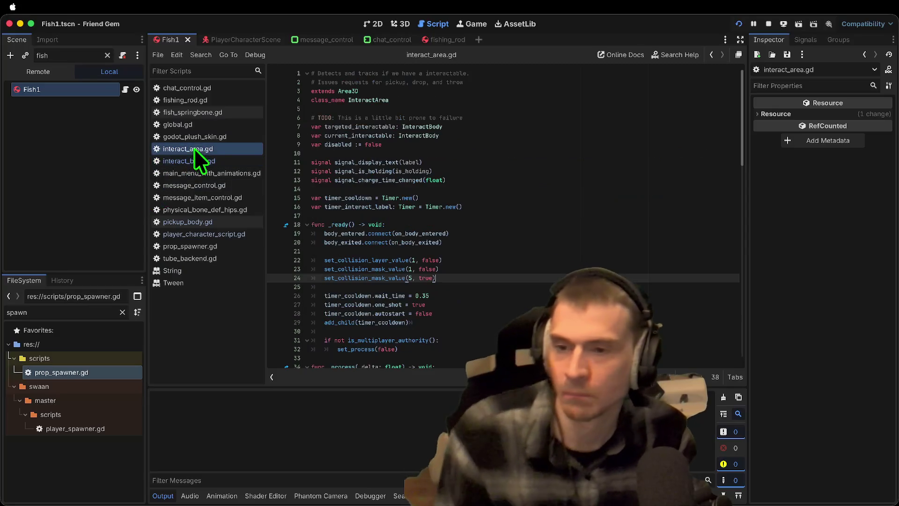
pyautogui.scroll(-6, 525, 290)
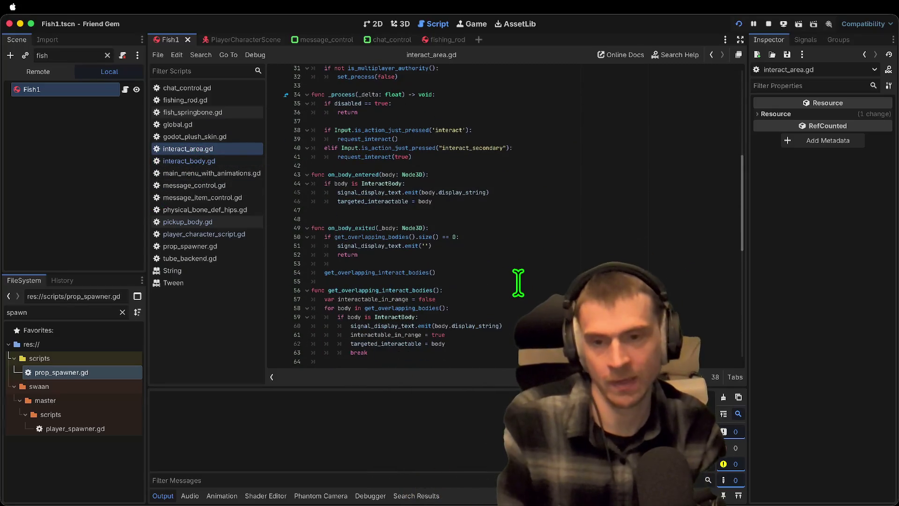
pyautogui.scroll(-7, 388, 224)
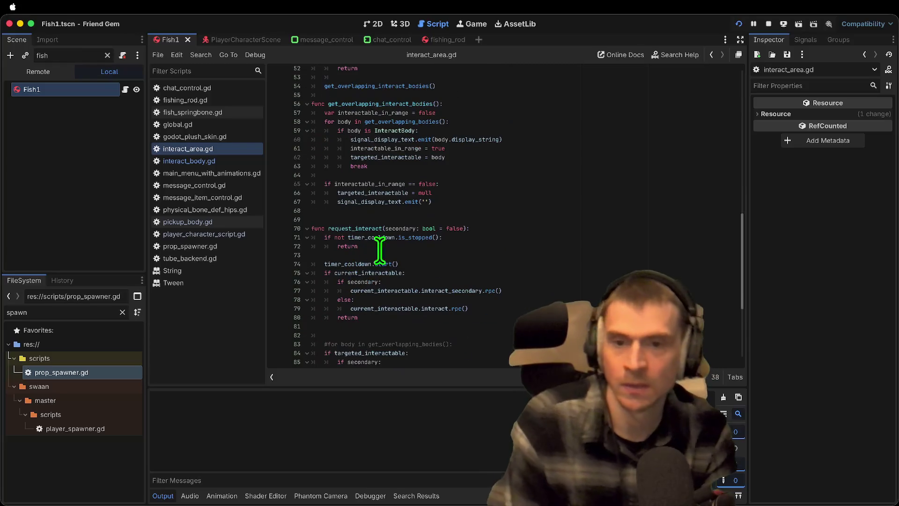
pyautogui.doubleClick(377, 200)
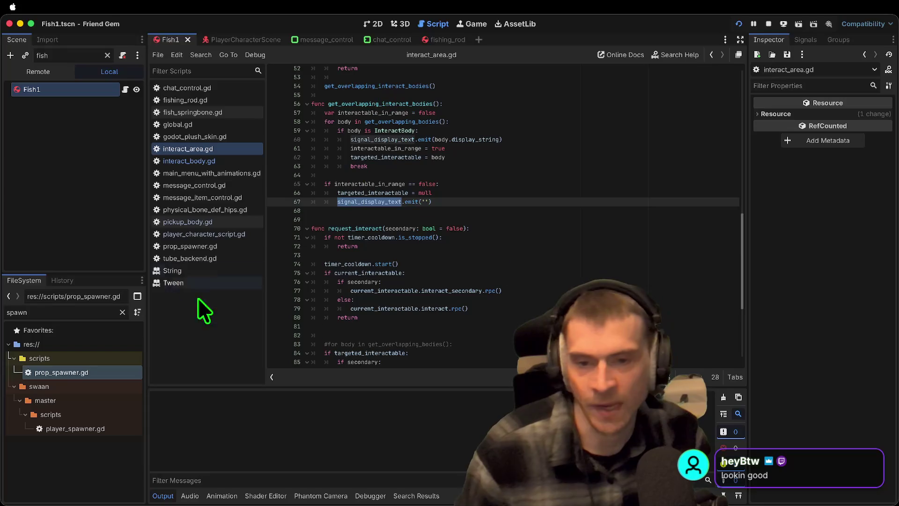
pyautogui.scroll(1, 444, 206)
pyautogui.click(364, 244)
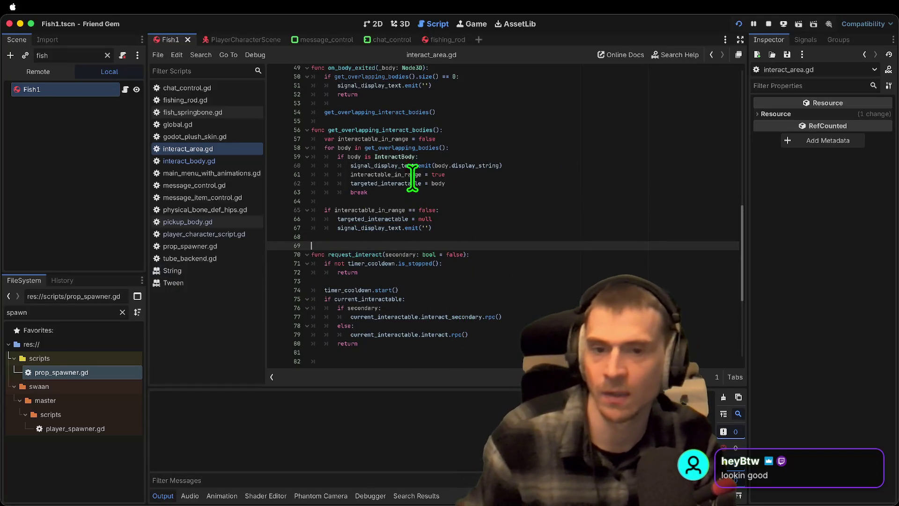
pyautogui.moveTo(350, 165); pyautogui.dragTo(688, 169)
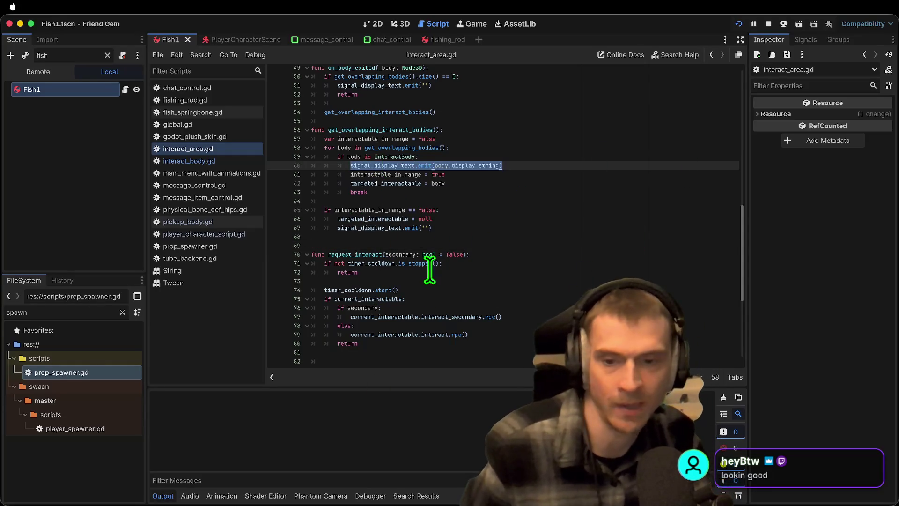
pyautogui.click(454, 308)
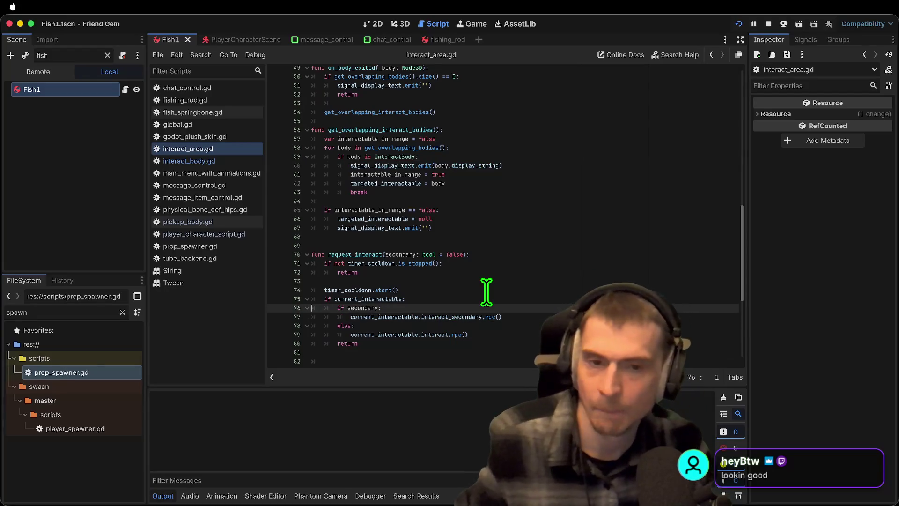
pyautogui.press('Return')
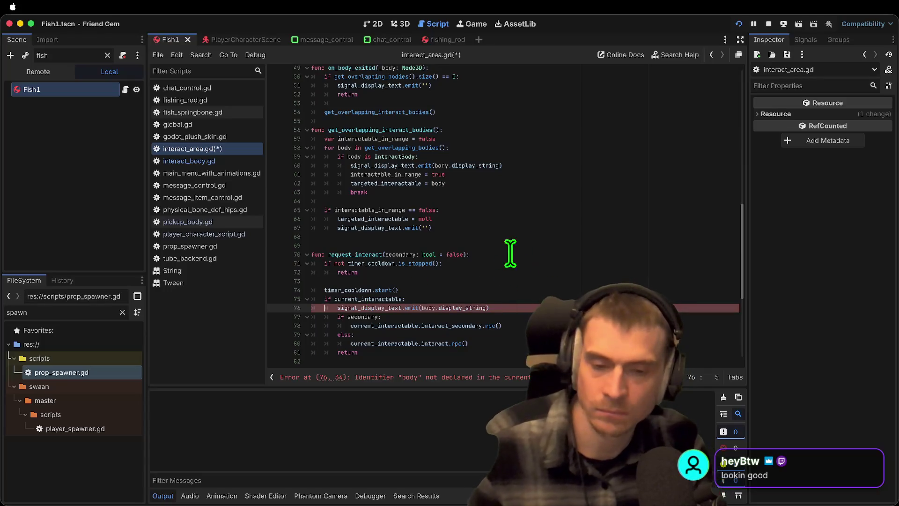
# Replace the undeclared 'body' identifier on line 76 with current_interactable and save
pyautogui.click(511, 378)
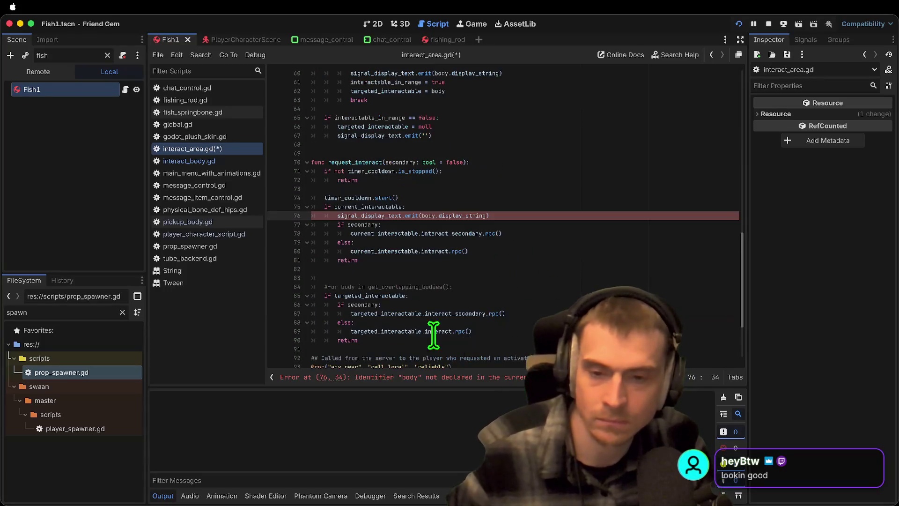
pyautogui.doubleClick(364, 216)
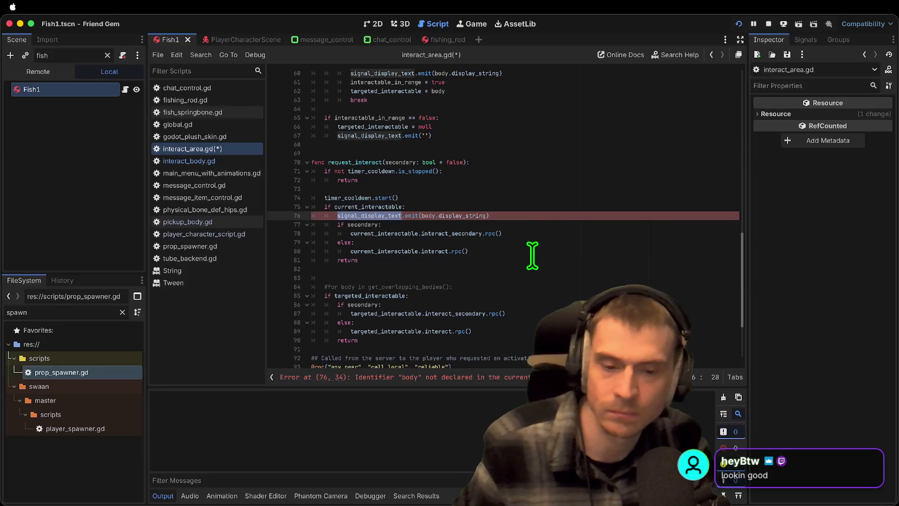
pyautogui.doubleClick(368, 206)
pyautogui.hotkey('ctrl', 'c')
pyautogui.doubleClick(428, 216)
pyautogui.hotkey('ctrl', 'v')
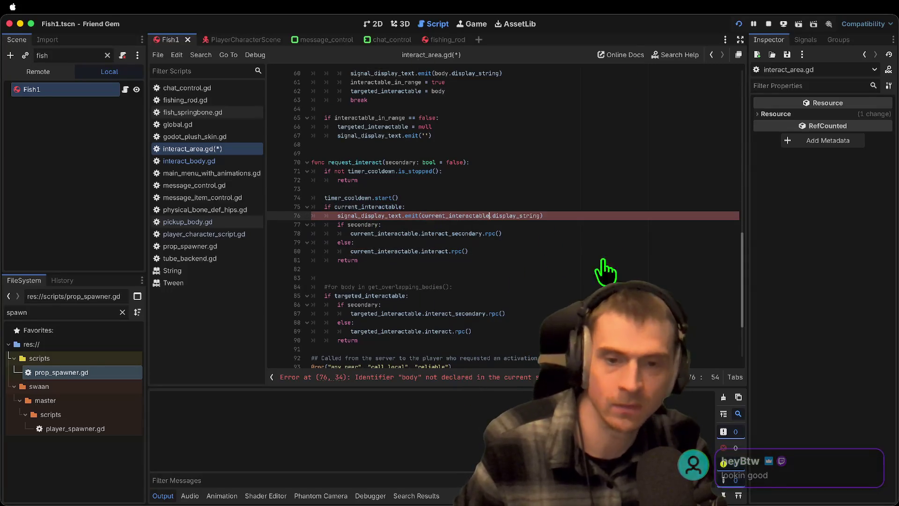
pyautogui.click(618, 265)
pyautogui.hotkey('ctrl', 's')
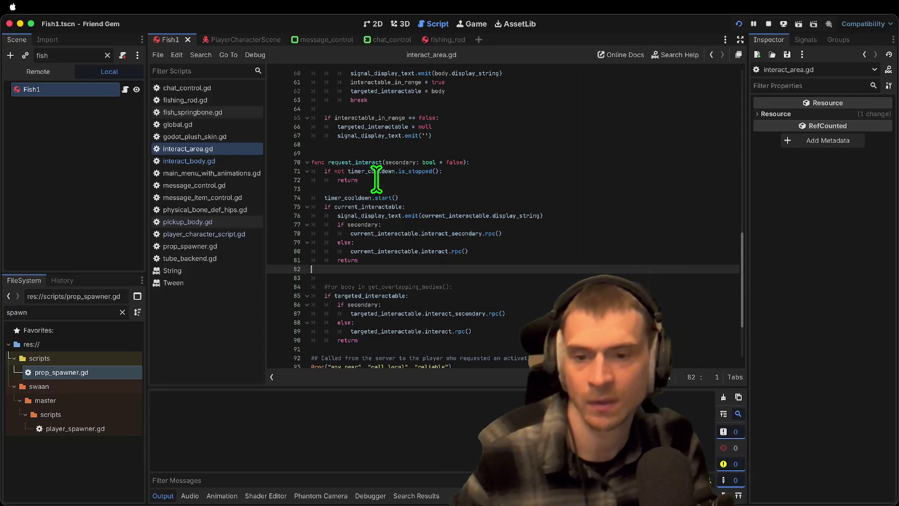
# Move the emit line under 'if targeted_interactable', using targeted_interactable.display_string, then run the game
pyautogui.hotkey('ctrl', 'z')
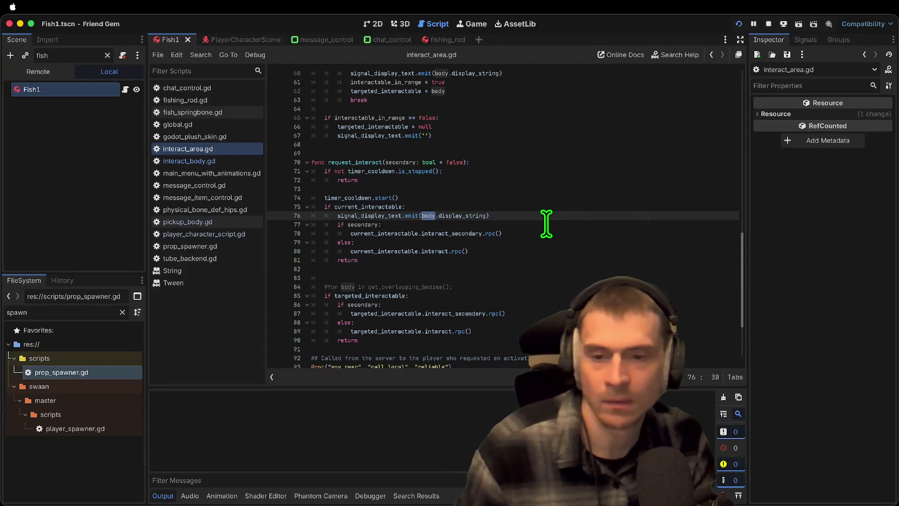
pyautogui.tripleClick(548, 215)
pyautogui.press('BackSpace')
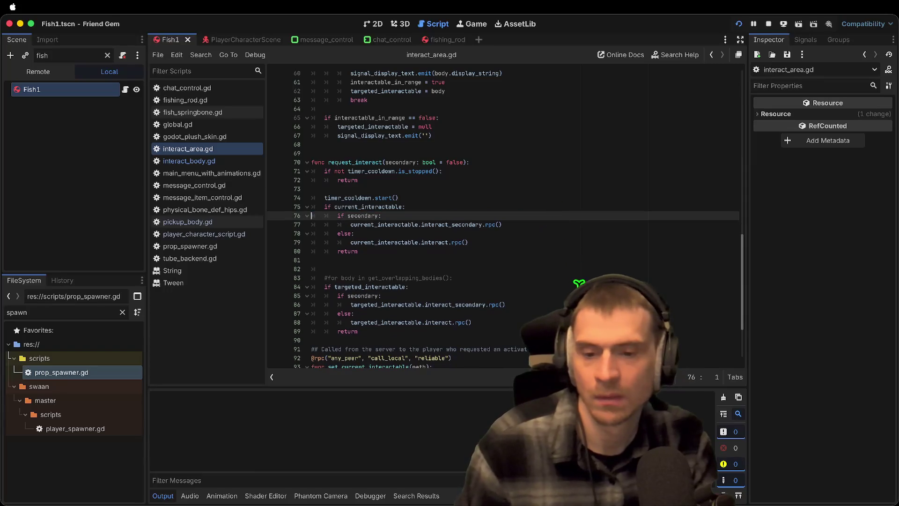
pyautogui.press('Down')
pyautogui.press('Down')
pyautogui.press('Down')
pyautogui.press('Down')
pyautogui.press('Down')
pyautogui.press('Down')
pyautogui.hotkey('ctrl', 'v')
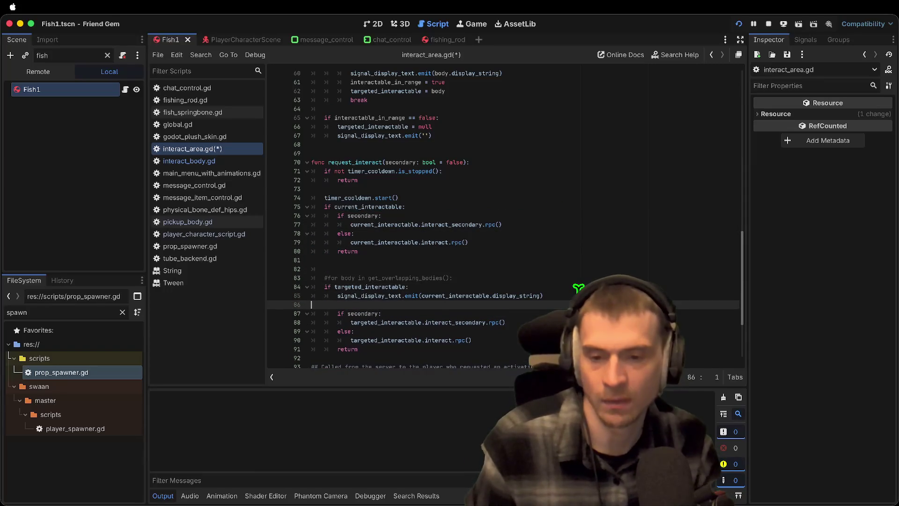
pyautogui.doubleClick(388, 287)
pyautogui.hotkey('ctrl', 'c')
pyautogui.doubleClick(464, 296)
pyautogui.hotkey('ctrl', 'v')
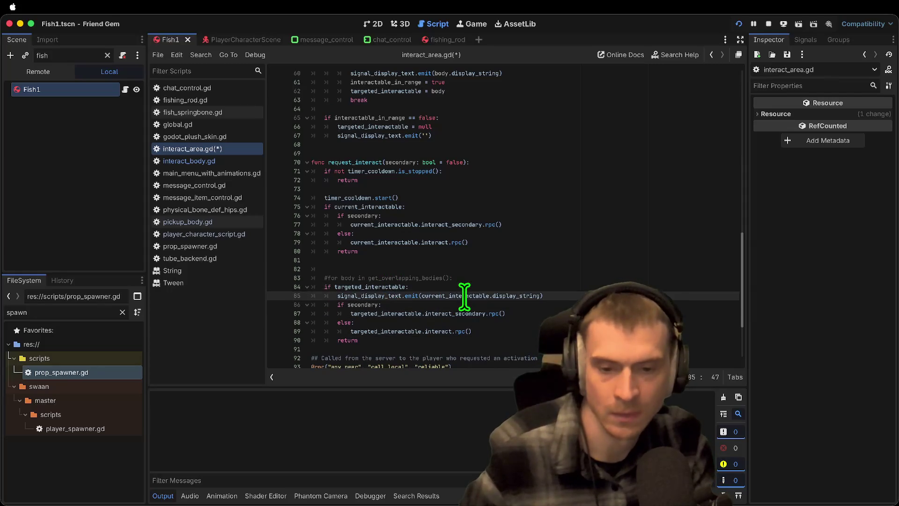
pyautogui.press('super+b')
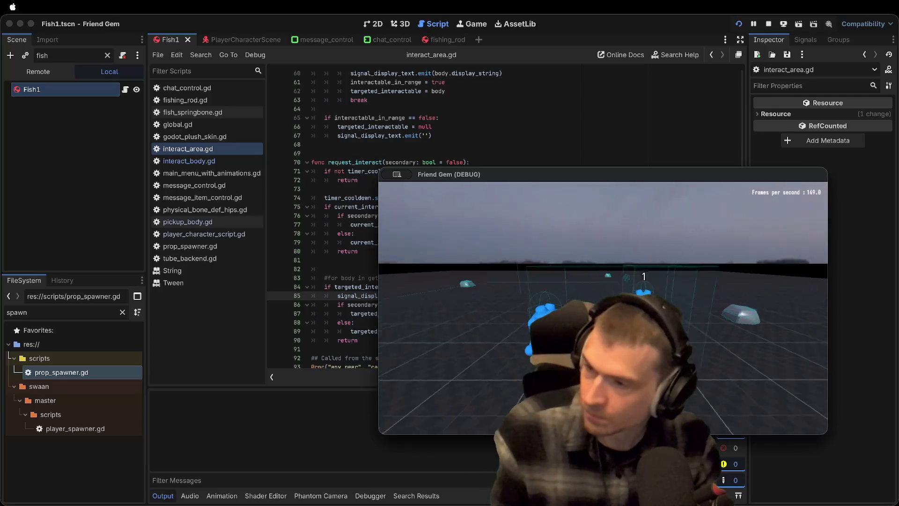
# Relaunch the project for a fresh two-instance game run
pyautogui.press('super+Tab')
pyautogui.press('super+Tab')
pyautogui.press('super+Tab')
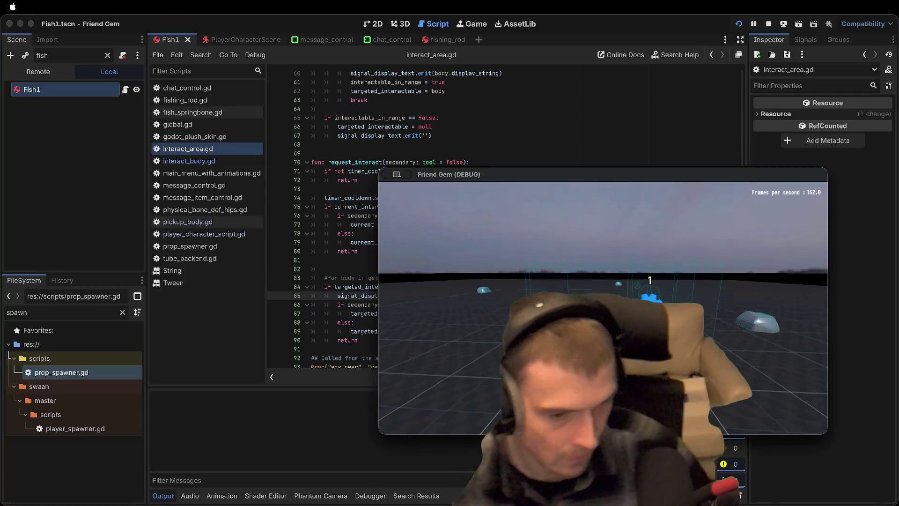
pyautogui.press('super+Tab')
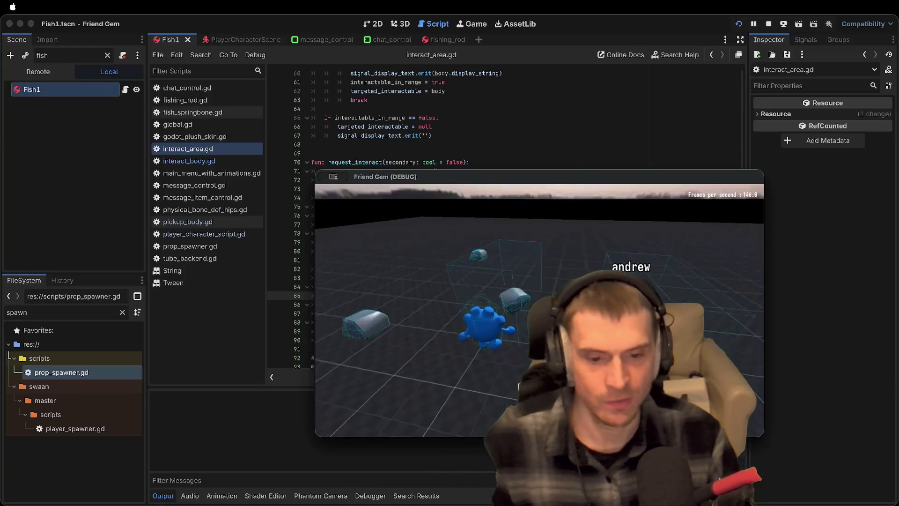
pyautogui.press('super+b')
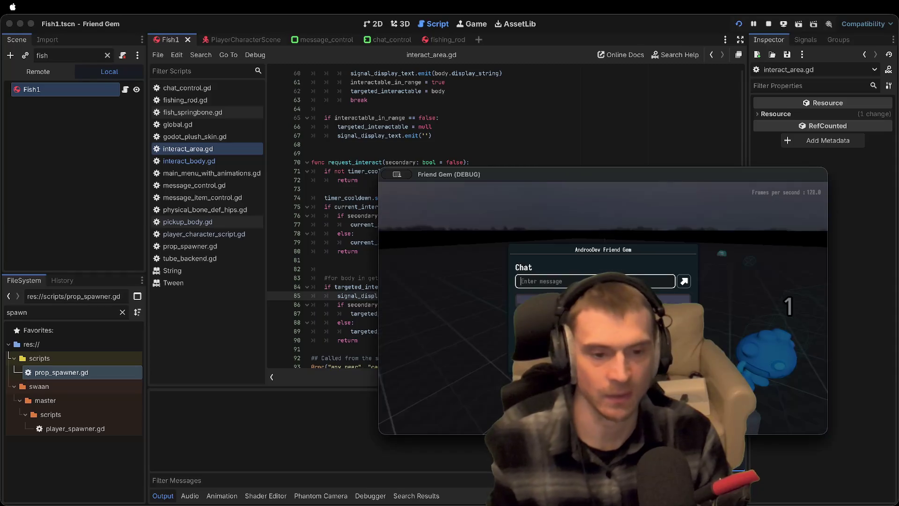
# Move one game window to the upper left, close both chat menus, and pick up the nearby item
pyautogui.moveTo(600, 173)
pyautogui.mouseDown()
pyautogui.moveTo(291, 49)
pyautogui.moveTo(303, 55)
pyautogui.mouseUp()
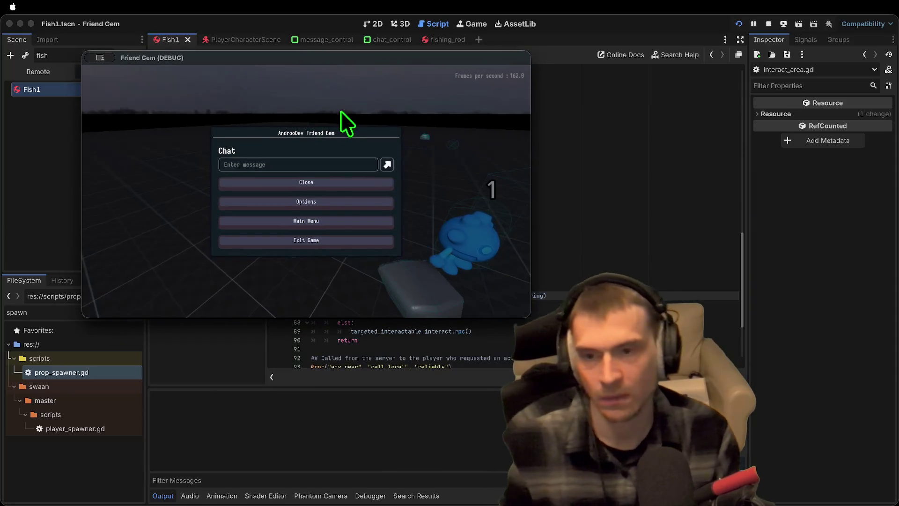
pyautogui.click(538, 291)
pyautogui.click(306, 182)
pyautogui.click(305, 182)
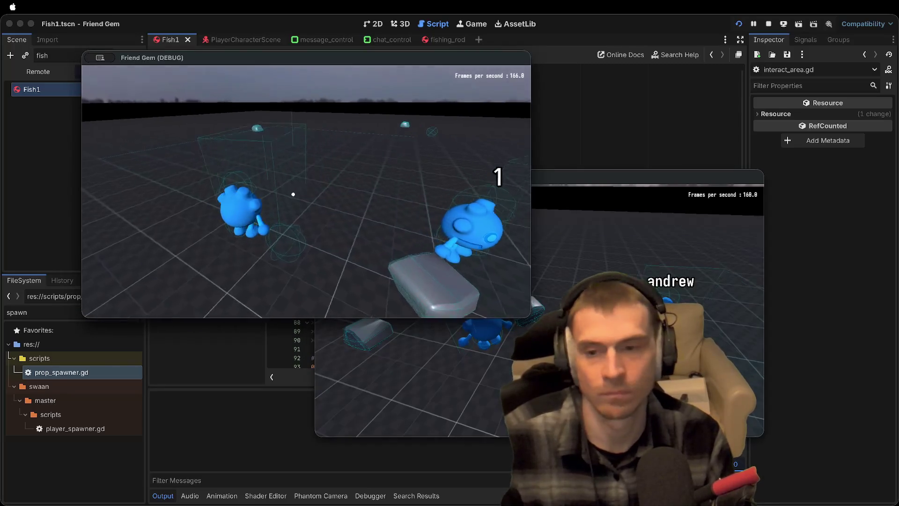
pyautogui.press('e')
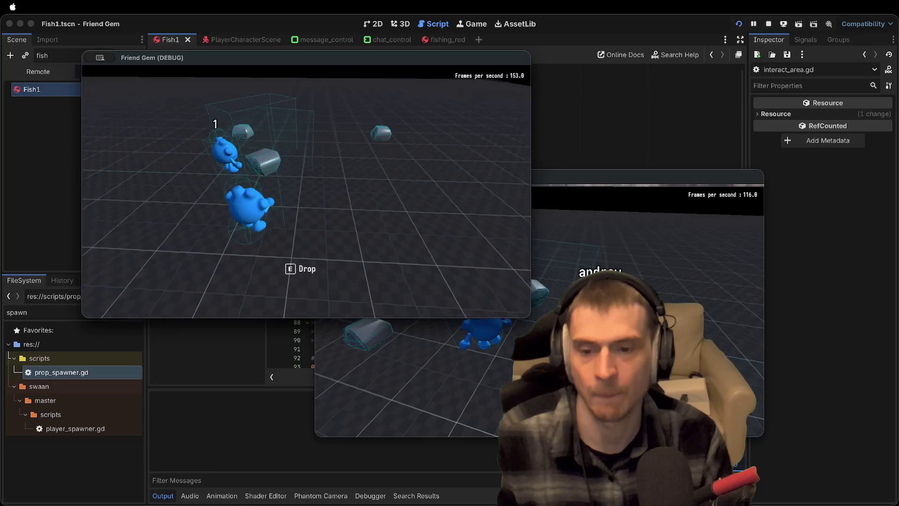
pyautogui.click(506, 384)
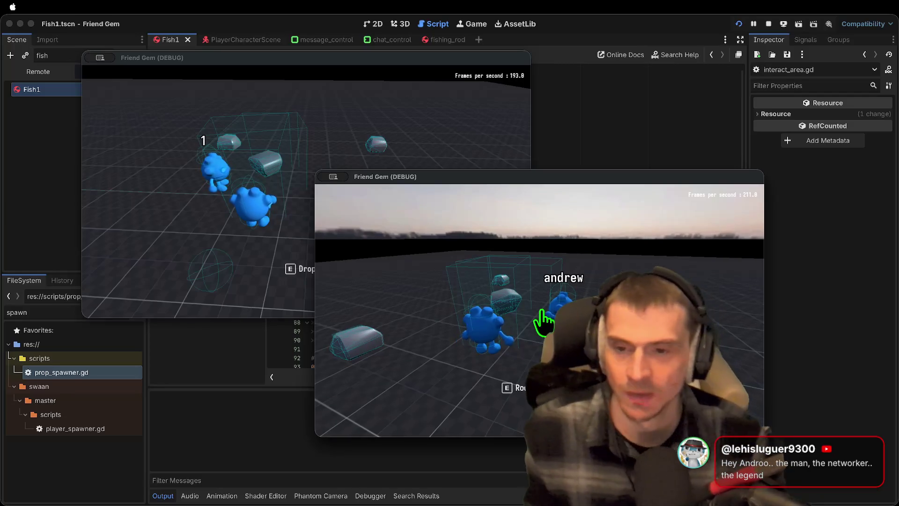
pyautogui.press('super+Tab')
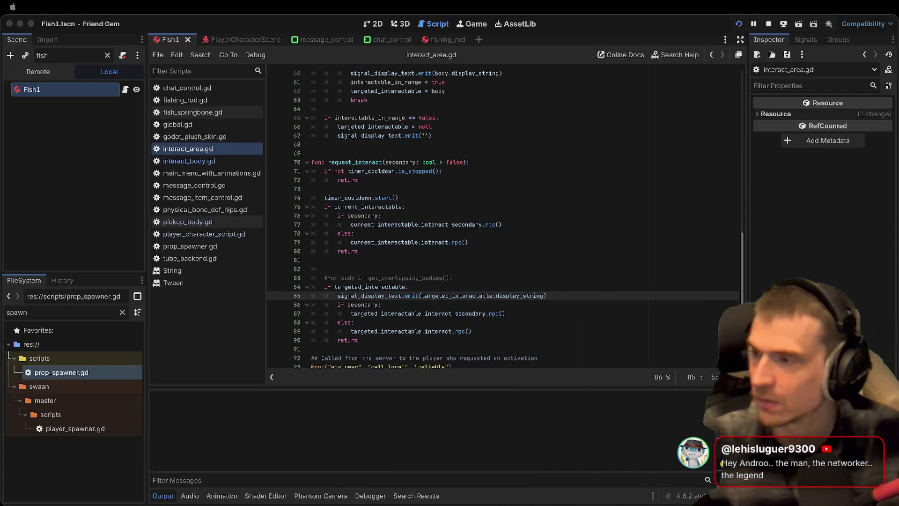
# Send 'Rock n roll' and 'like that that's pretty cool' chat messages from the second game window
pyautogui.press('super+Tab')
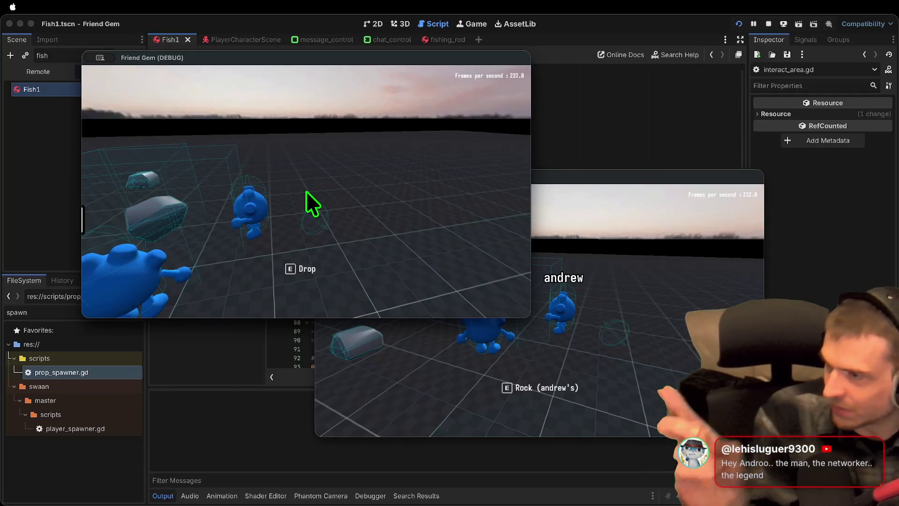
pyautogui.click(646, 220)
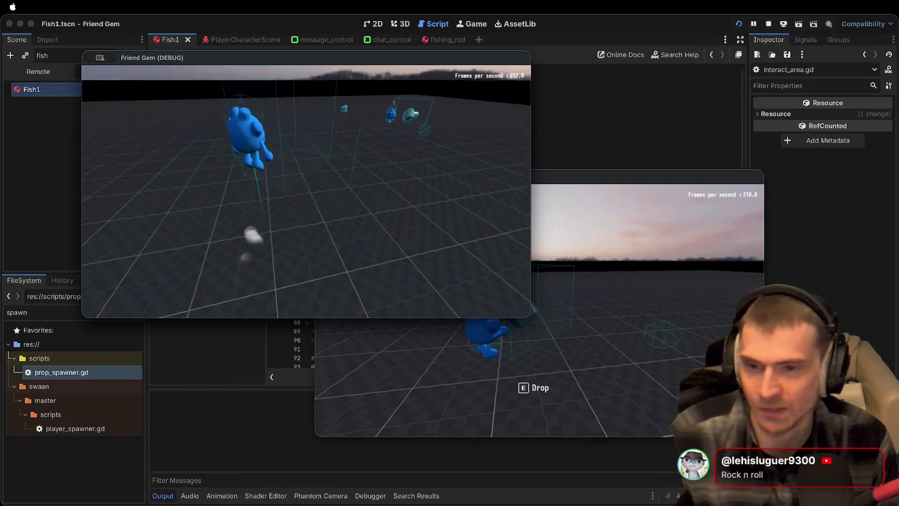
pyautogui.press('Escape')
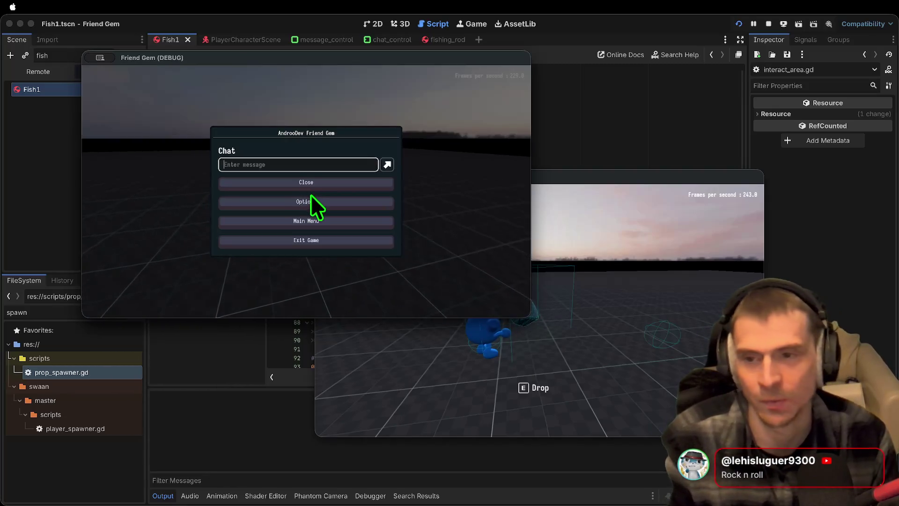
pyautogui.write('Rock')
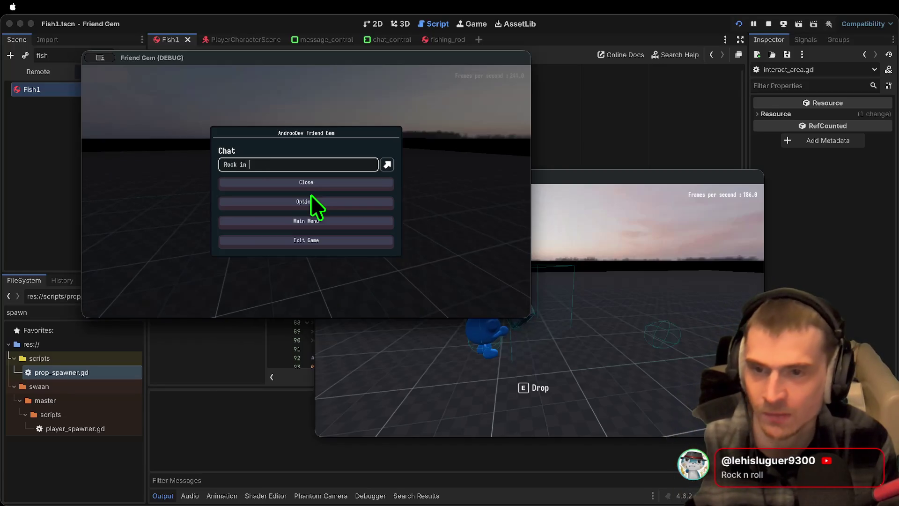
pyautogui.write(' n roll')
pyautogui.press('Return')
pyautogui.press('Escape')
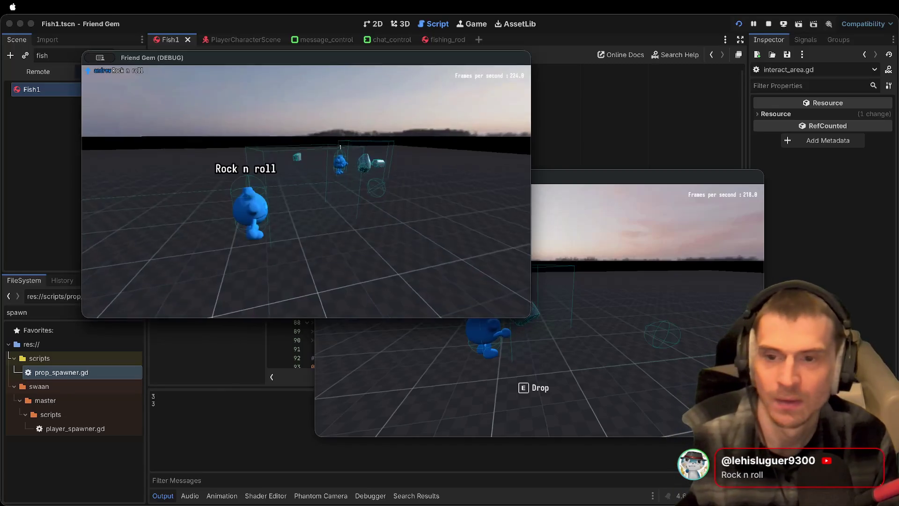
pyautogui.press('w')
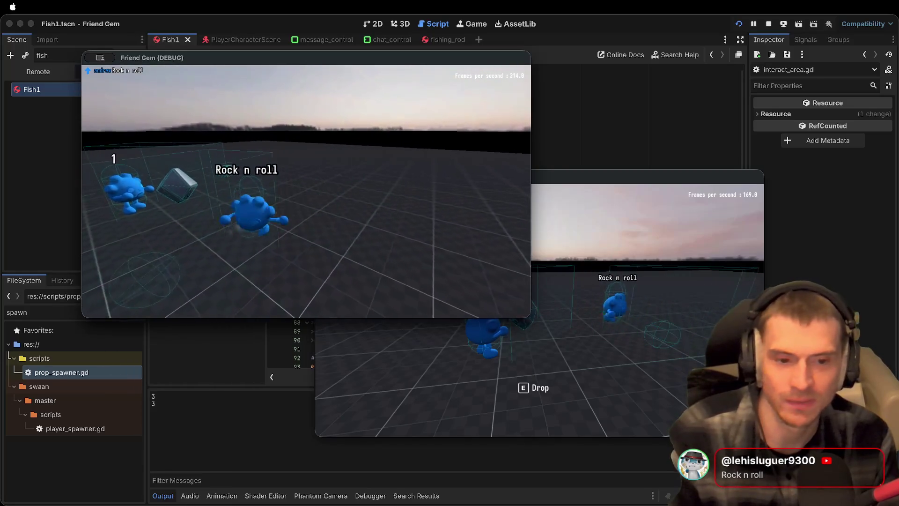
pyautogui.press('Escape')
pyautogui.write("like that that's pret")
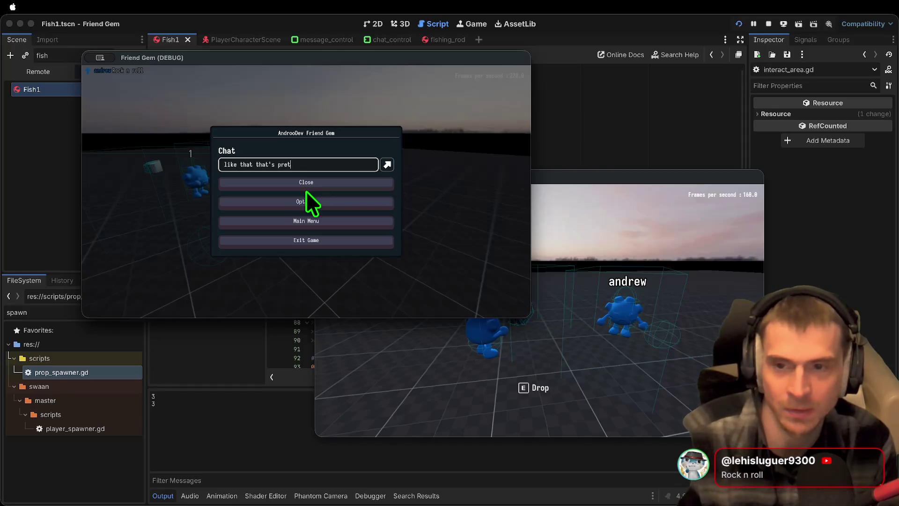
pyautogui.write('ty cool')
pyautogui.press('Return')
pyautogui.press('Escape')
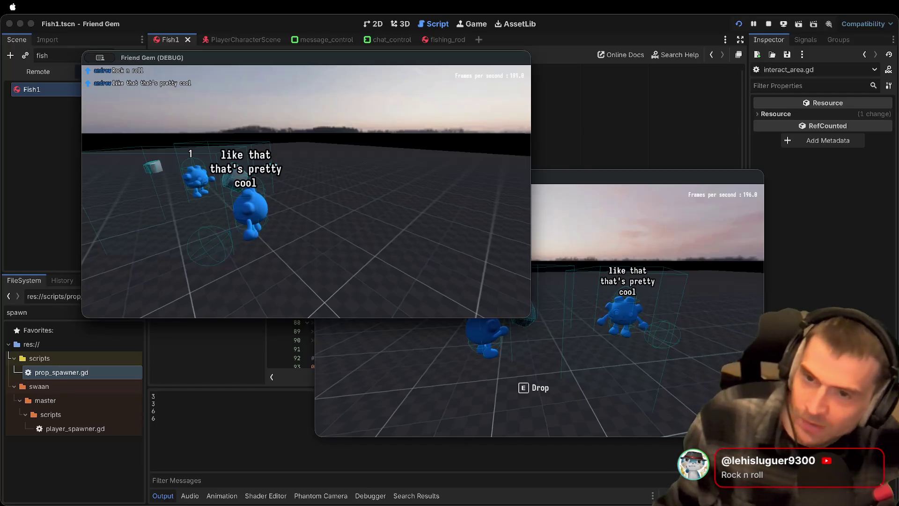
# Reply 'yeah sure' in chat from the lower game window
pyautogui.click(539, 310)
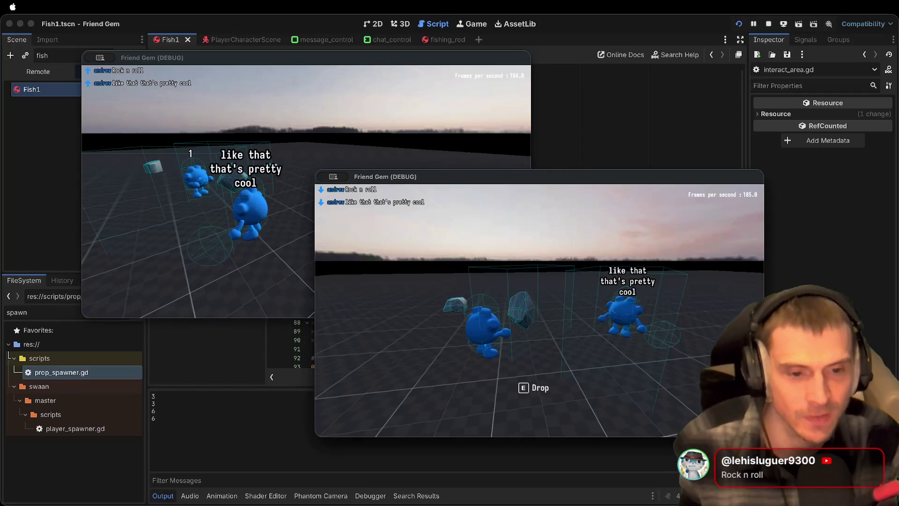
pyautogui.press('Escape')
pyautogui.write('yeah sure')
pyautogui.press('Return')
pyautogui.press('Escape')
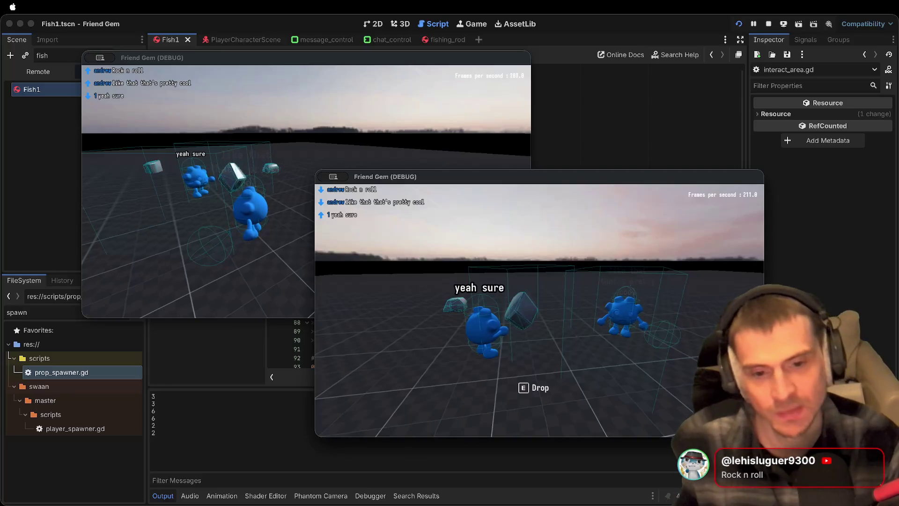
# Carry the cube beside the other player, drop it, then stop the running game
pyautogui.press('a')
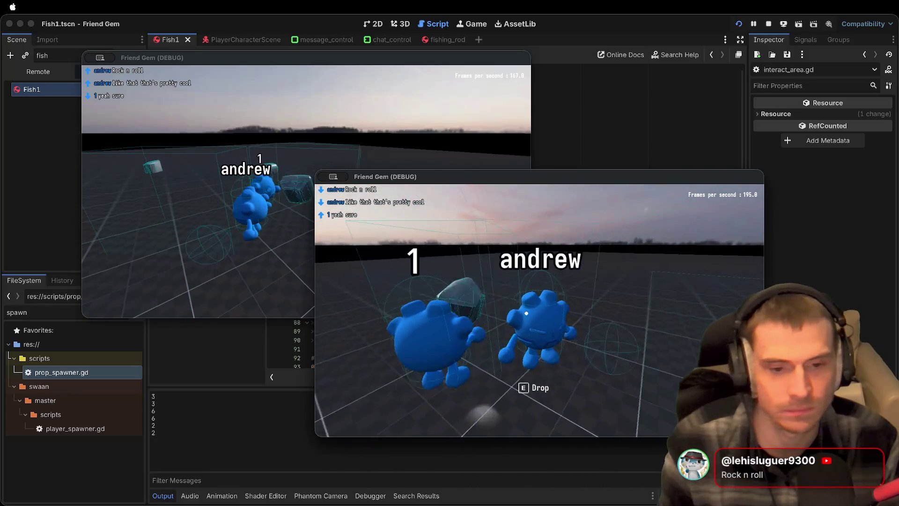
pyautogui.press('e')
pyautogui.press('a')
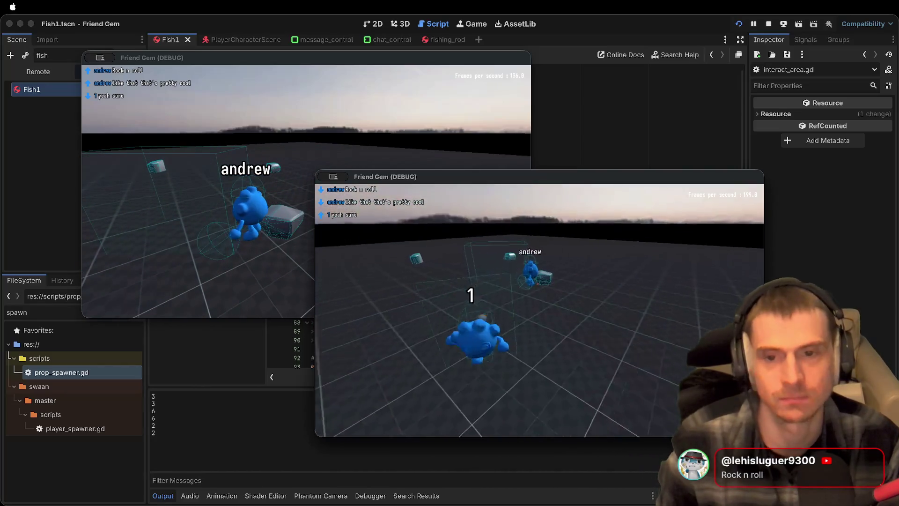
pyautogui.press('a')
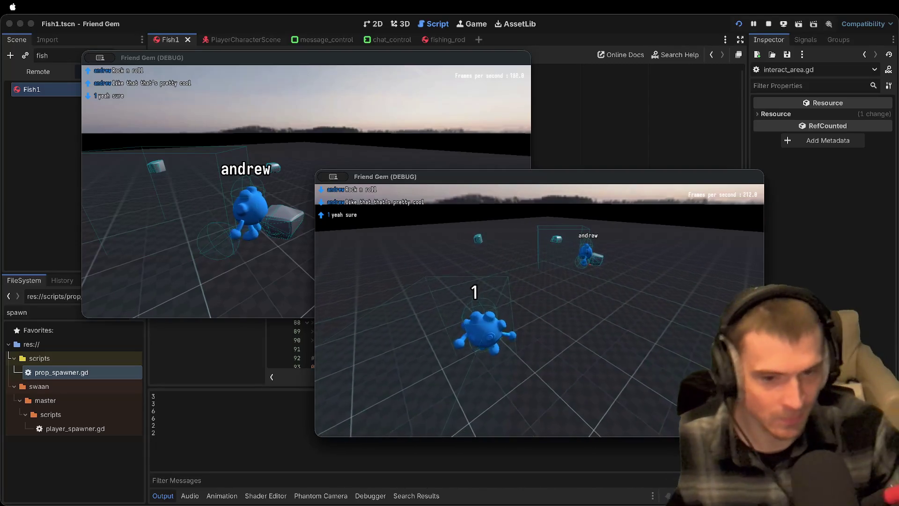
pyautogui.press('d')
pyautogui.click(196, 211)
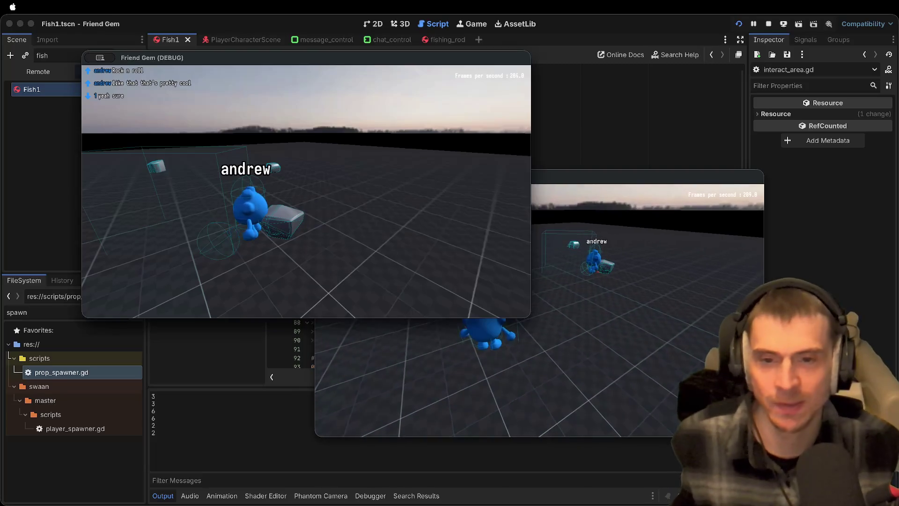
pyautogui.press('e')
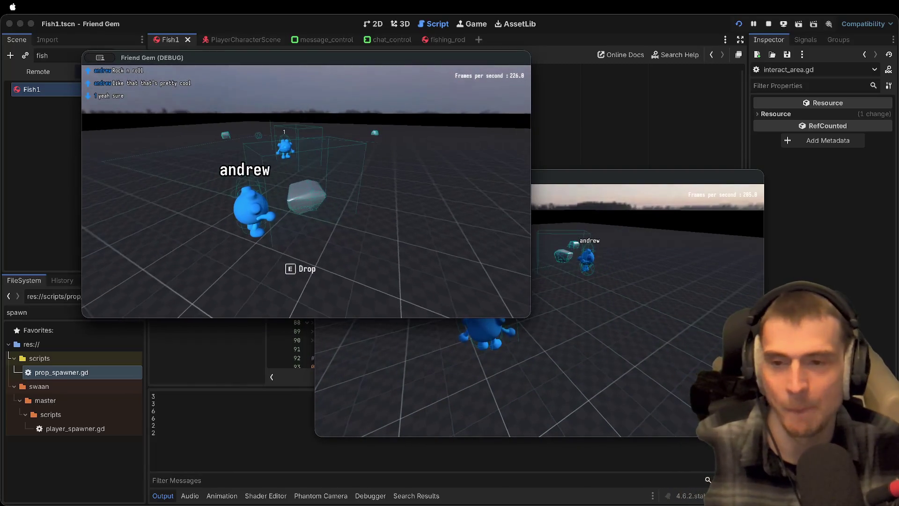
pyautogui.click(538, 310)
pyautogui.press('super+q')
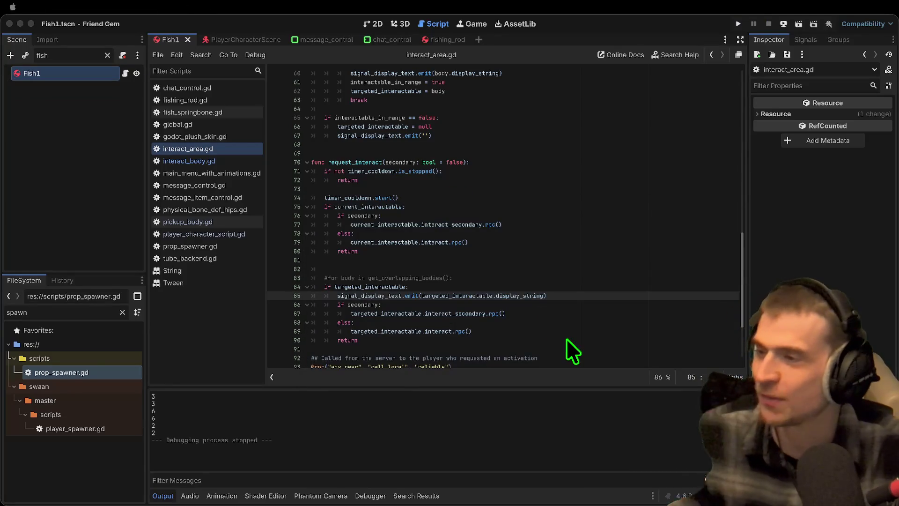
# Find and delete the print(text_ratio) debug line in player_character_script.gd
pyautogui.click(417, 269)
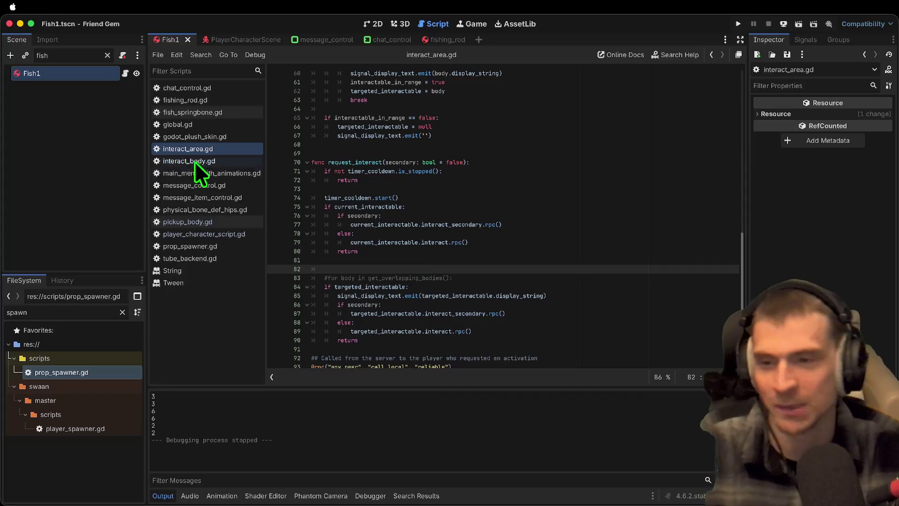
pyautogui.click(241, 233)
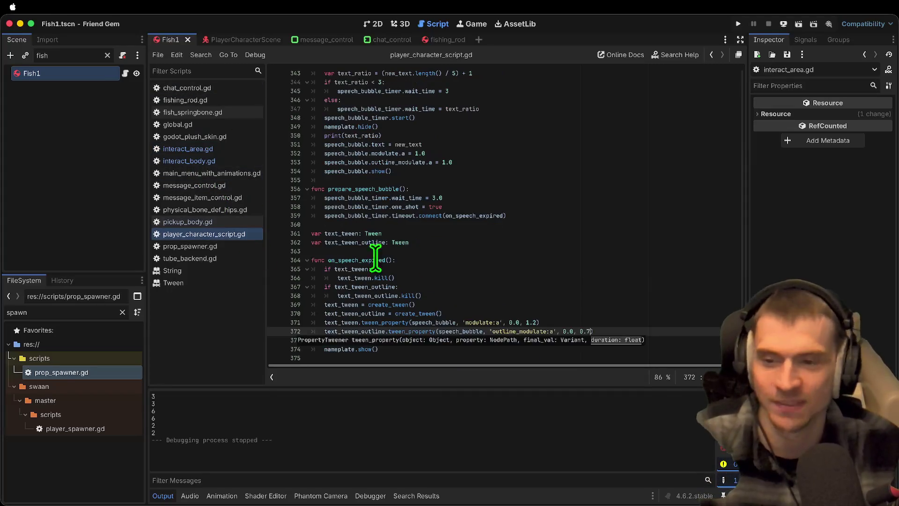
pyautogui.hotkey('ctrl', 'f')
pyautogui.write('p')
pyautogui.write('rint')
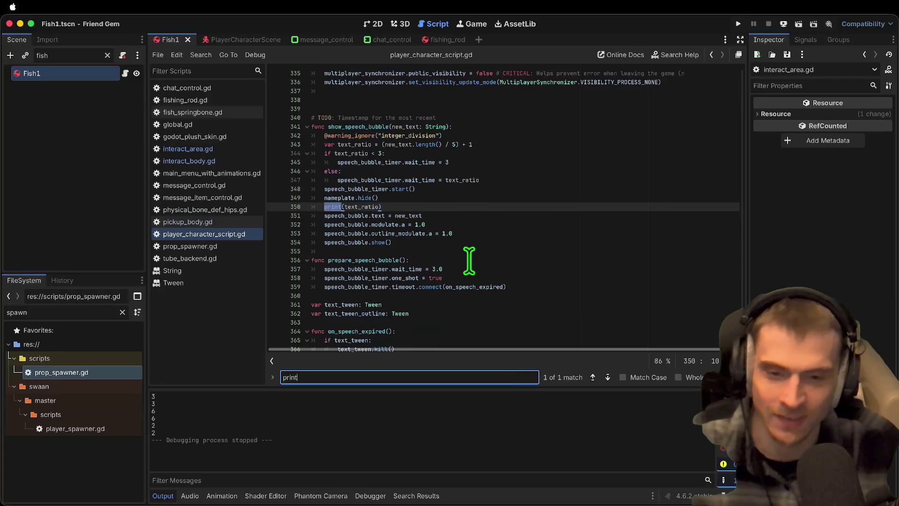
pyautogui.press('Escape')
pyautogui.press('BackSpace')
pyautogui.press('super+shift+k')
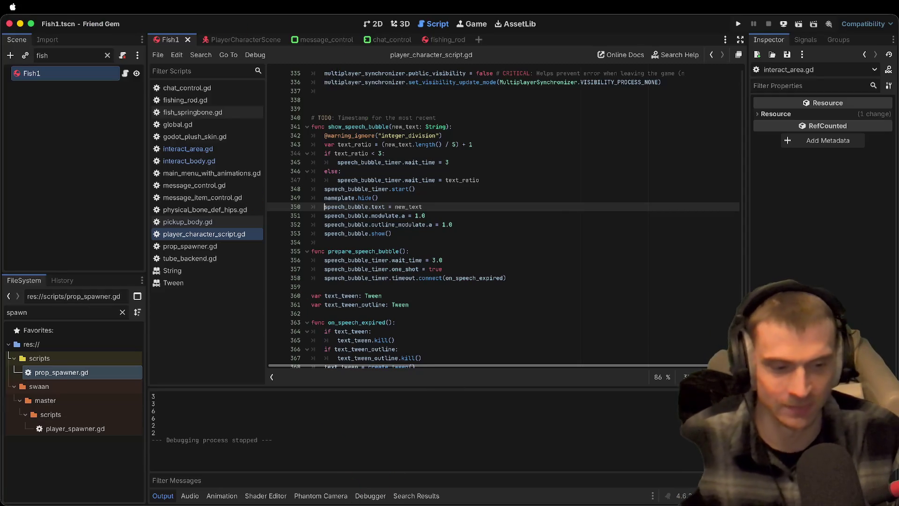
# Close the Tween and String help pages and clear the FileSystem 'spawn' filter
pyautogui.click(679, 279)
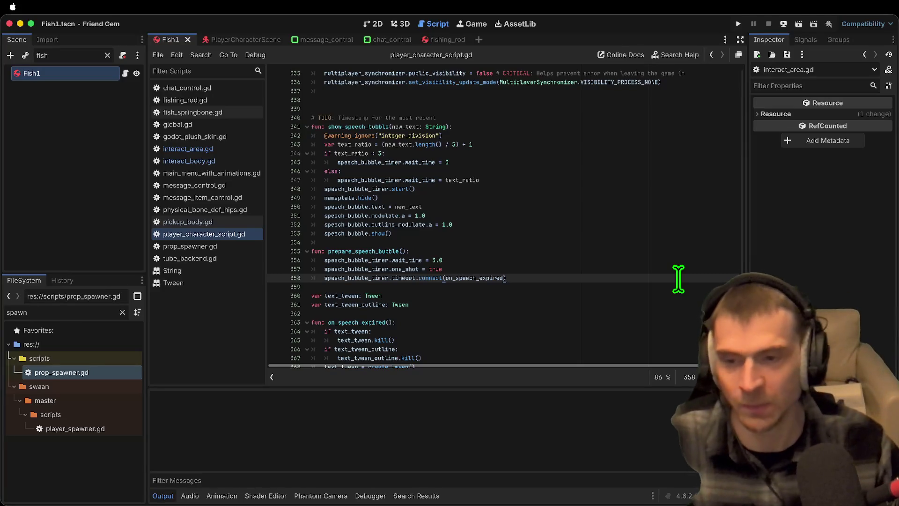
pyautogui.middleClick(216, 283)
pyautogui.middleClick(214, 271)
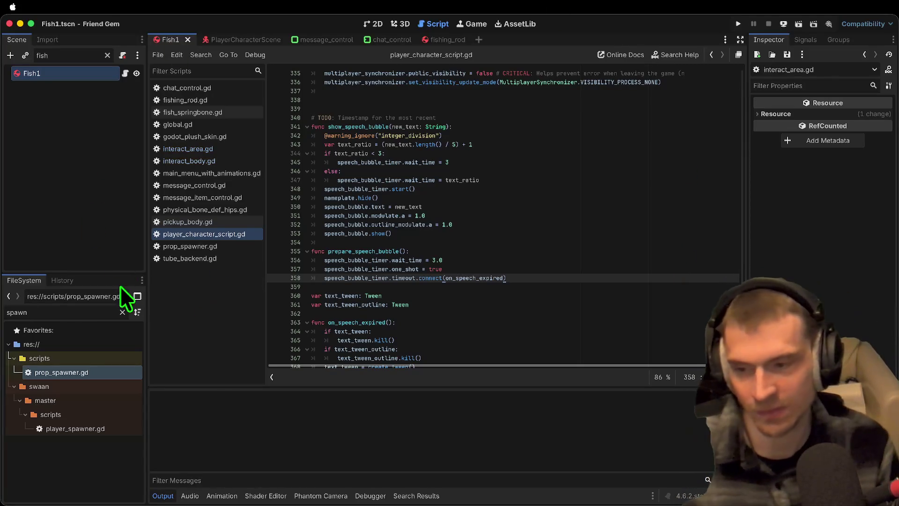
pyautogui.click(123, 312)
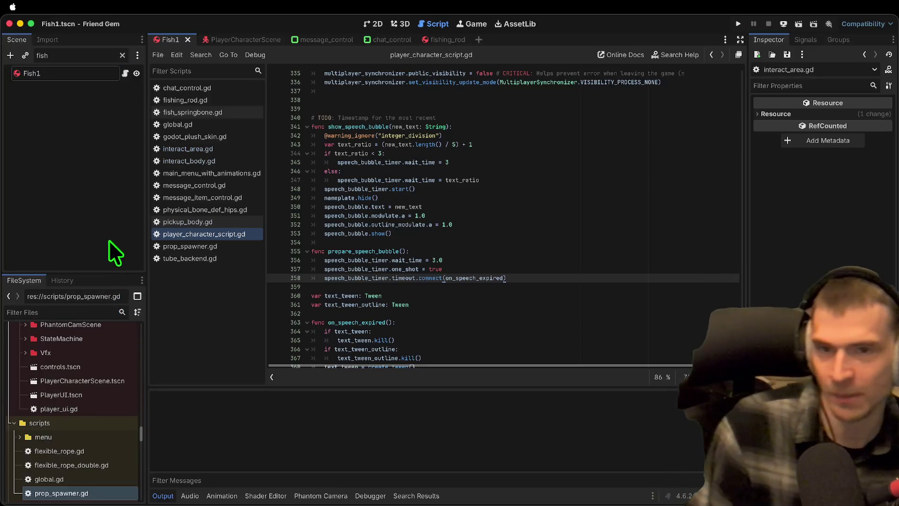
# Review the class lines in interact_body.gd and the PLAYER_COLLISIONS line in pickup_body.gd
pyautogui.click(209, 158)
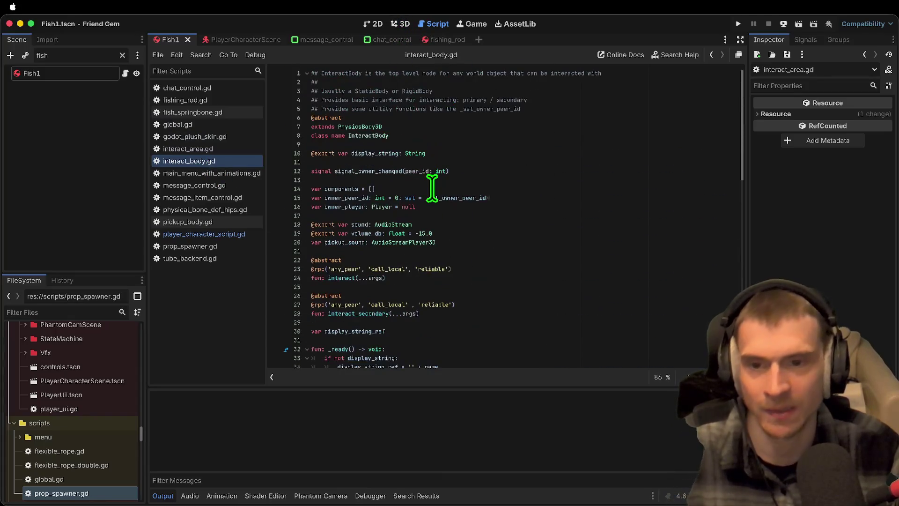
pyautogui.moveTo(431, 133); pyautogui.dragTo(199, 127)
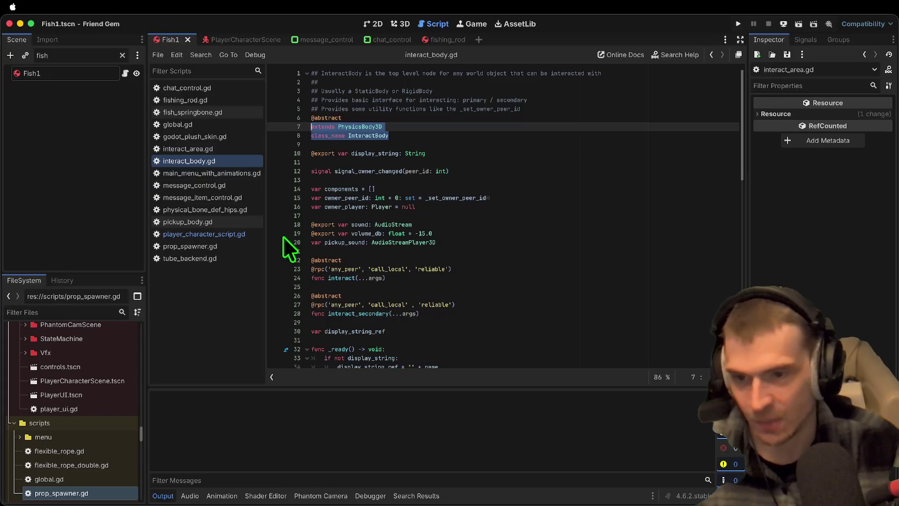
pyautogui.click(262, 224)
pyautogui.scroll(10, 512, 201)
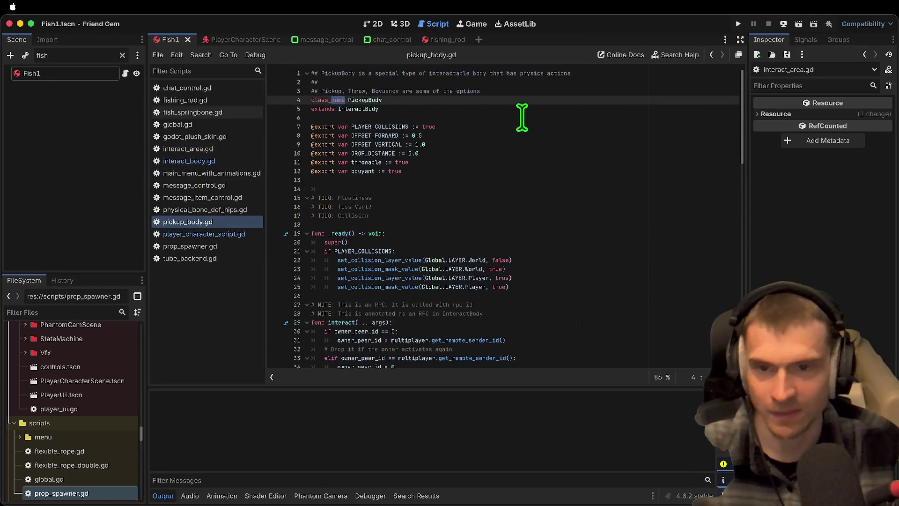
pyautogui.click(612, 128)
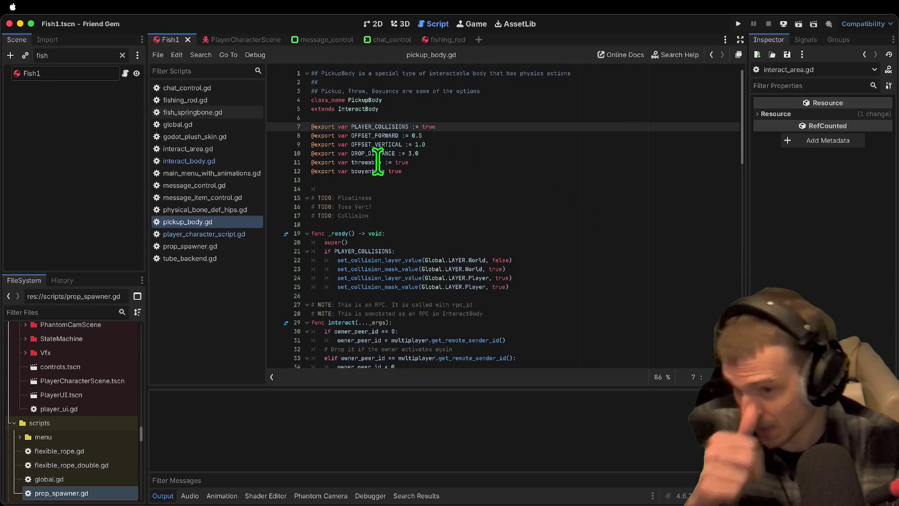
# Comment out lines 53–63, the velocity and impulse code in fishing_rod.gd's interact_secondary
pyautogui.click(175, 99)
pyautogui.scroll(5, 449, 187)
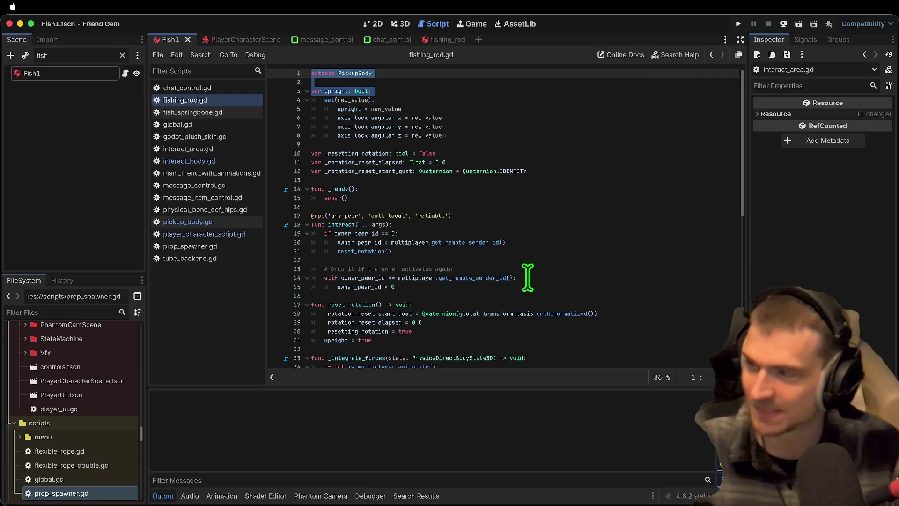
pyautogui.scroll(-10, 514, 286)
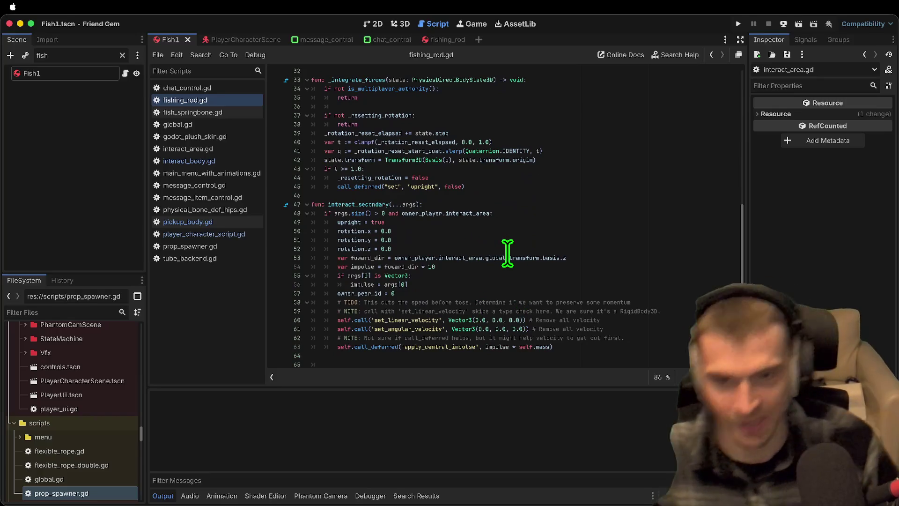
pyautogui.moveTo(604, 347)
pyautogui.mouseDown()
pyautogui.moveTo(58, 281)
pyautogui.moveTo(83, 260)
pyautogui.mouseUp()
pyautogui.press('super+k')
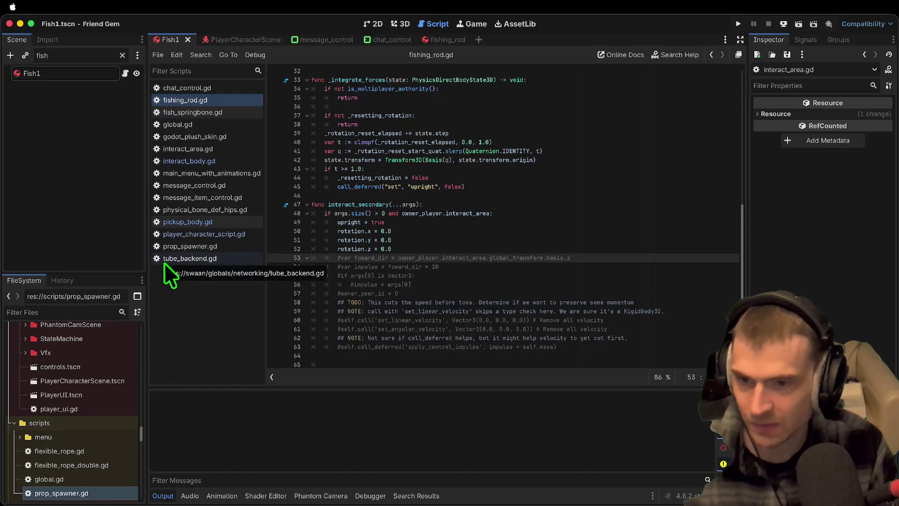
pyautogui.click(176, 246)
# Uncomment the FISHING_ROD spawn line and FISH_1 loop in prop_spawner.gd, save, and run the game
pyautogui.press('Down')
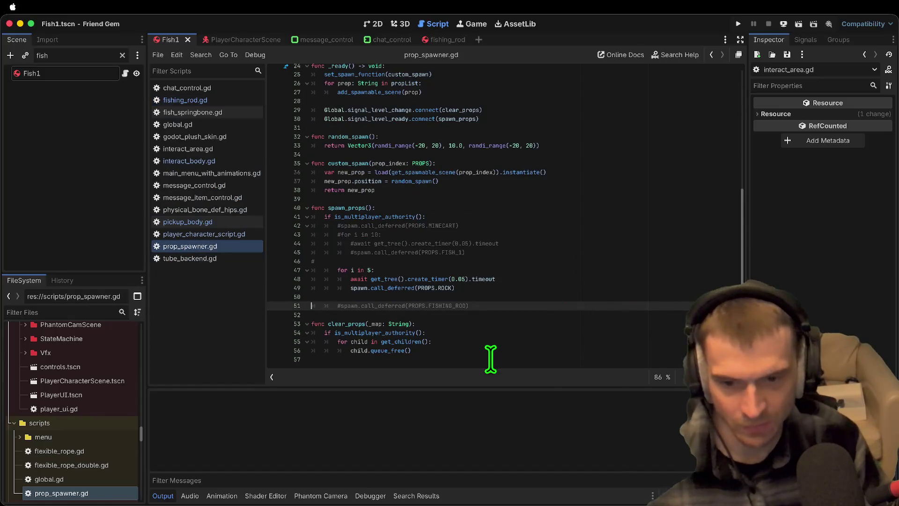
pyautogui.press('Up')
pyautogui.press('Up')
pyautogui.press('Up')
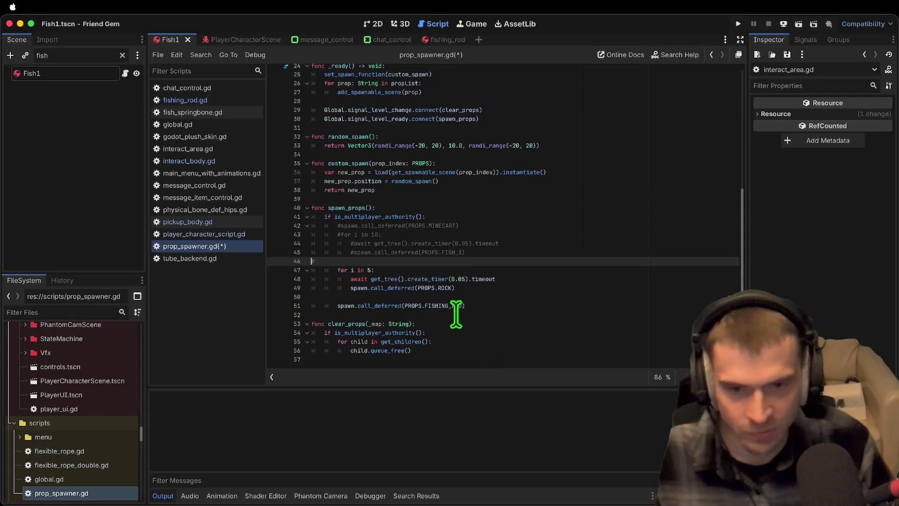
pyautogui.press('super+z')
pyautogui.press('super+z')
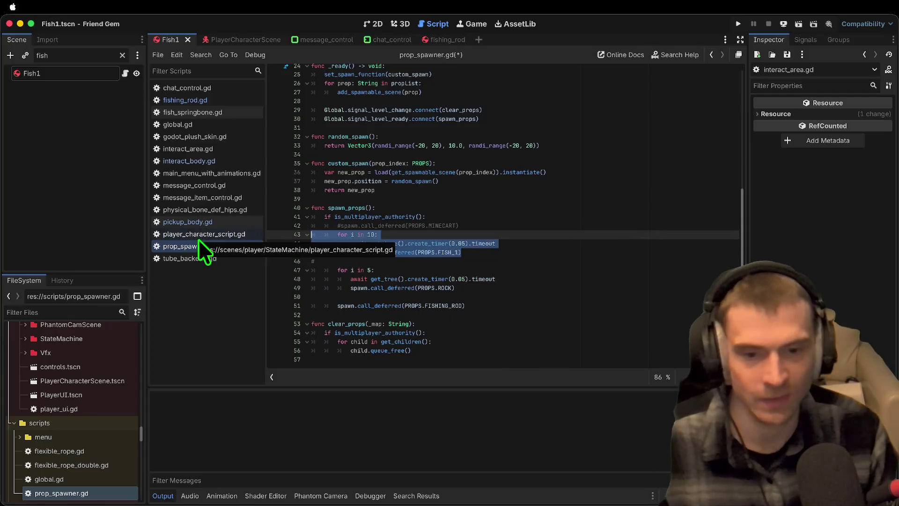
pyautogui.press('super+b')
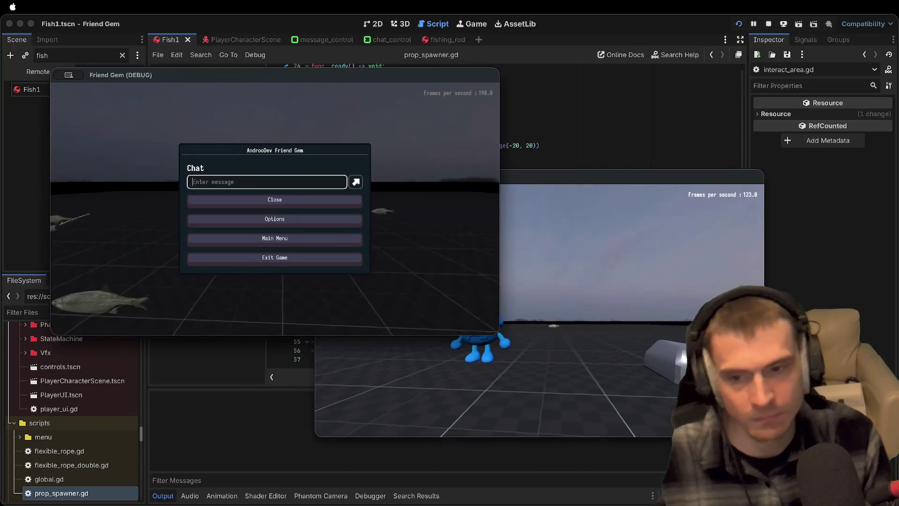
# Close the chat menus in both game windows and pick up the fishing rod
pyautogui.click(540, 311)
pyautogui.press('Escape')
pyautogui.click(275, 199)
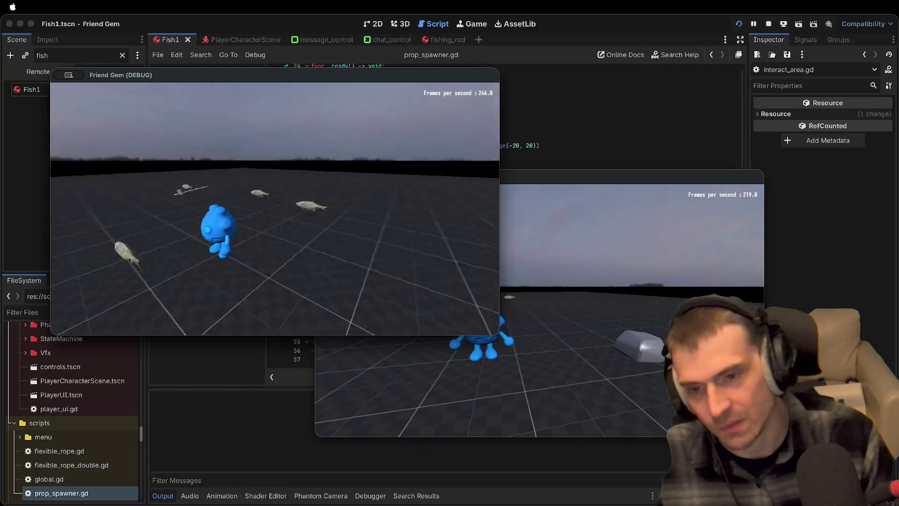
pyautogui.press('w')
pyautogui.press('e')
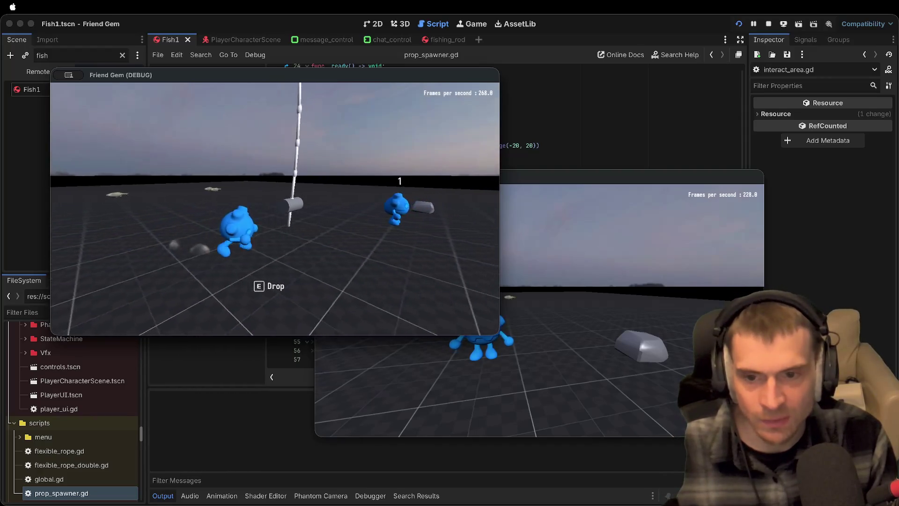
# Walk the rod-carrying player right up to the other player, triggering the Nil interact_area error
pyautogui.press('super+Tab')
pyautogui.press('w')
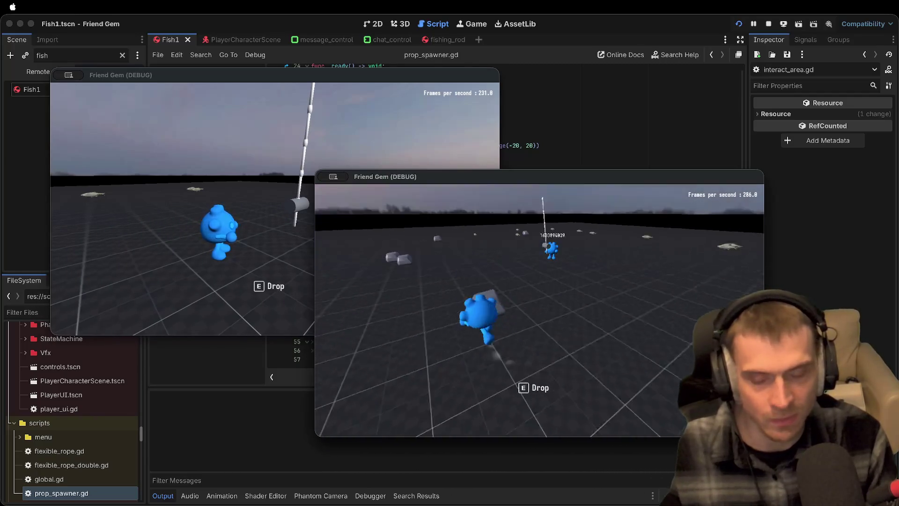
pyautogui.press('super+Tab')
pyautogui.press('w')
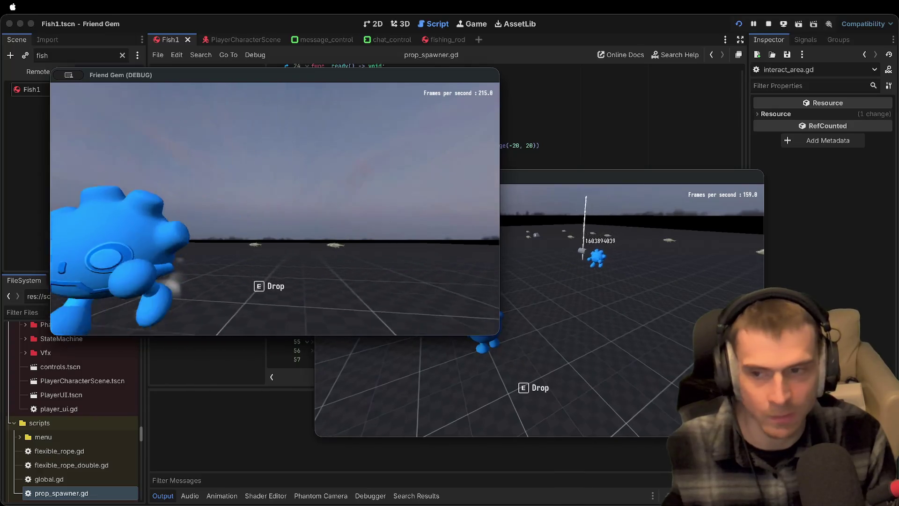
pyautogui.press('w')
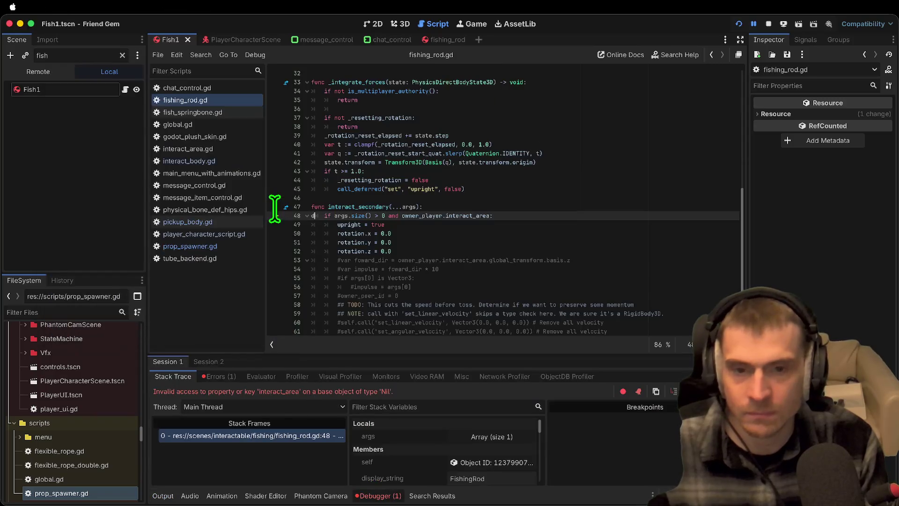
# Insert 'owner_player and' before owner_player.interact_area in the line 48 if condition of fishing_rod.gd
pyautogui.press('Escape')
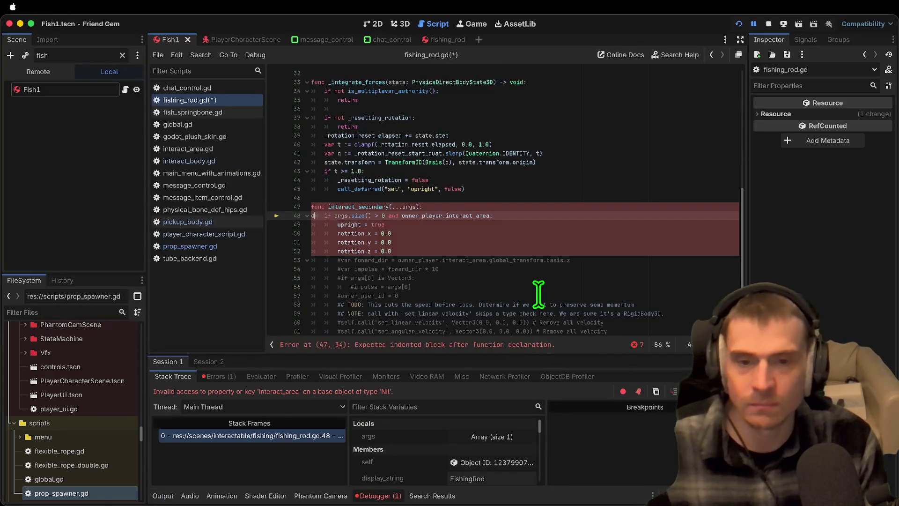
pyautogui.press('super+z')
pyautogui.scroll(-2, 506, 297)
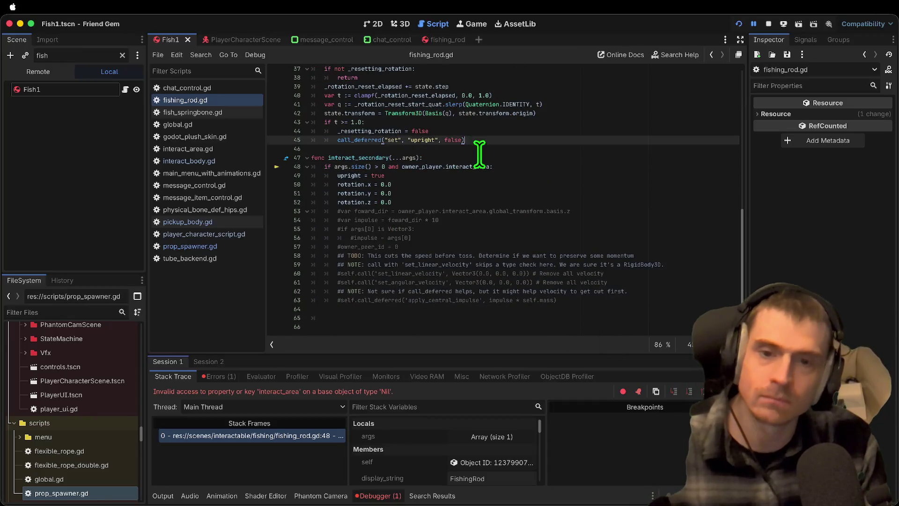
pyautogui.press('super+shift+Return')
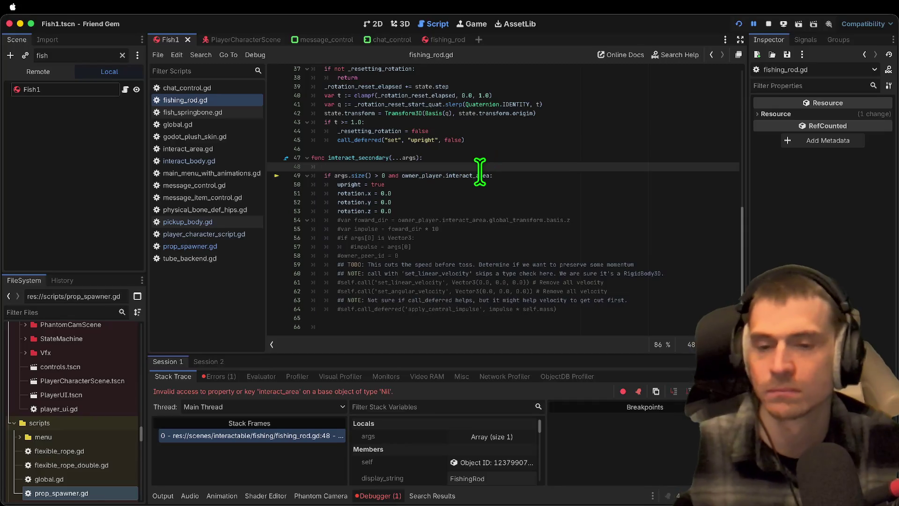
pyautogui.click(406, 176)
pyautogui.write('and owner_player')
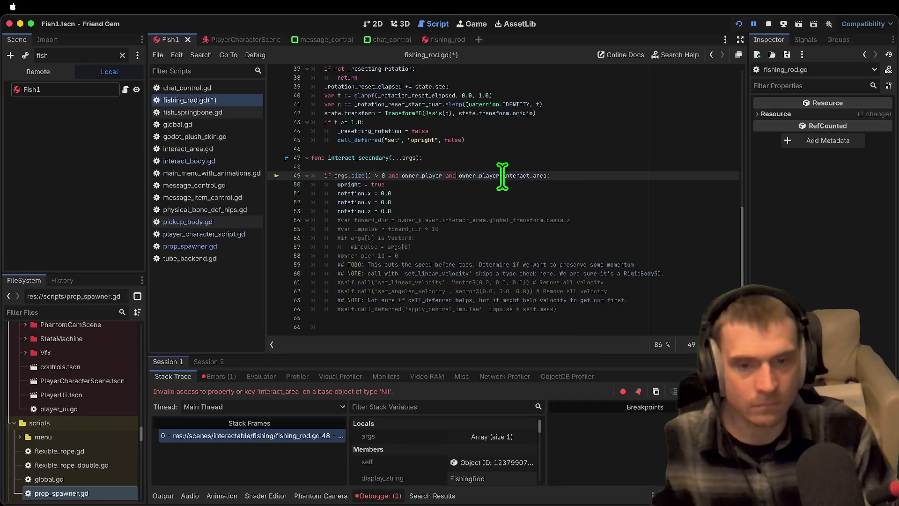
pyautogui.press('Up')
pyautogui.press('Delete')
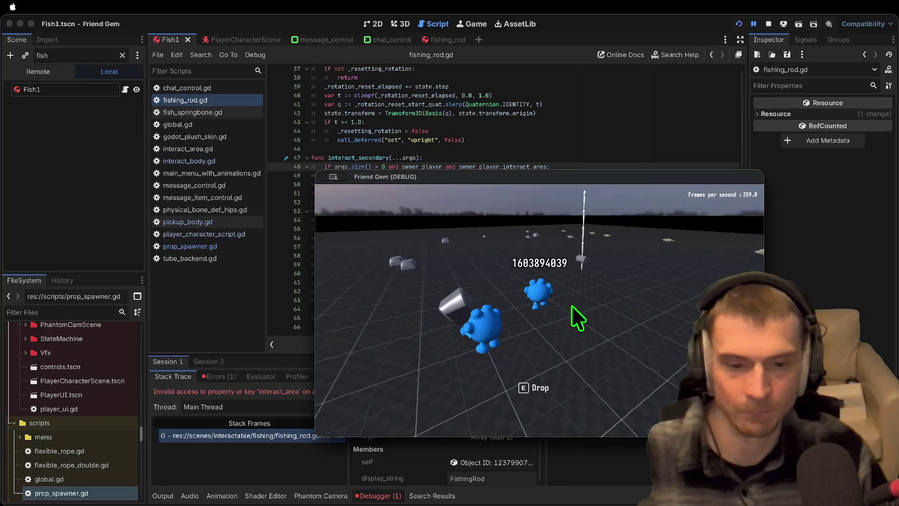
# Walk the player to the fishing rod, pick it up and drop it again
pyautogui.press('w')
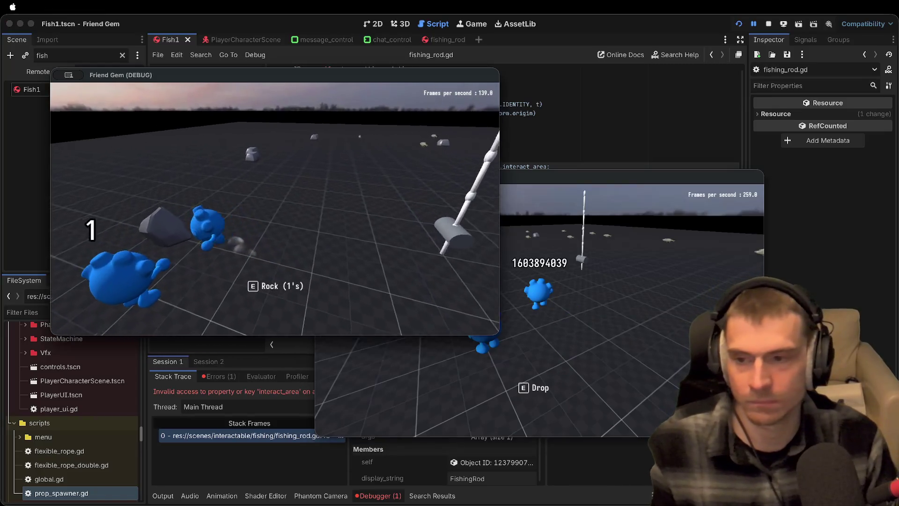
pyautogui.press('w')
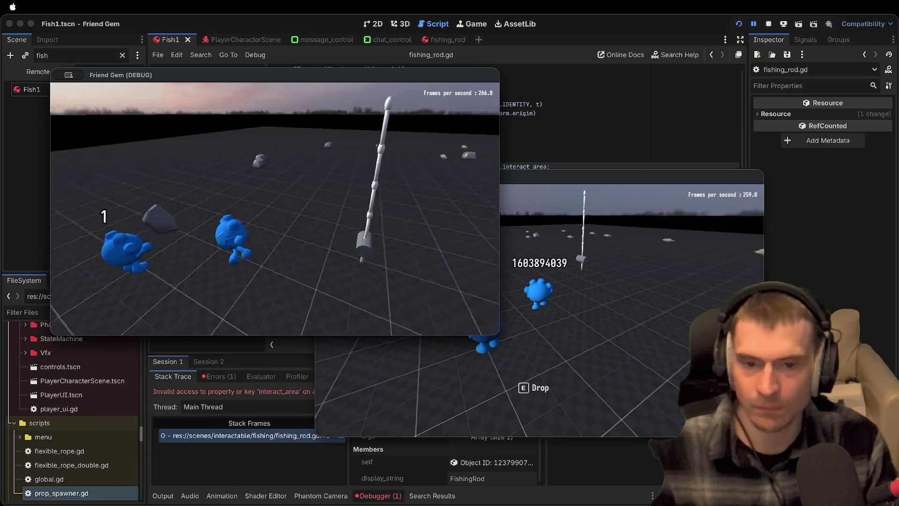
pyautogui.press('w')
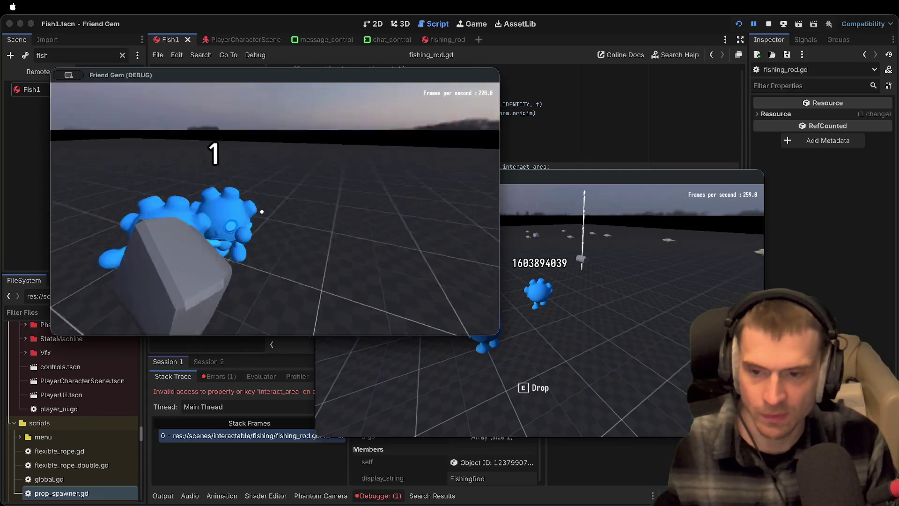
pyautogui.press('w')
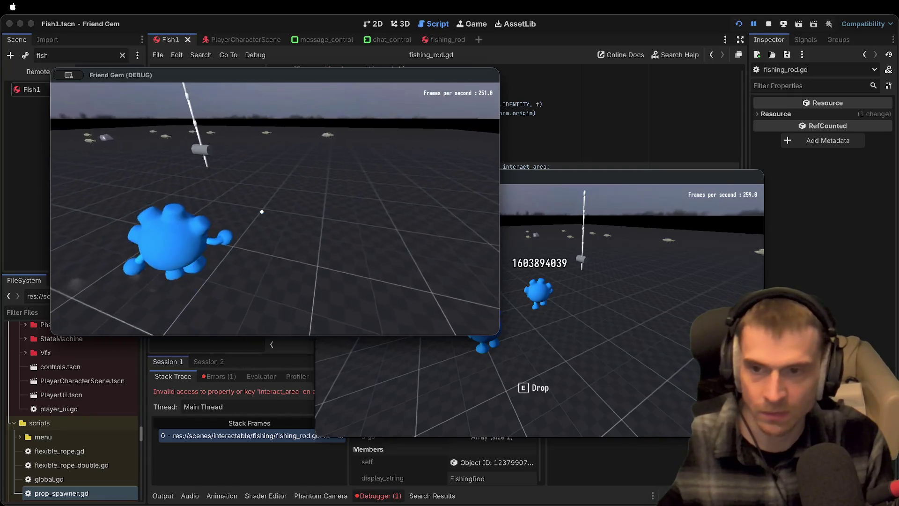
pyautogui.press('w')
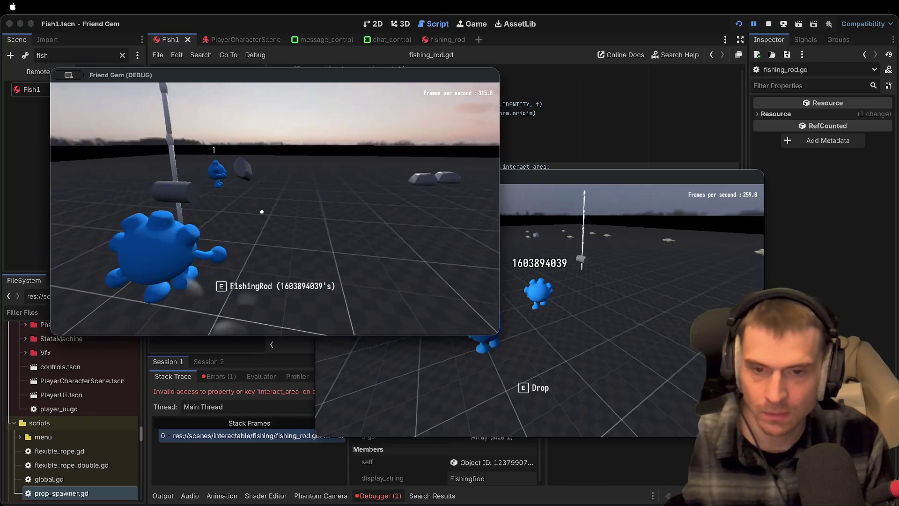
pyautogui.press('e')
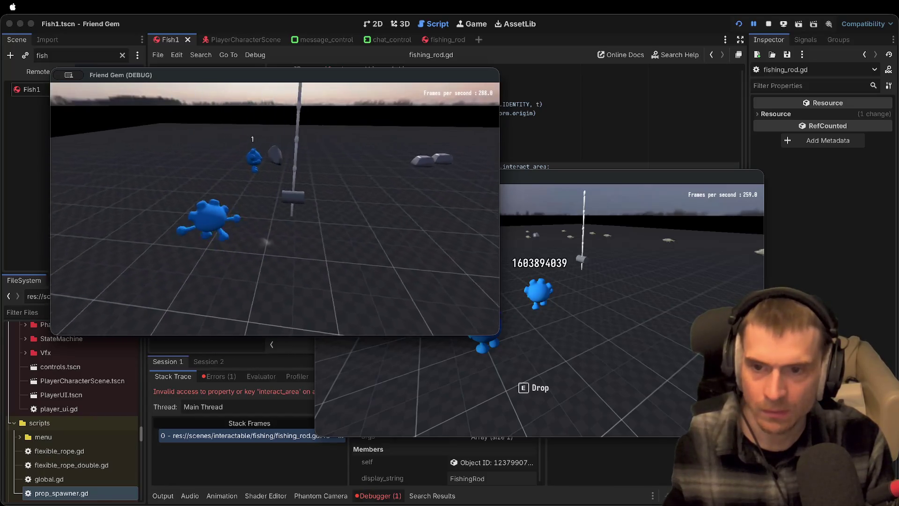
pyautogui.press('e')
pyautogui.press('w')
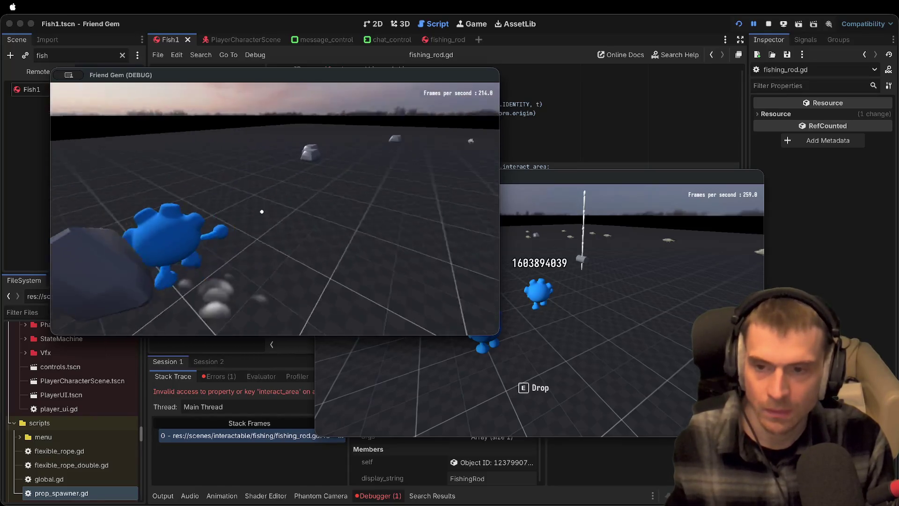
# Exit the first game window to its main menu from the pause menu
pyautogui.press('Escape')
pyautogui.click(281, 238)
pyautogui.click(286, 220)
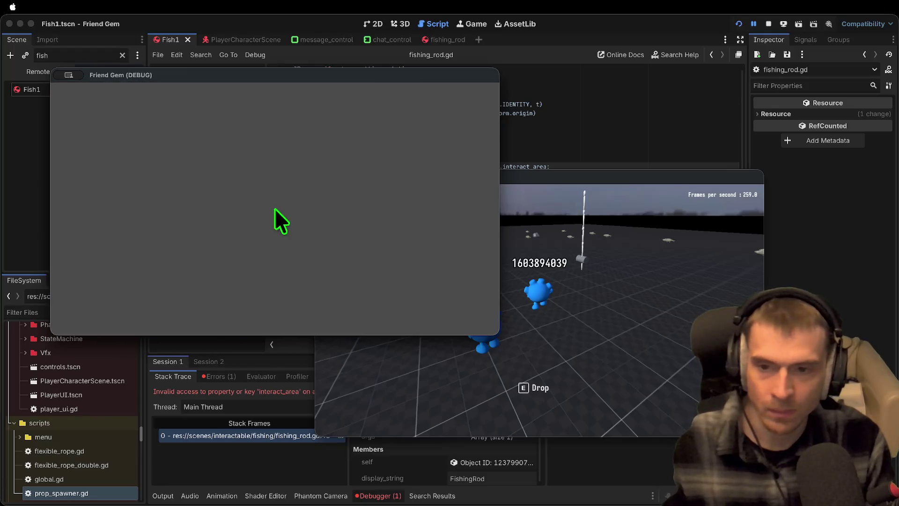
pyautogui.click(645, 264)
# Quit the second game window and stop the remaining debug session
pyautogui.moveTo(660, 183)
pyautogui.mouseDown()
pyautogui.moveTo(836, 289)
pyautogui.moveTo(785, 155)
pyautogui.mouseUp()
pyautogui.click(260, 271)
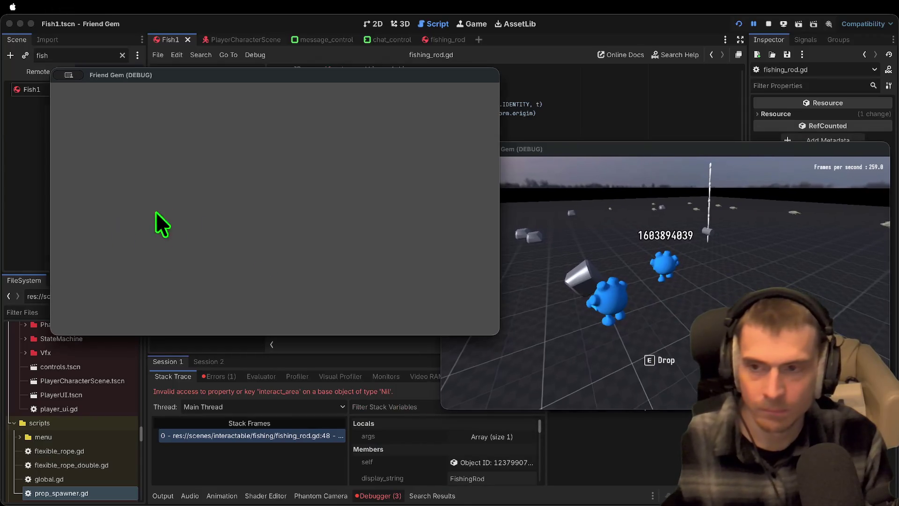
pyautogui.press('Escape')
pyautogui.click(241, 240)
pyautogui.click(295, 219)
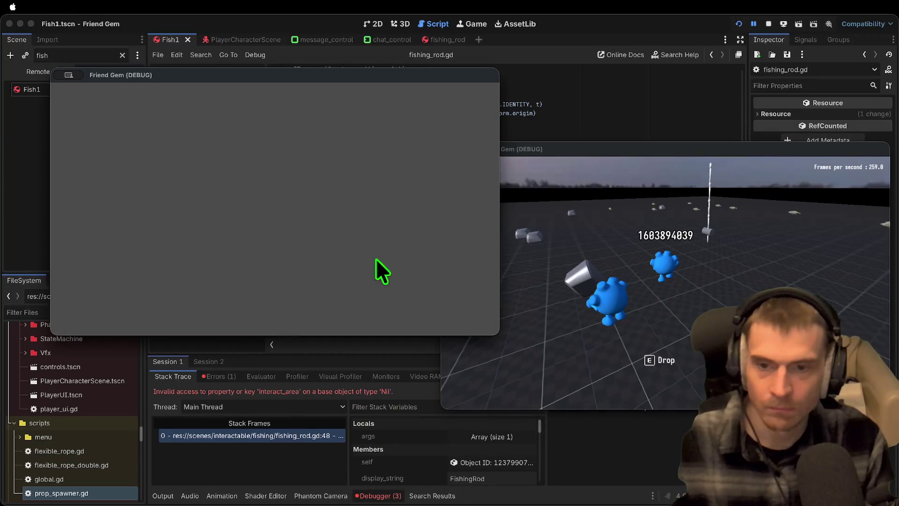
pyautogui.press('Escape')
pyautogui.click(315, 260)
pyautogui.click(293, 220)
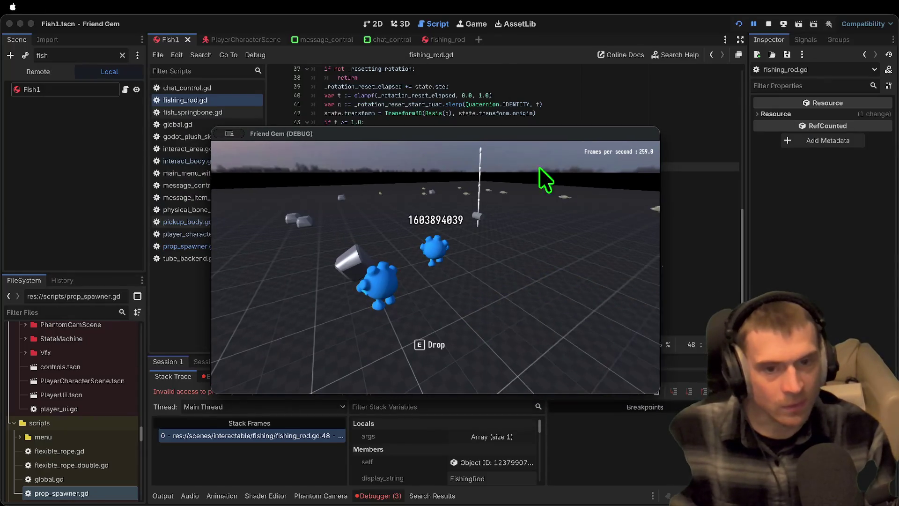
pyautogui.click(766, 25)
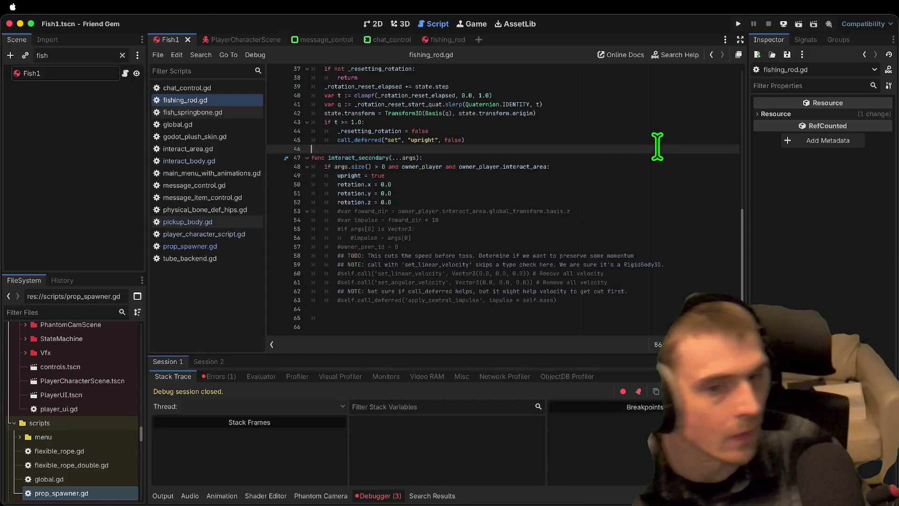
# Launch two debug game instances and walk the player over to pick up the fishing rod
pyautogui.press('super+b')
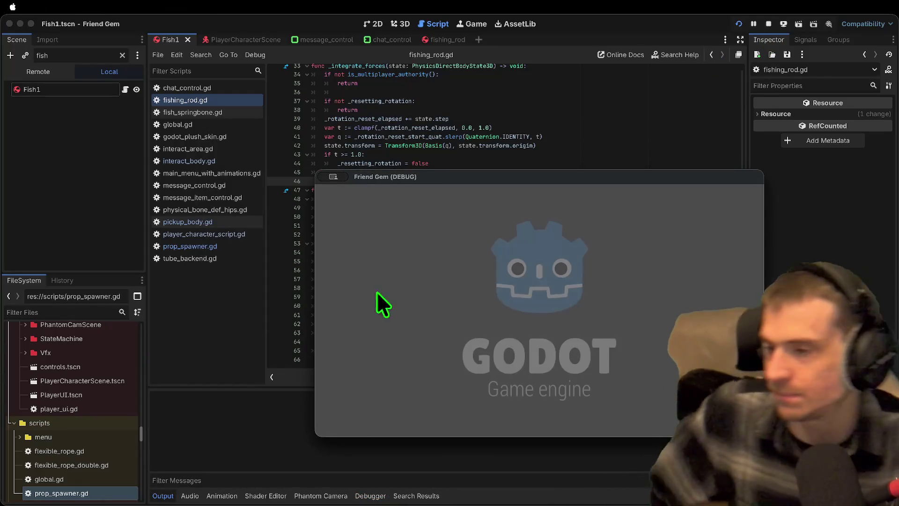
pyautogui.moveTo(477, 176); pyautogui.dragTo(274, 96)
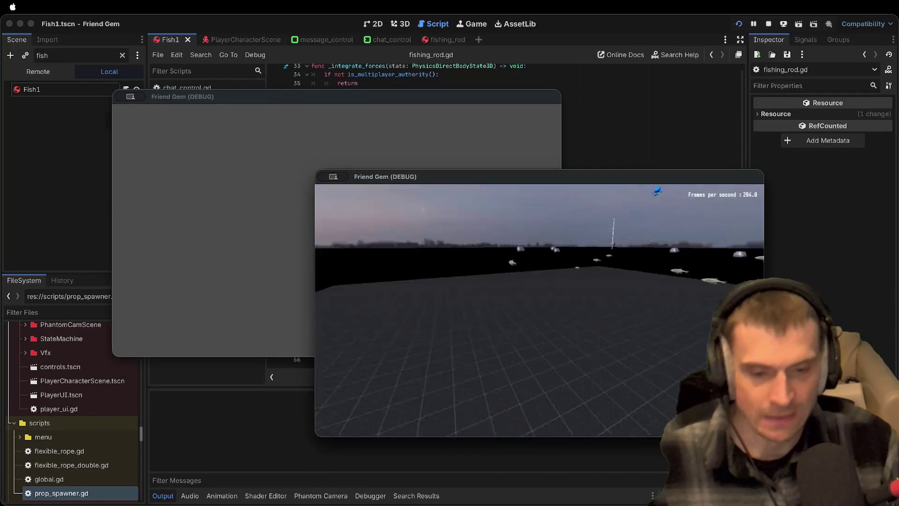
pyautogui.press('w')
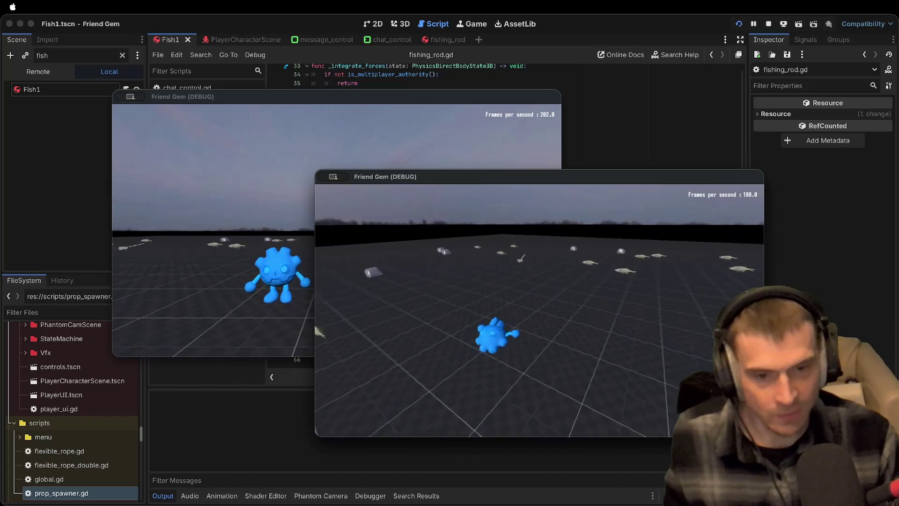
pyautogui.press('w')
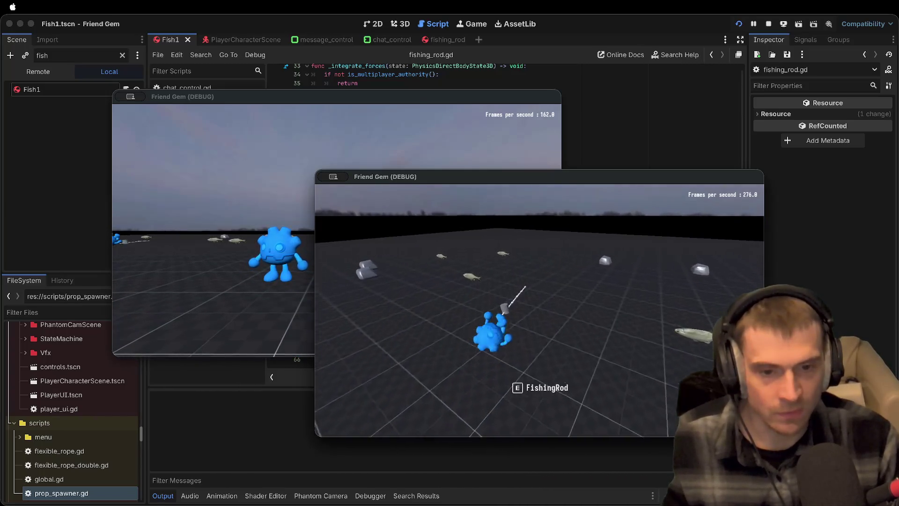
pyautogui.press('e')
# Drop the fishing rod, pick it up again, and drop it once more
pyautogui.press('a')
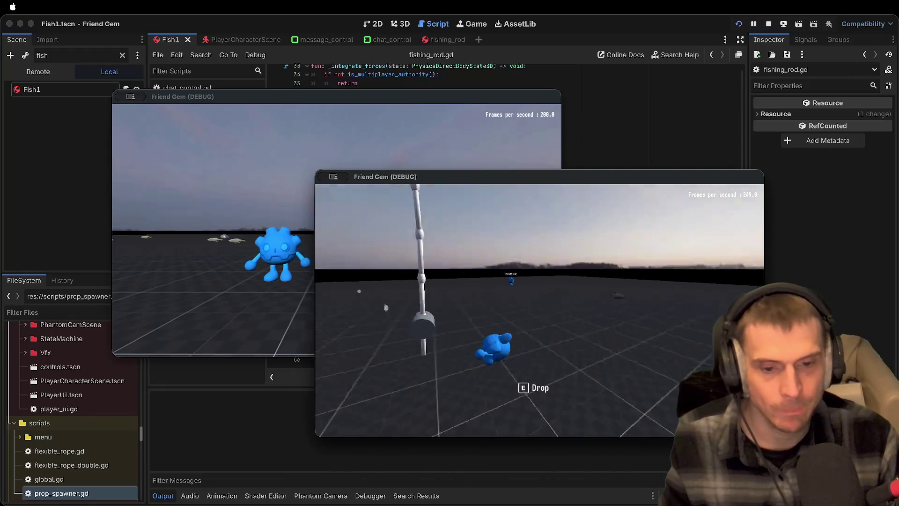
pyautogui.press('e')
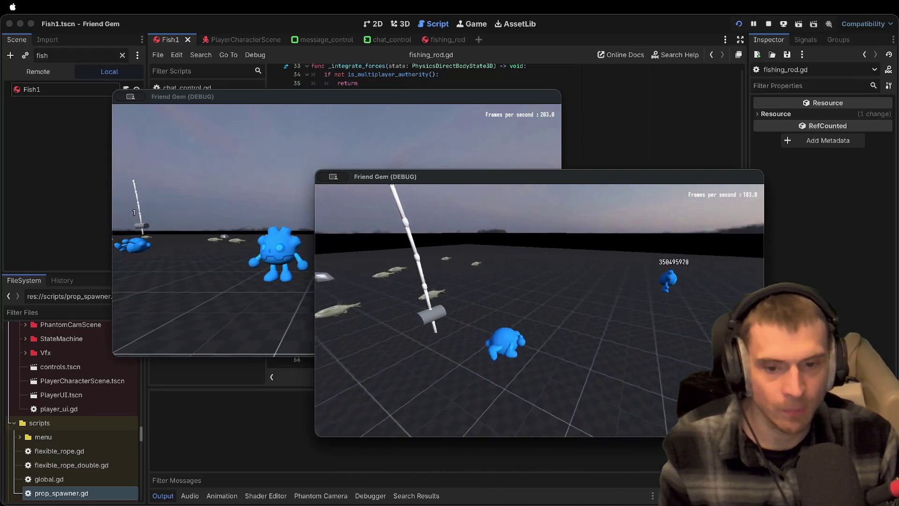
pyautogui.press('w')
pyautogui.press('e')
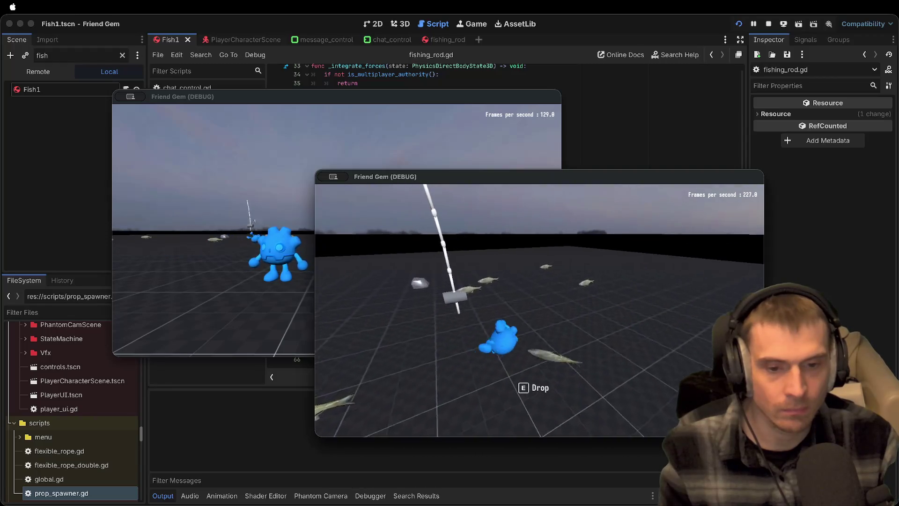
pyautogui.press('e')
pyautogui.press('e')
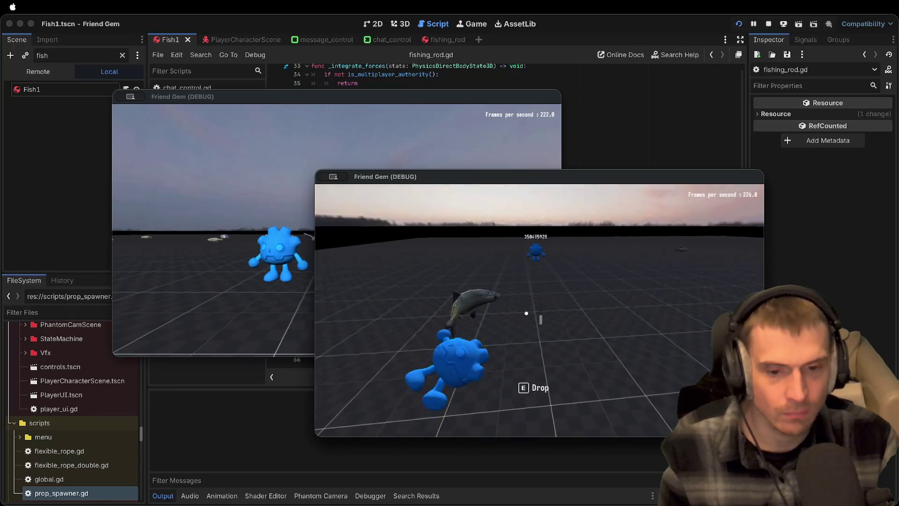
# Grab the fish in the first game window, then stop both game sessions
pyautogui.click(324, 233)
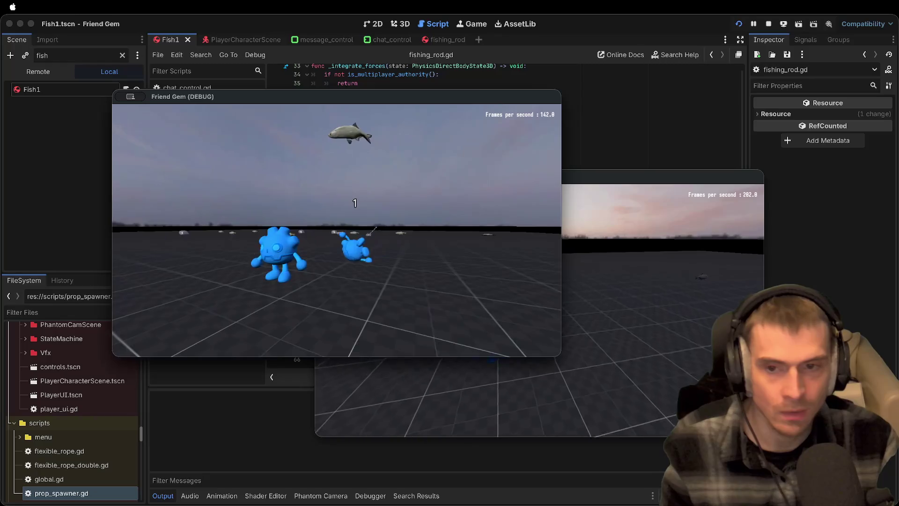
pyautogui.press('e')
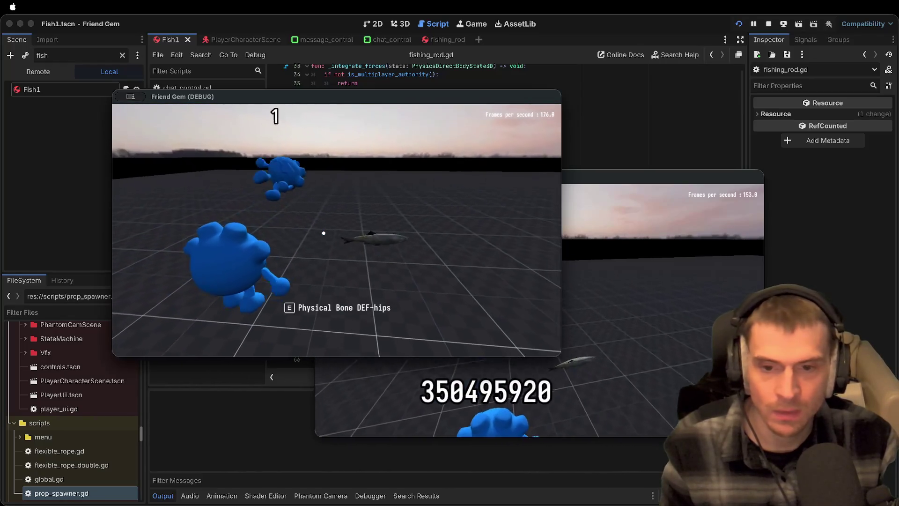
pyautogui.press('e')
pyautogui.click(655, 211)
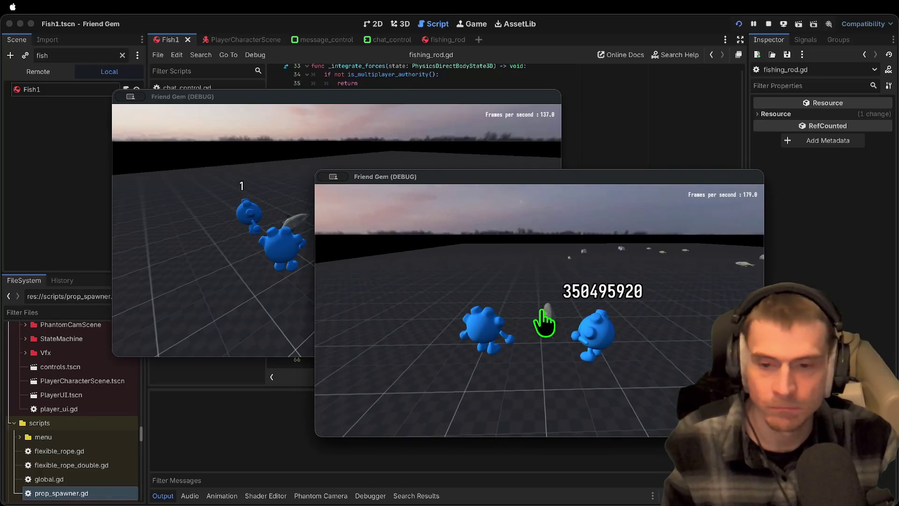
pyautogui.press('super+period')
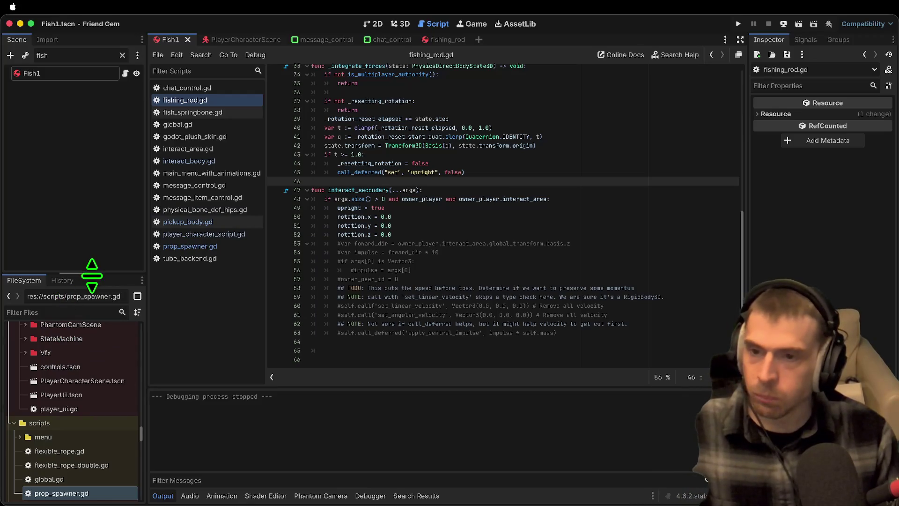
# Filter FileSystem for 'hip', review physical_bone_def_hips.gd, then return to PlayerCharacterScene
pyautogui.scroll(10, 444, 188)
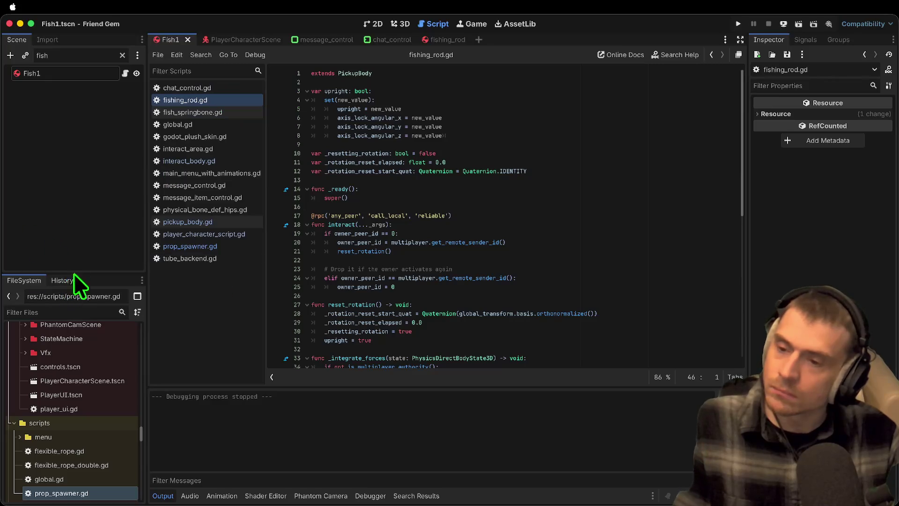
pyautogui.write('hip')
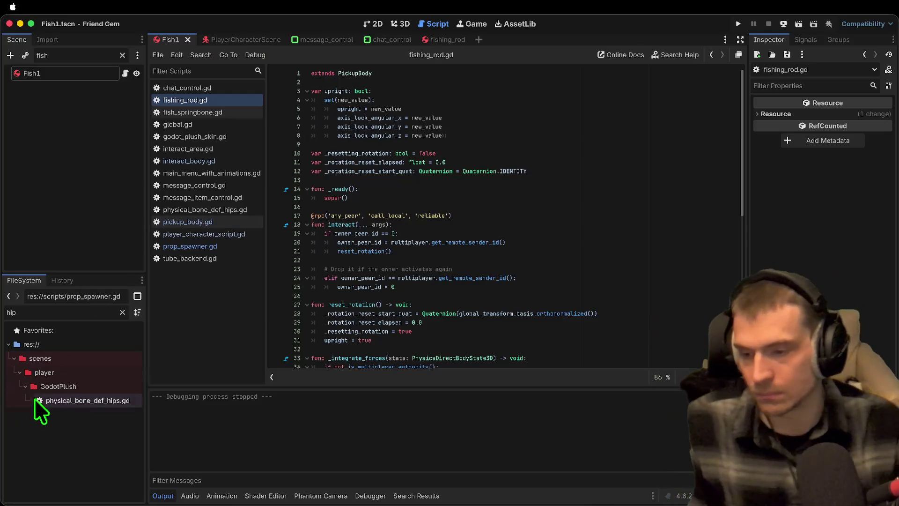
pyautogui.doubleClick(59, 400)
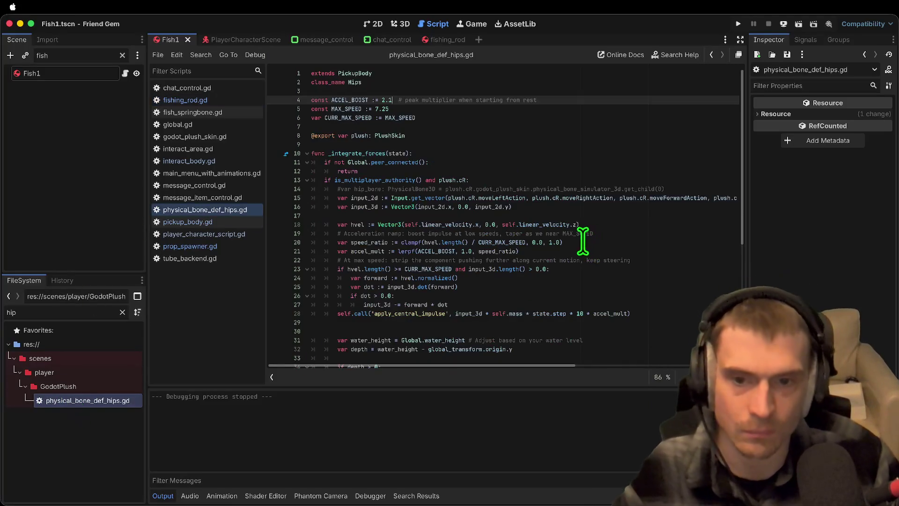
pyautogui.scroll(-1, 576, 241)
pyautogui.scroll(-6, 566, 240)
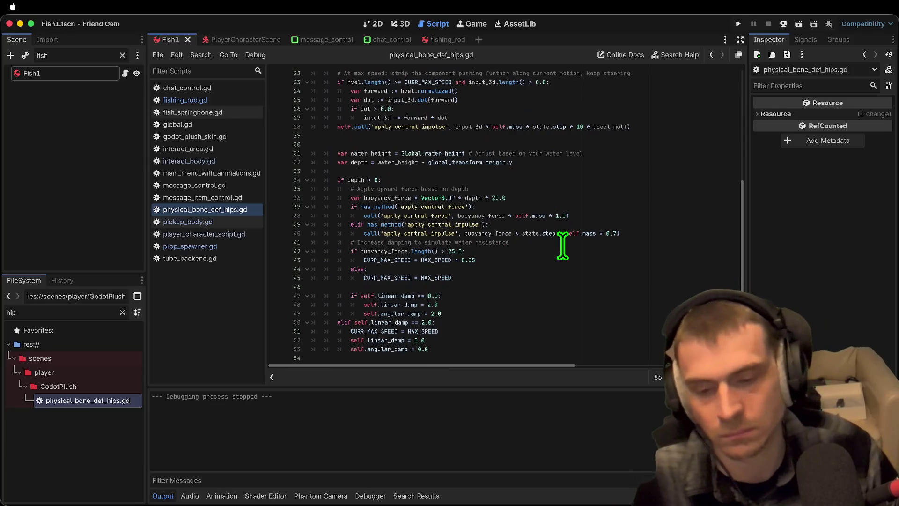
pyautogui.scroll(7, 552, 248)
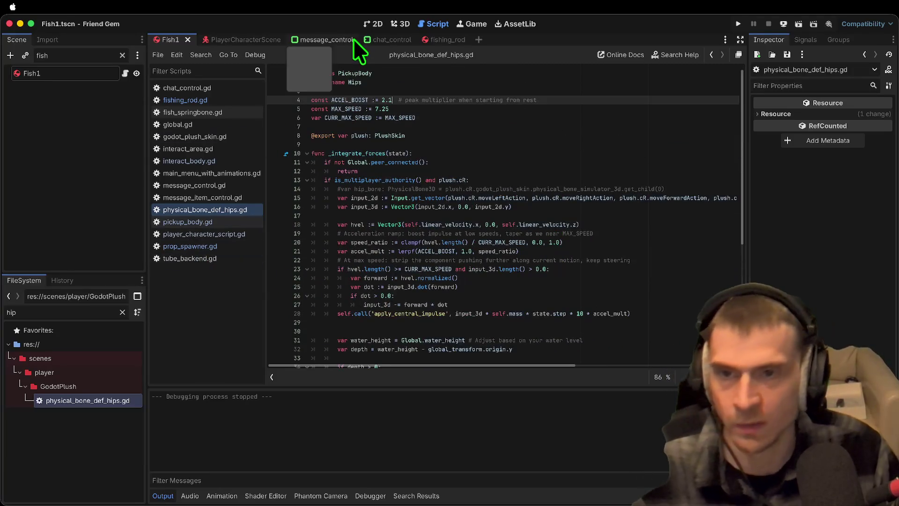
pyautogui.click(224, 44)
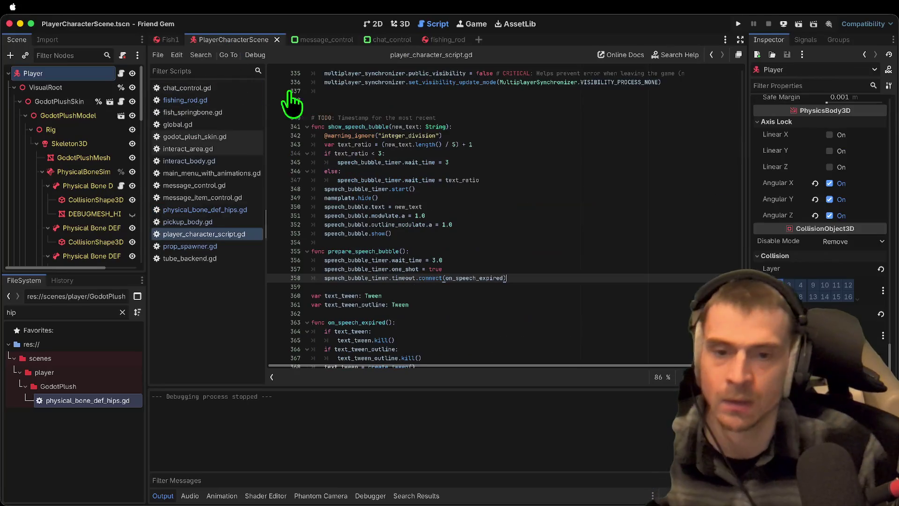
# Search the whole project for display_name and open the first match in documentation.gd
pyautogui.press('super+shift+f')
pyautogui.write('i')
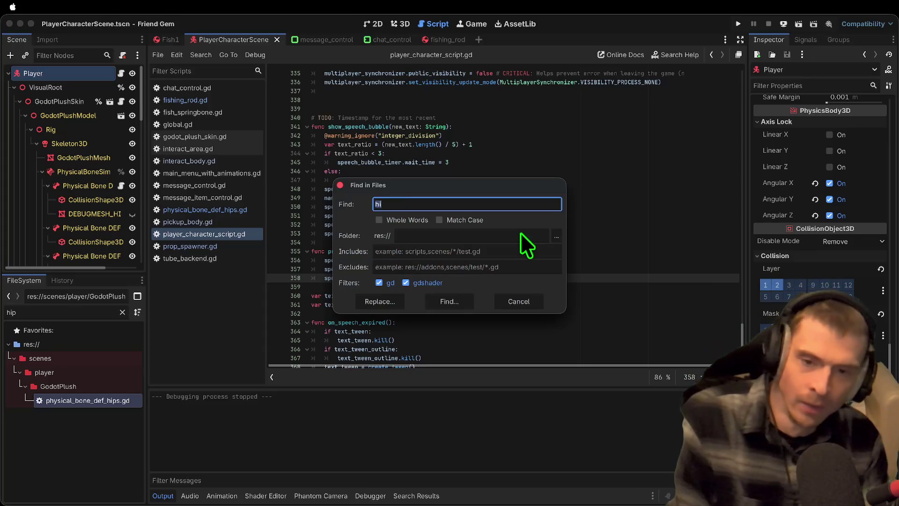
pyautogui.write('me')
pyautogui.press('Return')
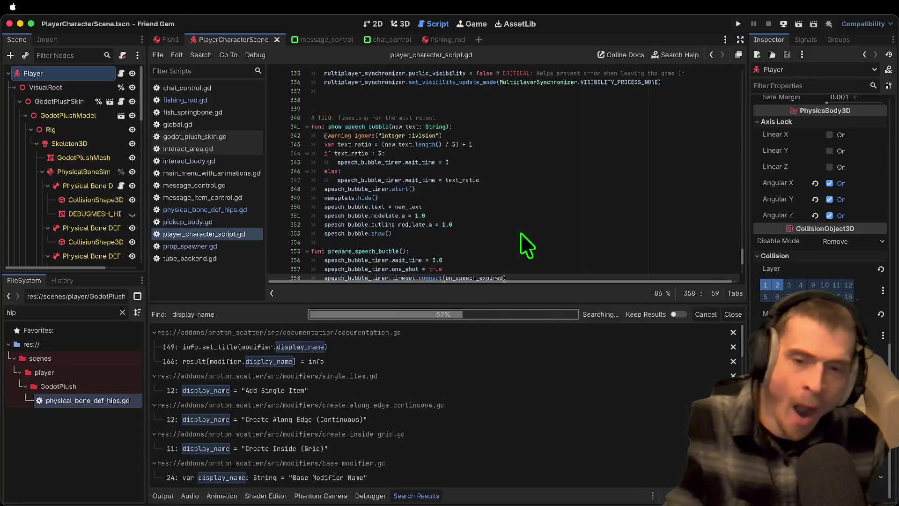
pyautogui.click(324, 349)
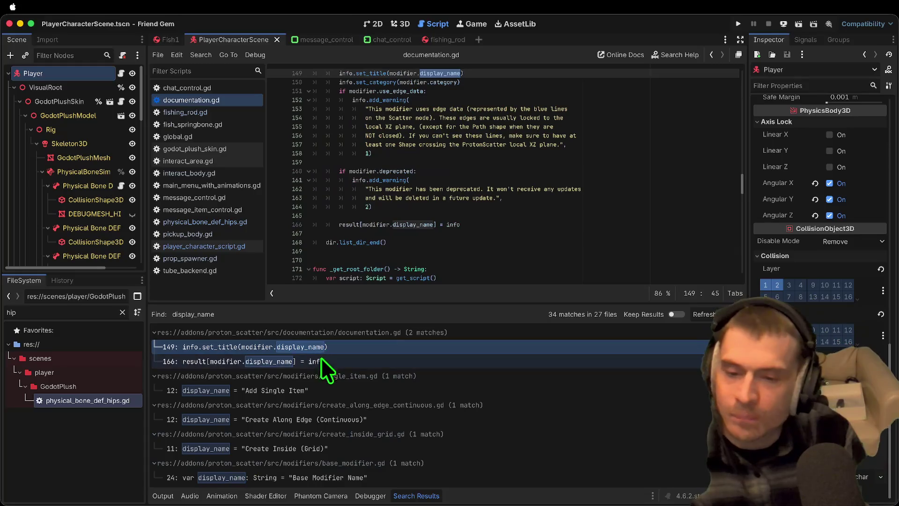
pyautogui.scroll(-10, 328, 392)
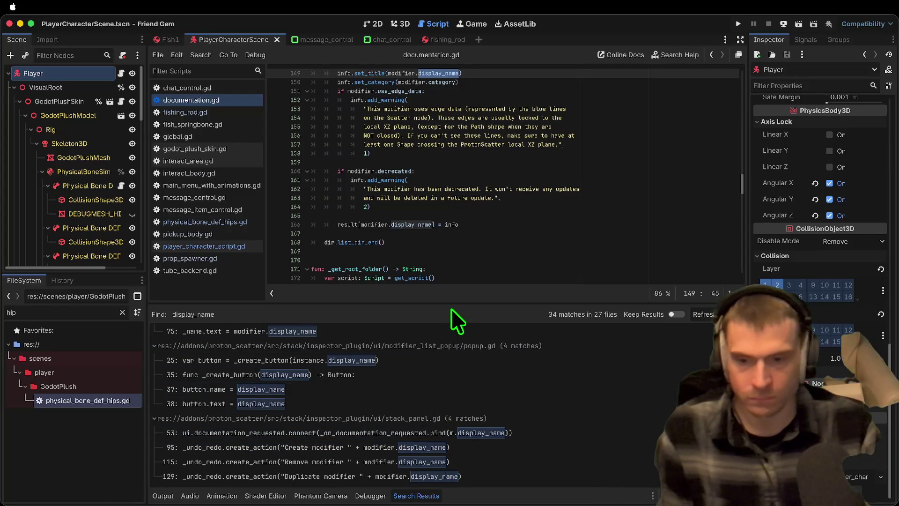
# Enlarge the Search Results panel to browse the 34 matches, then reopen Find in Files
pyautogui.moveTo(452, 302); pyautogui.dragTo(466, 145)
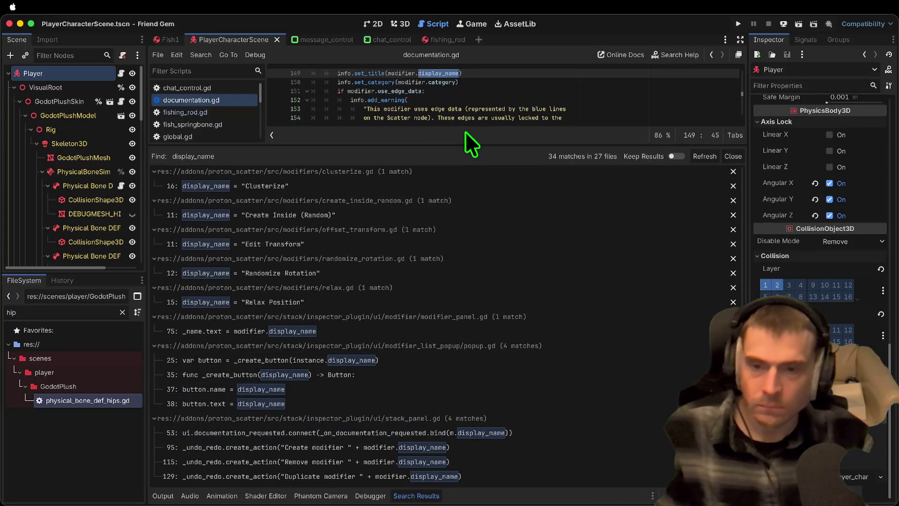
pyautogui.scroll(10, 422, 308)
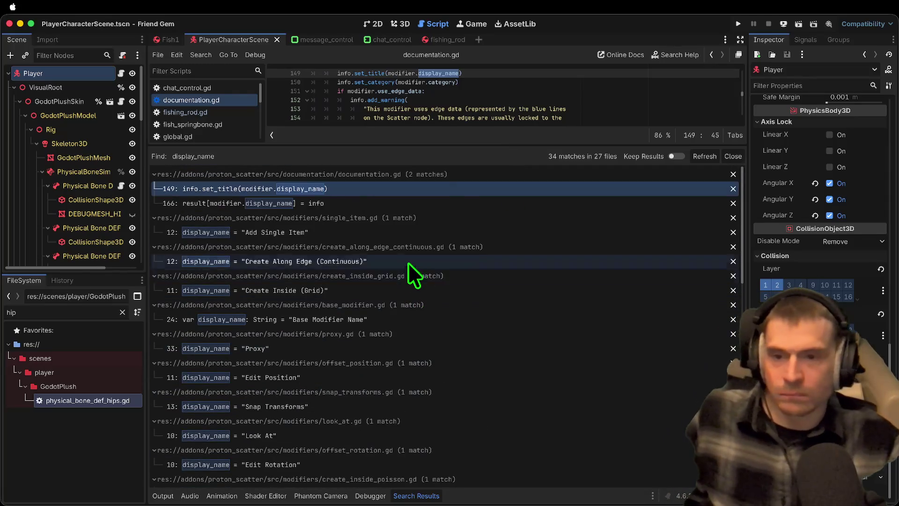
pyautogui.scroll(-10, 401, 265)
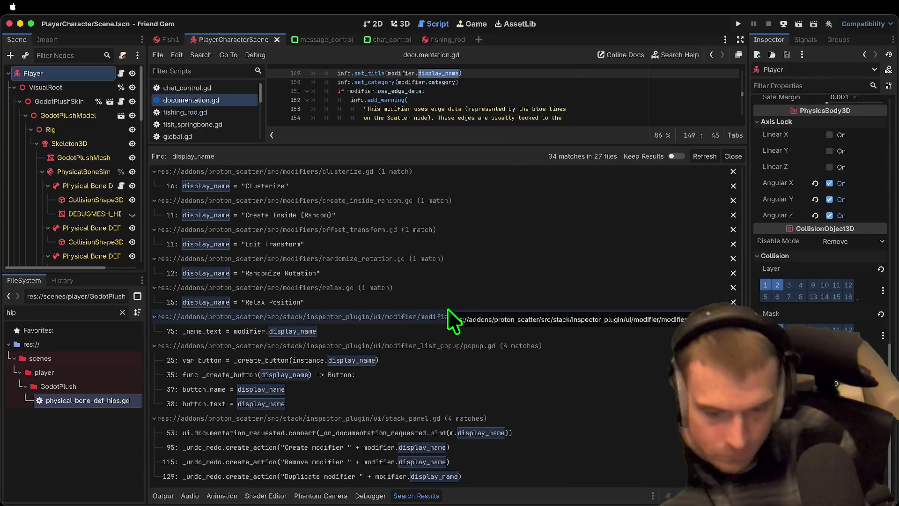
pyautogui.press('super+shift+f')
# Search the project for 'display_' (97 matches in 43 files) and give the script editor more room
pyautogui.write('disp')
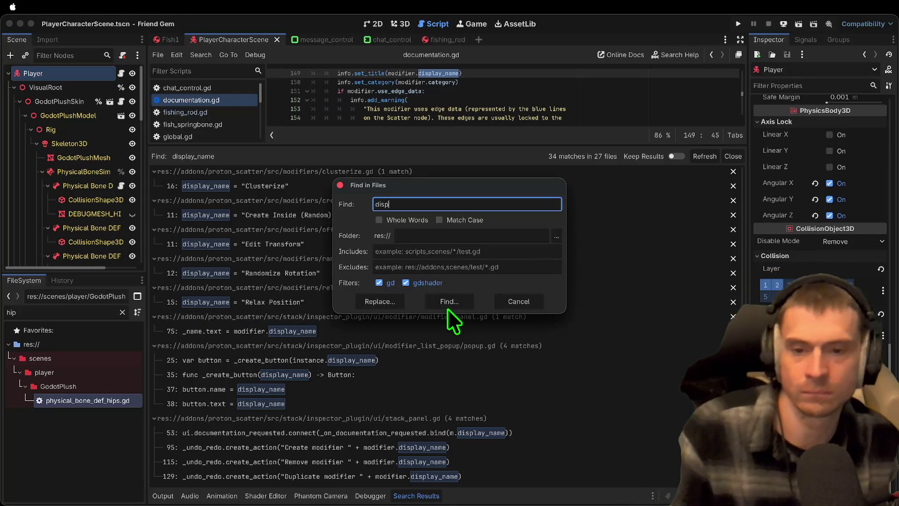
pyautogui.write('lay_')
pyautogui.press('Return')
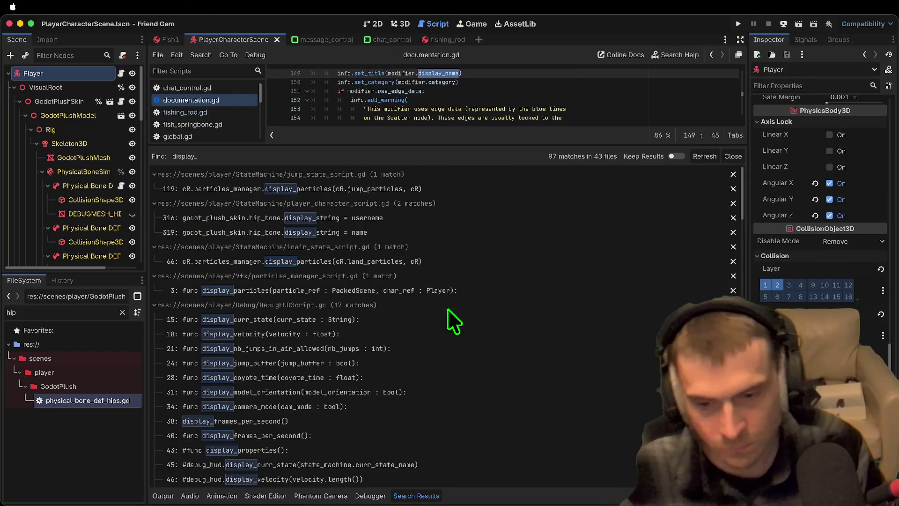
pyautogui.scroll(-15, 447, 308)
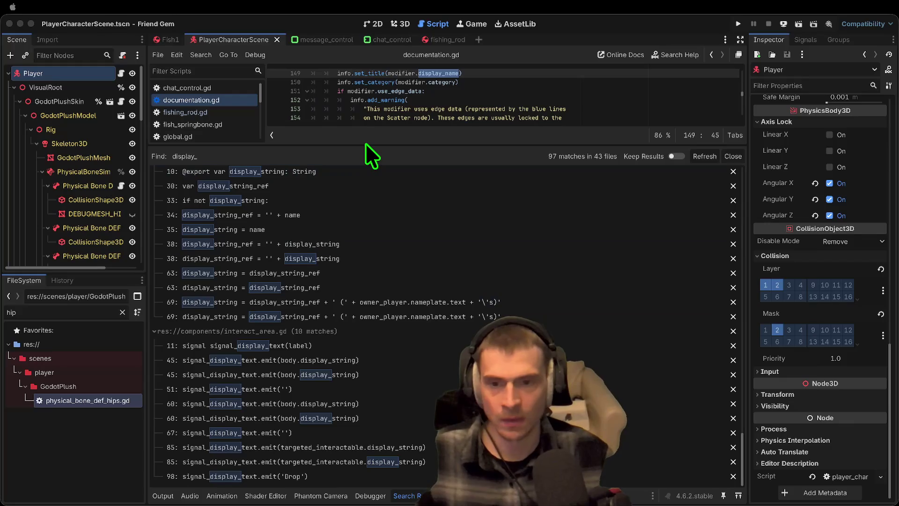
pyautogui.moveTo(363, 150)
pyautogui.mouseDown()
pyautogui.moveTo(311, 315)
pyautogui.moveTo(339, 266)
pyautogui.mouseUp()
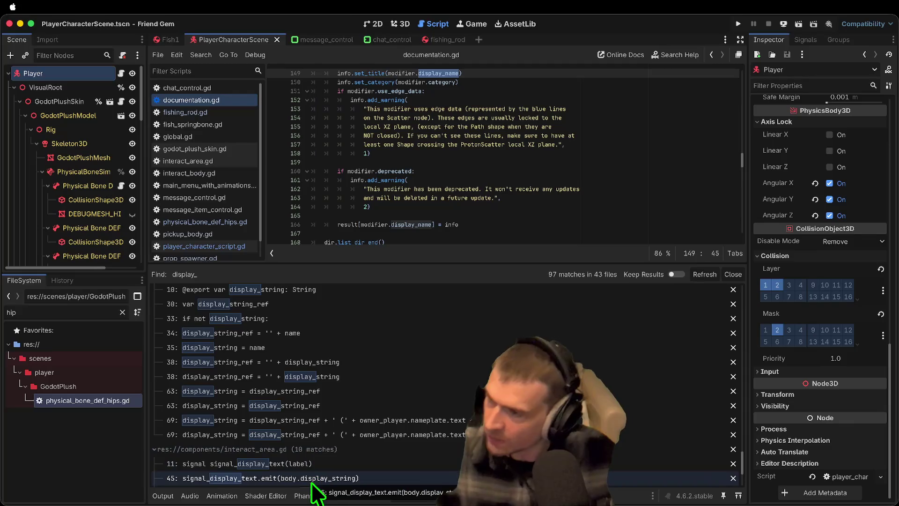
pyautogui.doubleClick(67, 312)
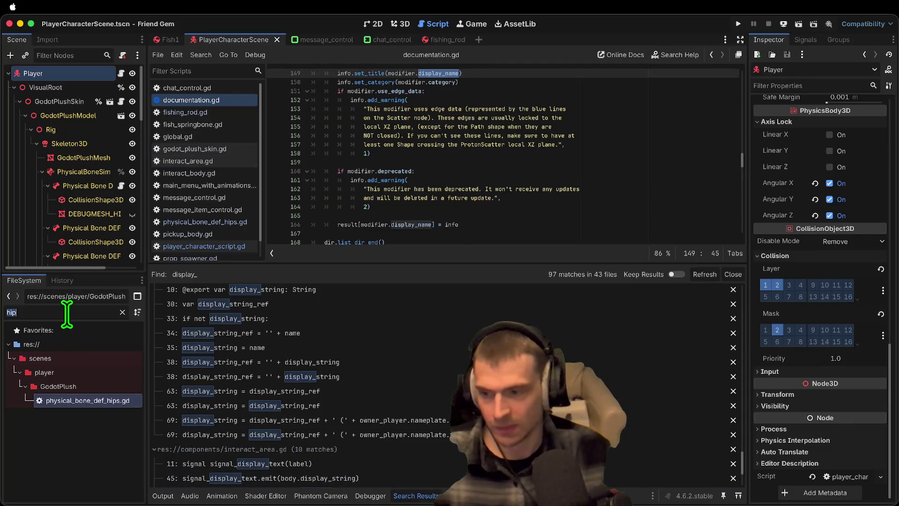
# Open MapLakeFlat.tscn via a 'lake' FileSystem filter and view it in 3D
pyautogui.write('lake')
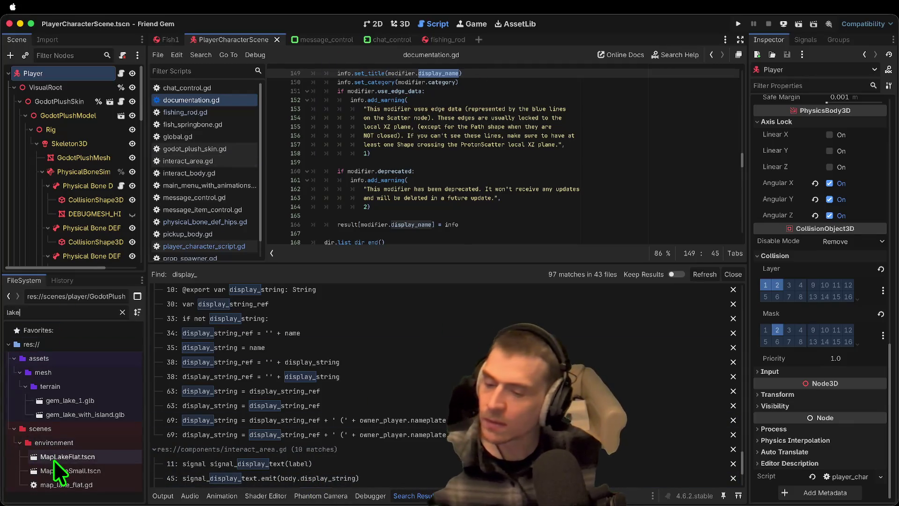
pyautogui.doubleClick(54, 458)
pyautogui.click(406, 30)
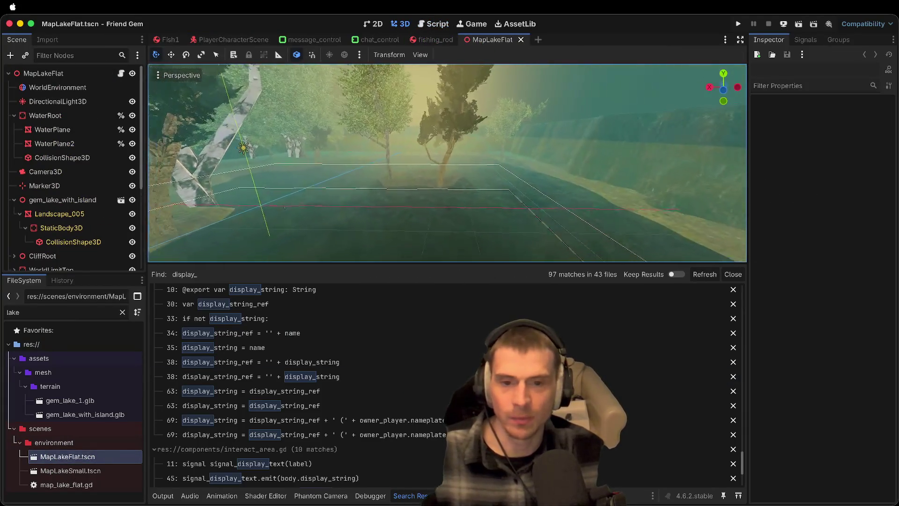
pyautogui.press('w')
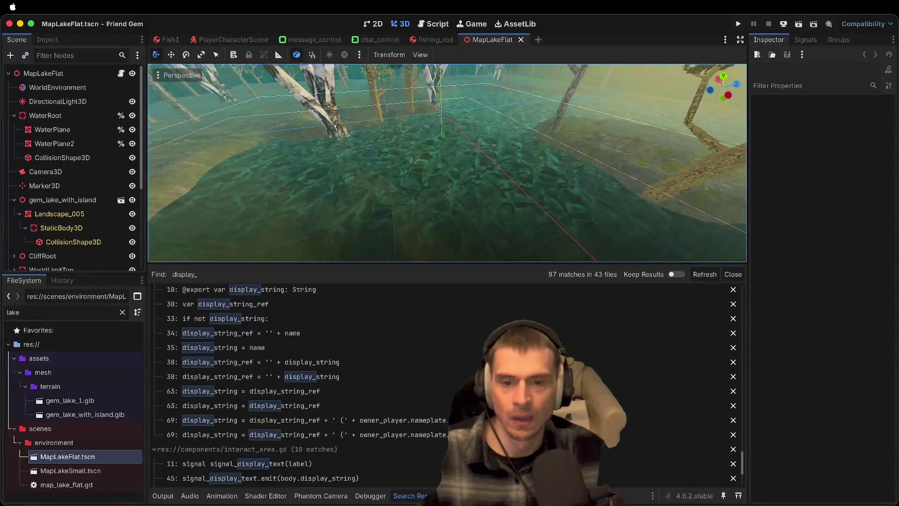
# Test-run the game, browse its options pages, then close it from the pause menu
pyautogui.press('super+b')
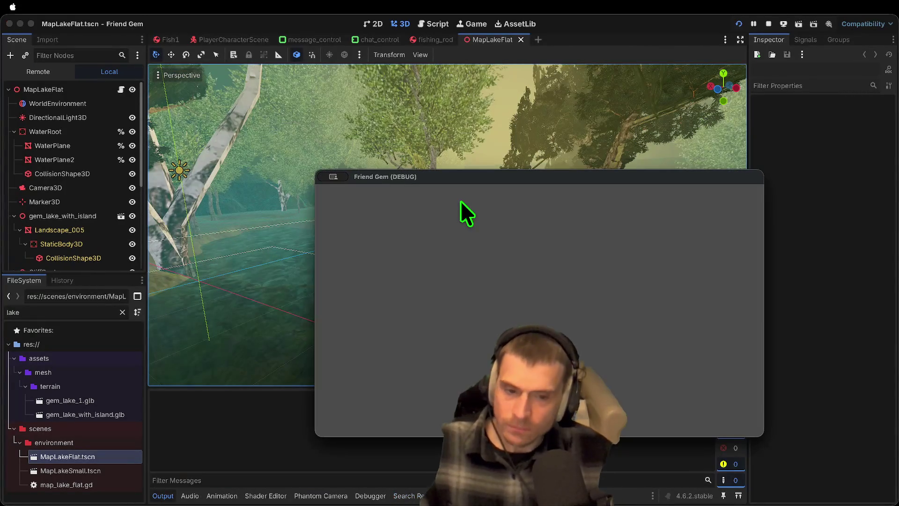
pyautogui.moveTo(494, 180); pyautogui.dragTo(333, 81)
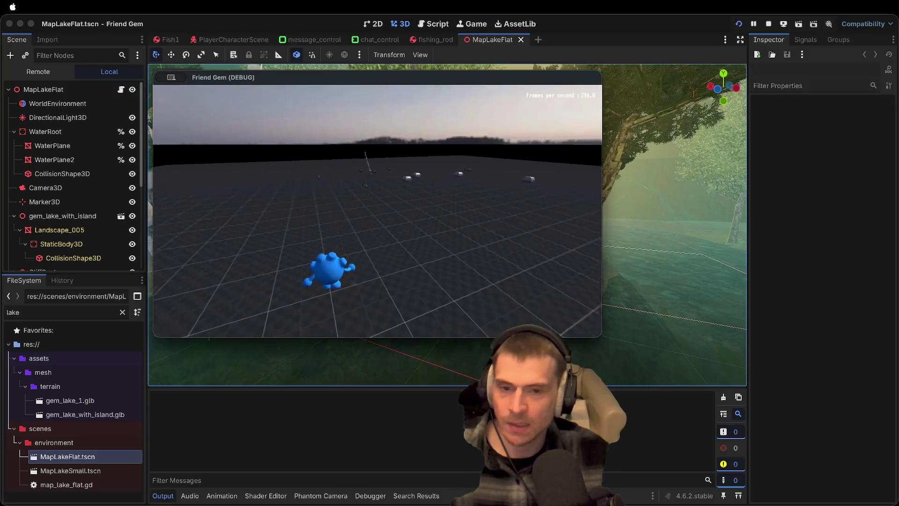
pyautogui.press('Escape')
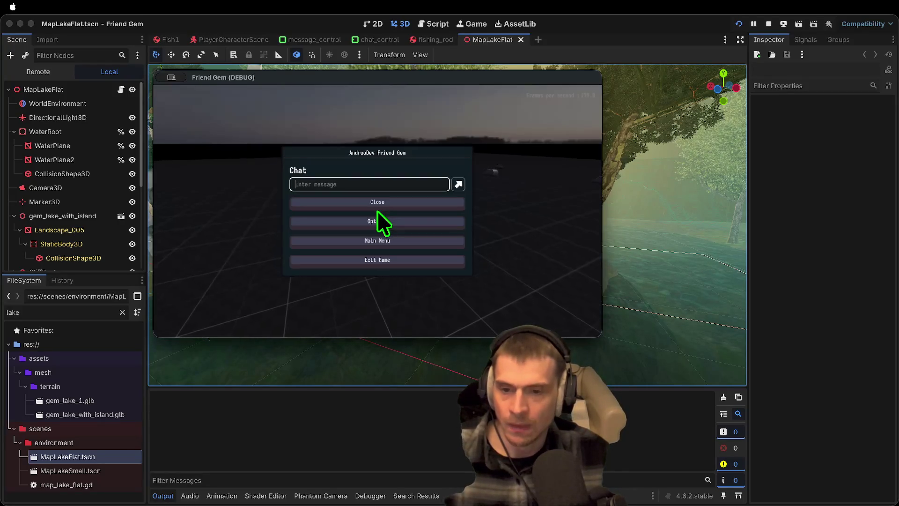
pyautogui.click(380, 224)
pyautogui.click(388, 136)
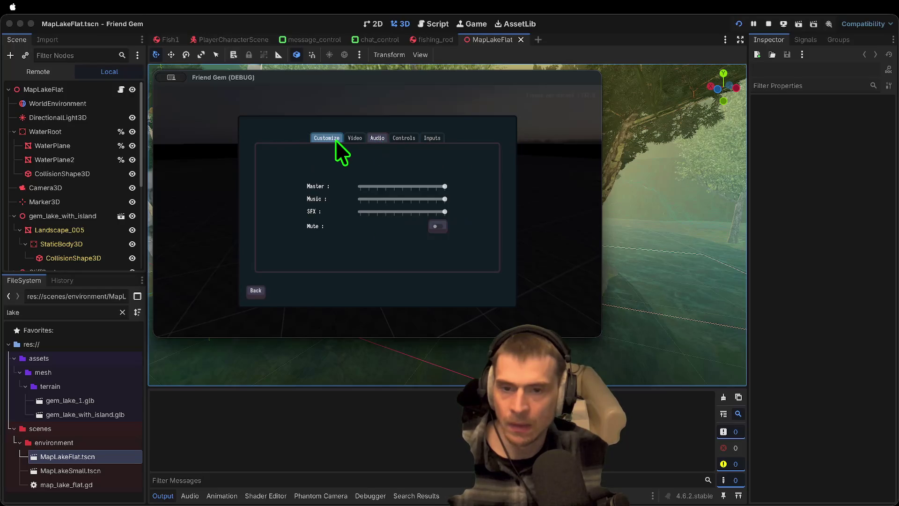
pyautogui.click(339, 138)
pyautogui.click(349, 137)
pyautogui.press('Escape')
pyautogui.press('Escape')
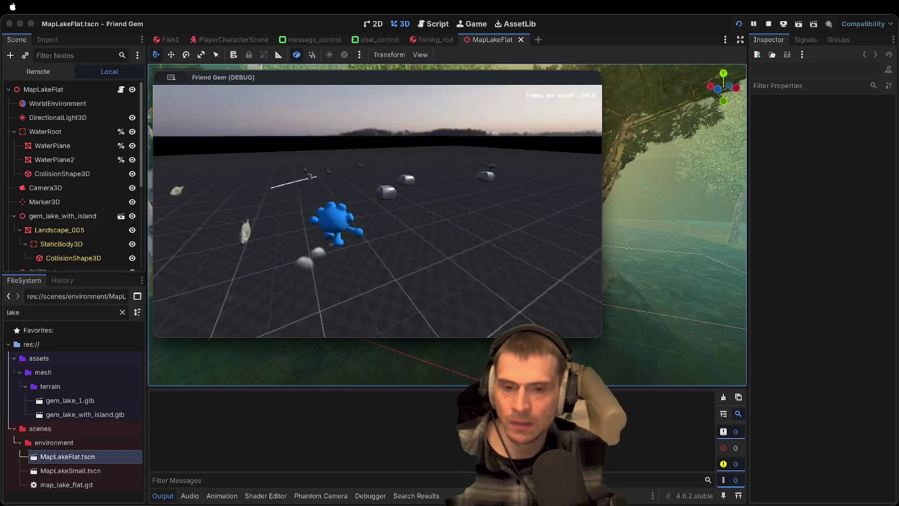
pyautogui.press('Escape')
pyautogui.click(391, 238)
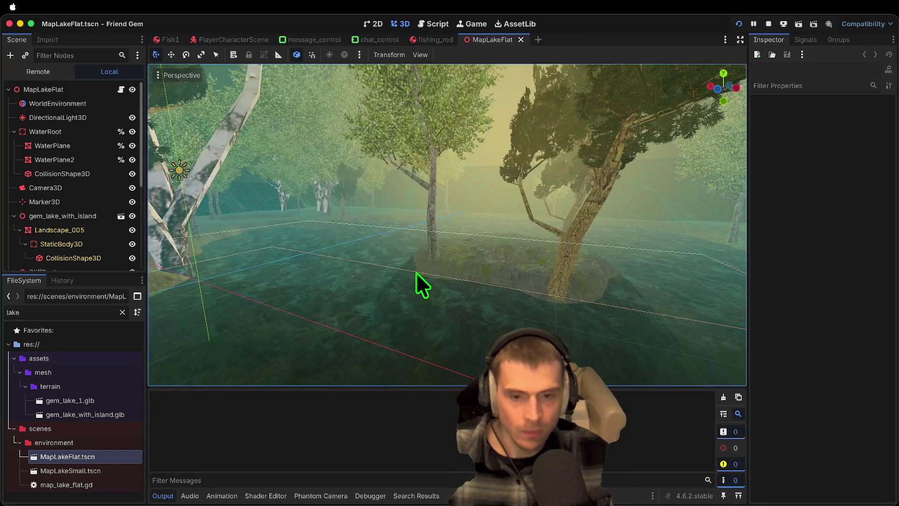
# Relaunch the game and load the lake map through the admin panel
pyautogui.press('super+b')
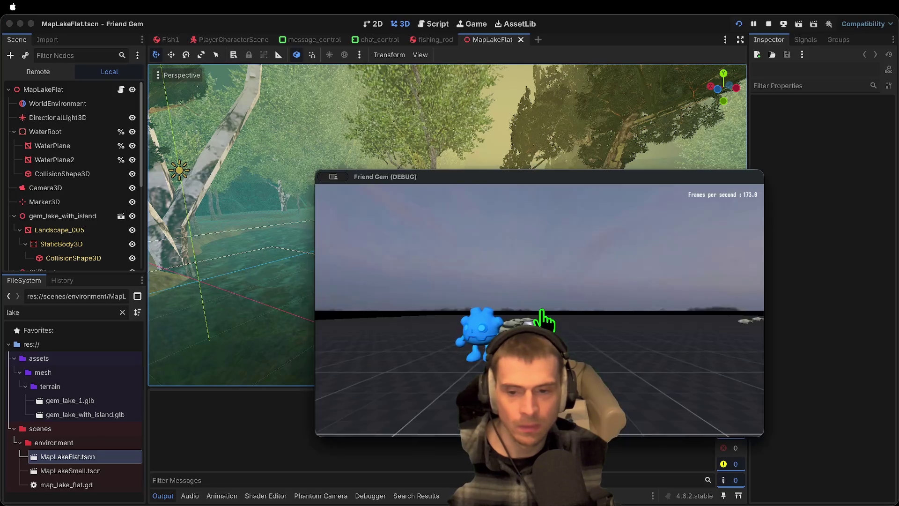
pyautogui.press('Escape')
pyautogui.click(580, 333)
pyautogui.click(698, 208)
pyautogui.click(713, 238)
pyautogui.click(721, 224)
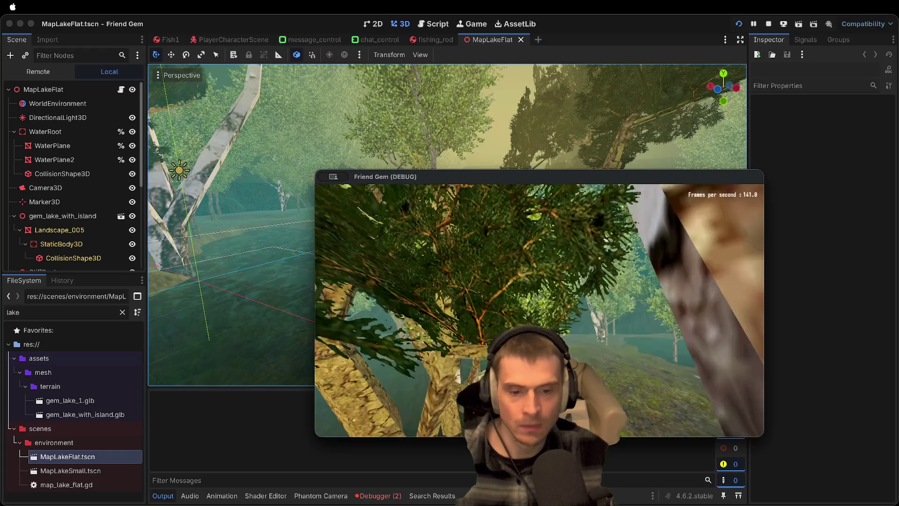
# Walk the character around the island and into the water, then stop the game and open fishing_rod
pyautogui.press('w')
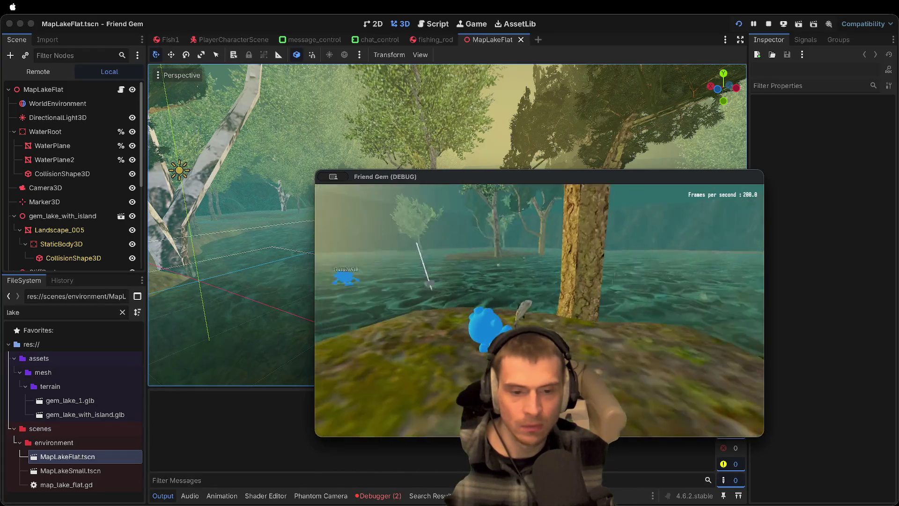
pyautogui.press('w')
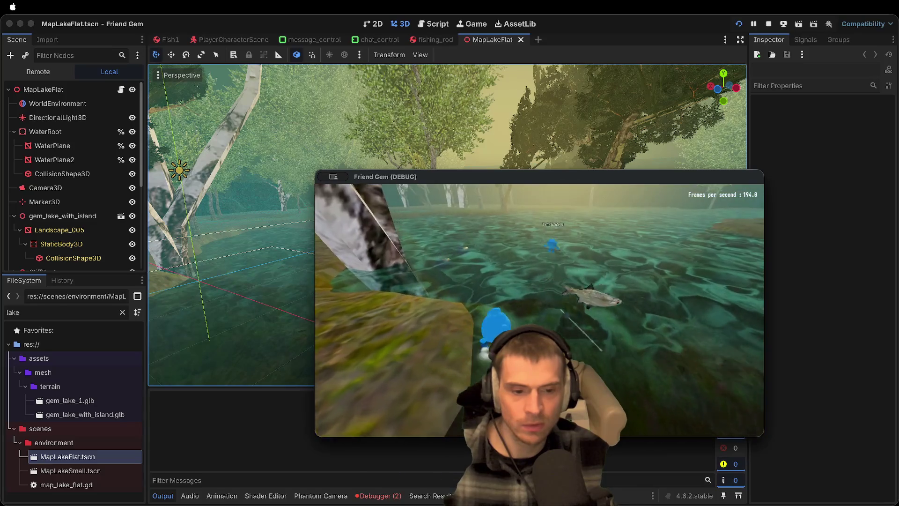
pyautogui.press('a')
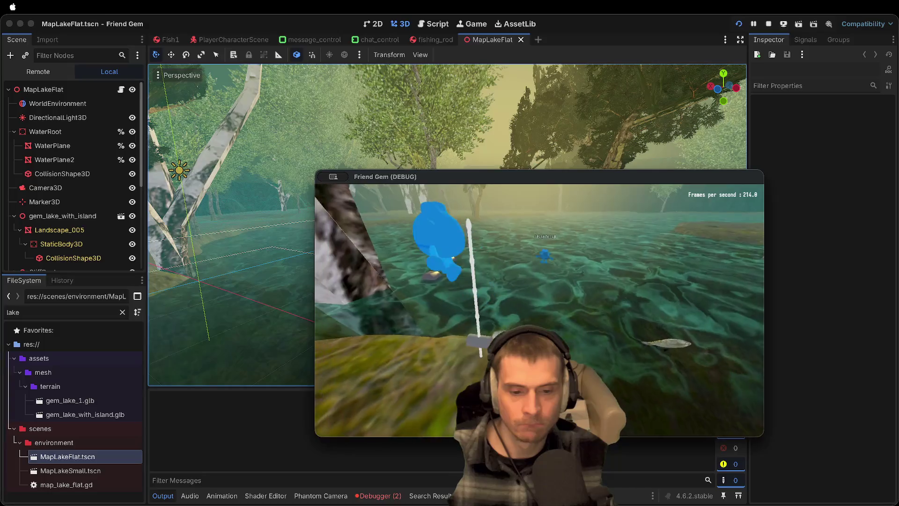
pyautogui.press('a')
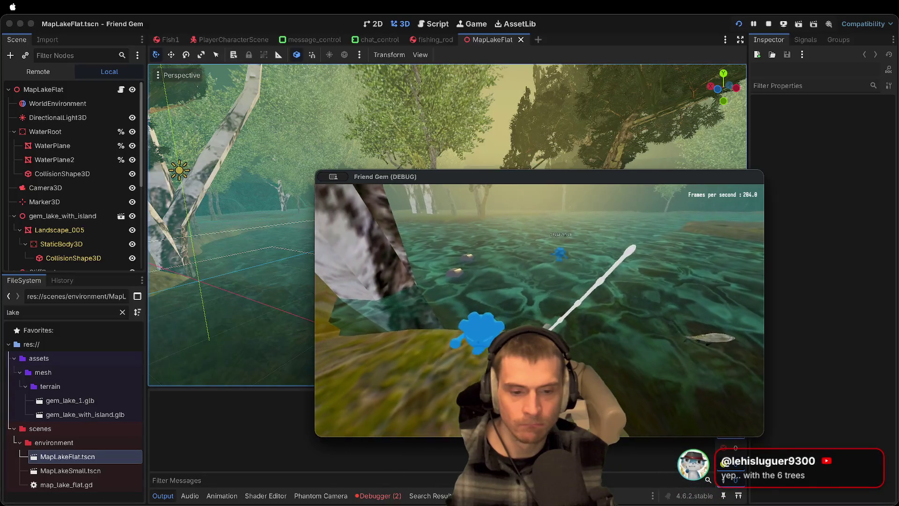
pyautogui.press('a')
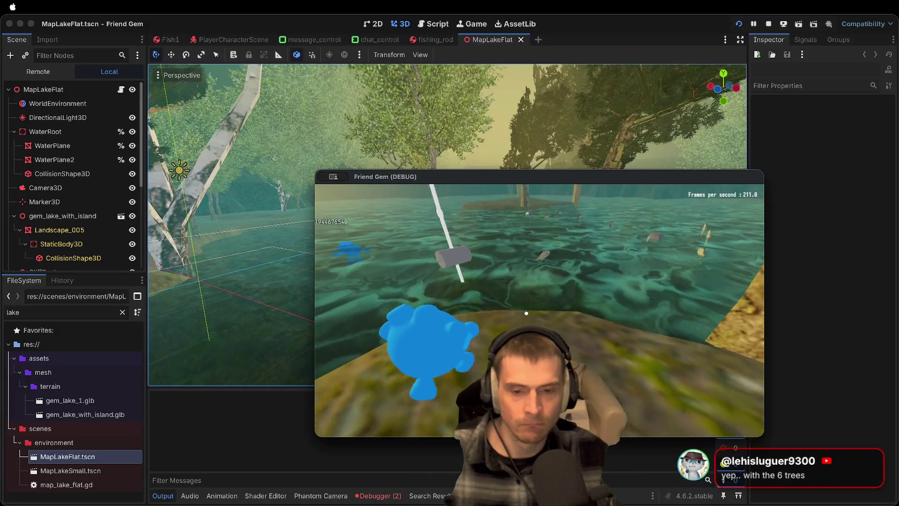
pyautogui.press('a')
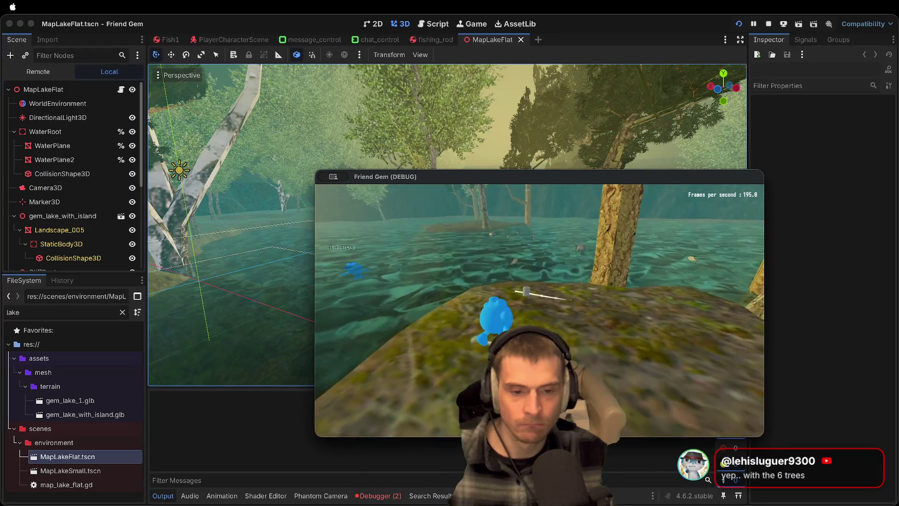
pyautogui.press('a')
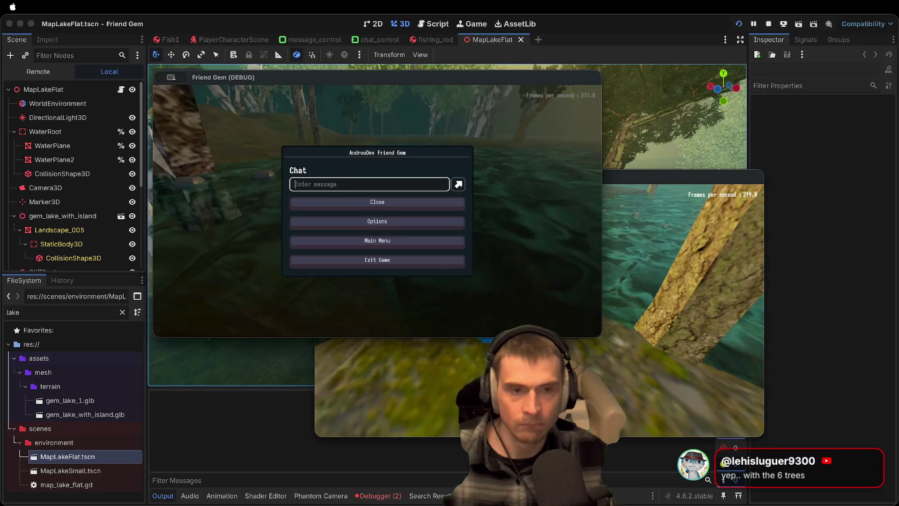
pyautogui.press('F8')
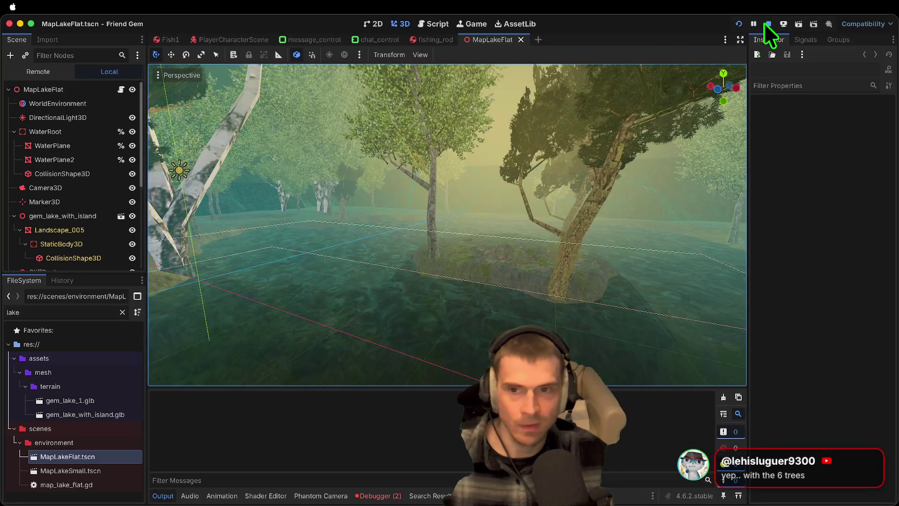
pyautogui.click(422, 40)
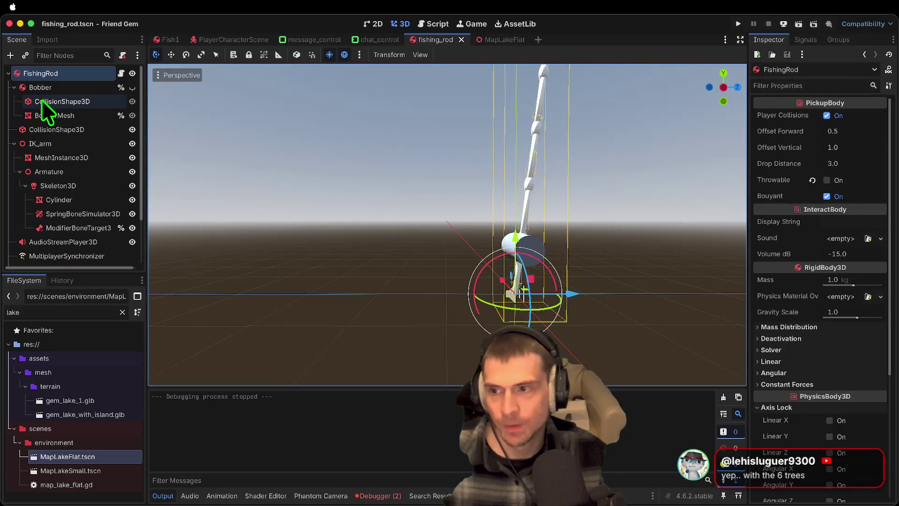
# Browse the fishing rod's scene tree, collapsing Bobber and revealing the StartTimer and ReelSound nodes
pyautogui.click(14, 87)
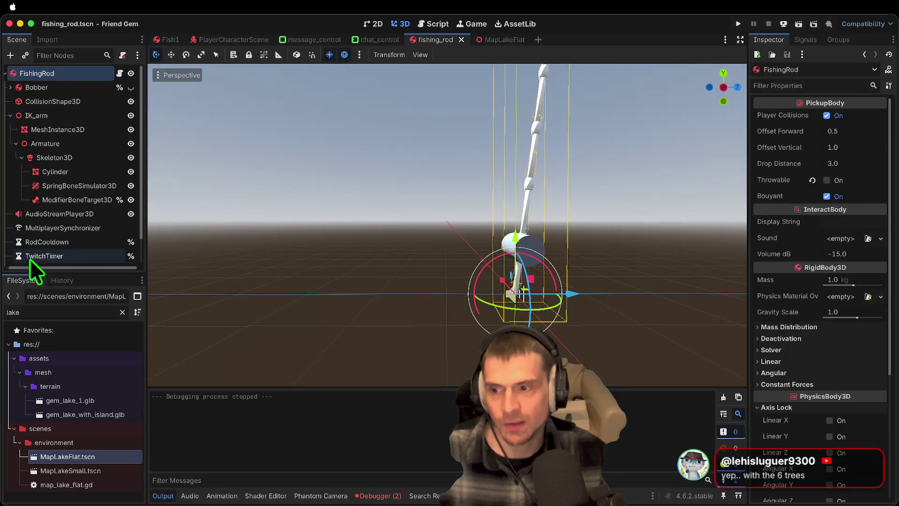
pyautogui.scroll(-2, 33, 253)
pyautogui.scroll(2, 43, 256)
pyautogui.click(63, 91)
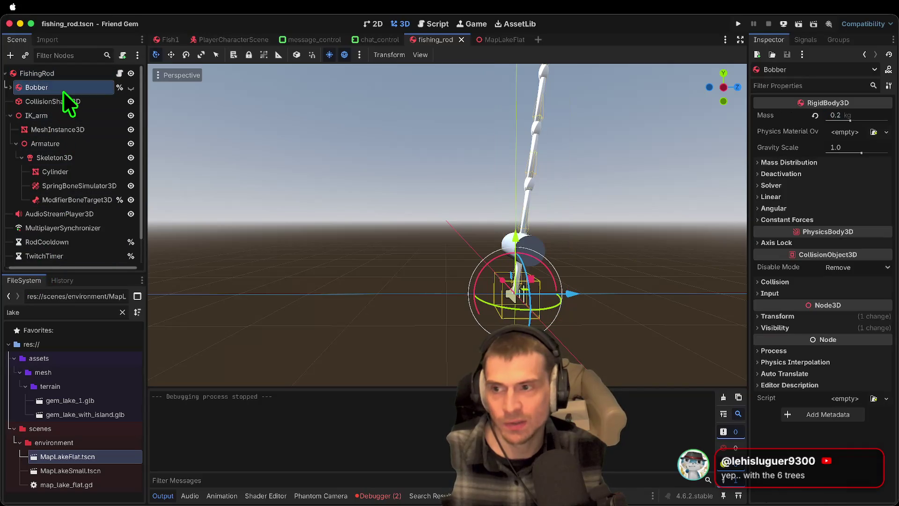
pyautogui.click(63, 117)
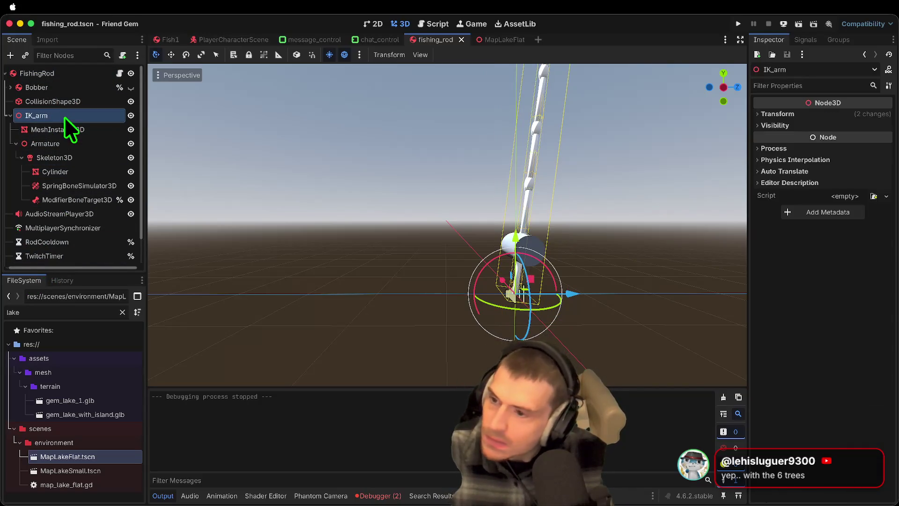
pyautogui.click(7, 117)
pyautogui.click(9, 118)
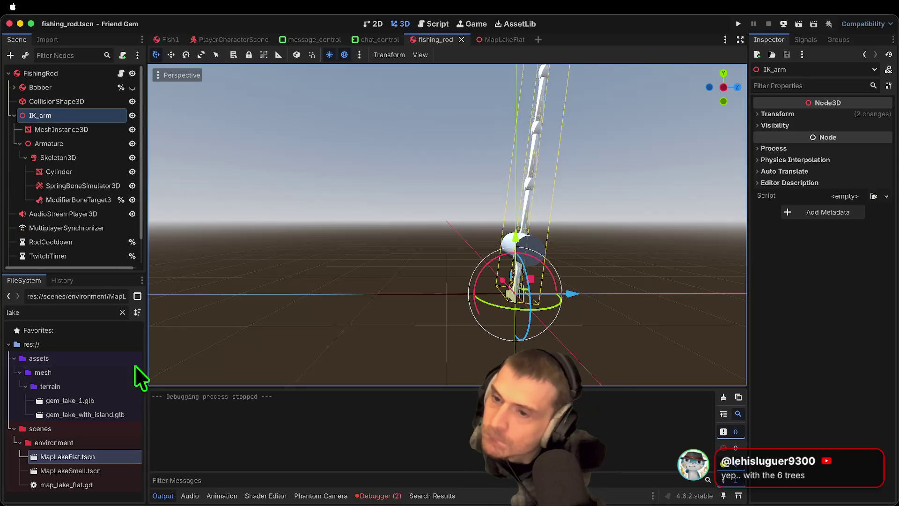
pyautogui.moveTo(115, 275)
pyautogui.mouseDown()
pyautogui.moveTo(86, 401)
pyautogui.moveTo(84, 375)
pyautogui.mouseUp()
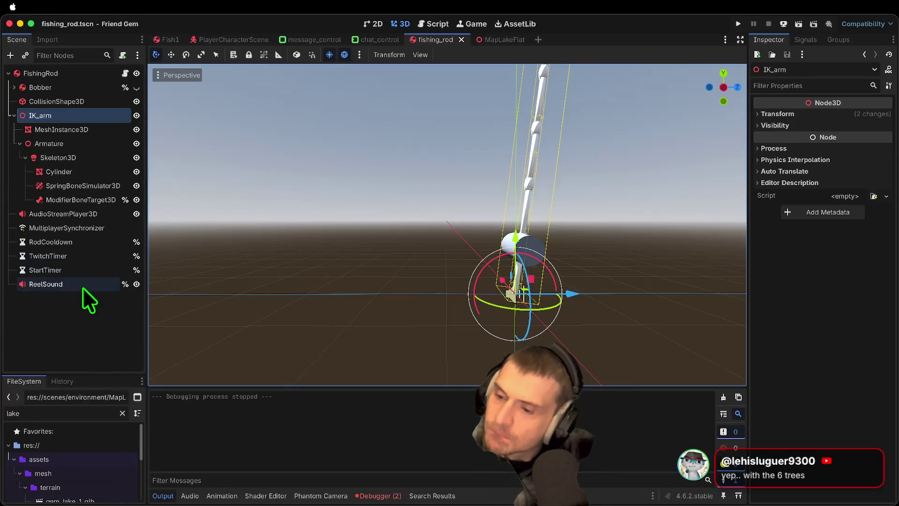
# Set the rod CollisionShape3D's cylinder radius to 0.4 m
pyautogui.click(58, 99)
pyautogui.click(848, 116)
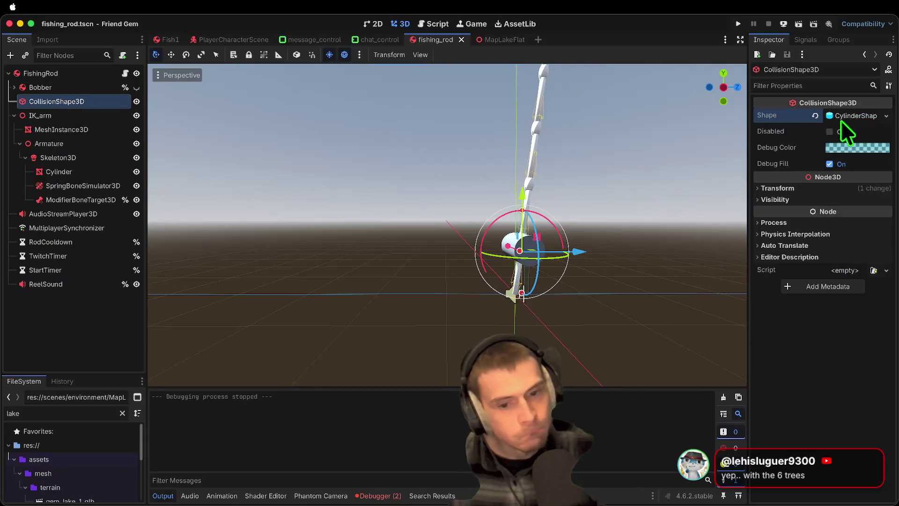
pyautogui.click(838, 117)
pyautogui.click(838, 117)
pyautogui.click(838, 118)
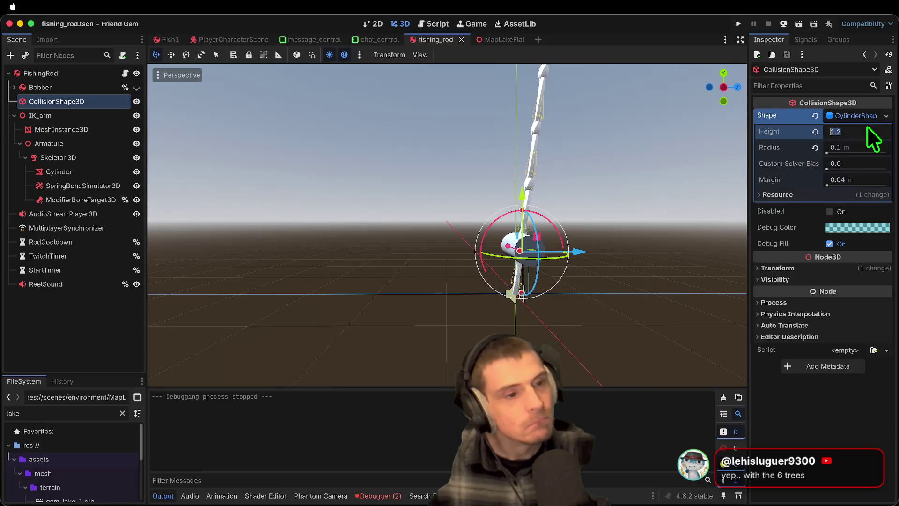
pyautogui.write('/5')
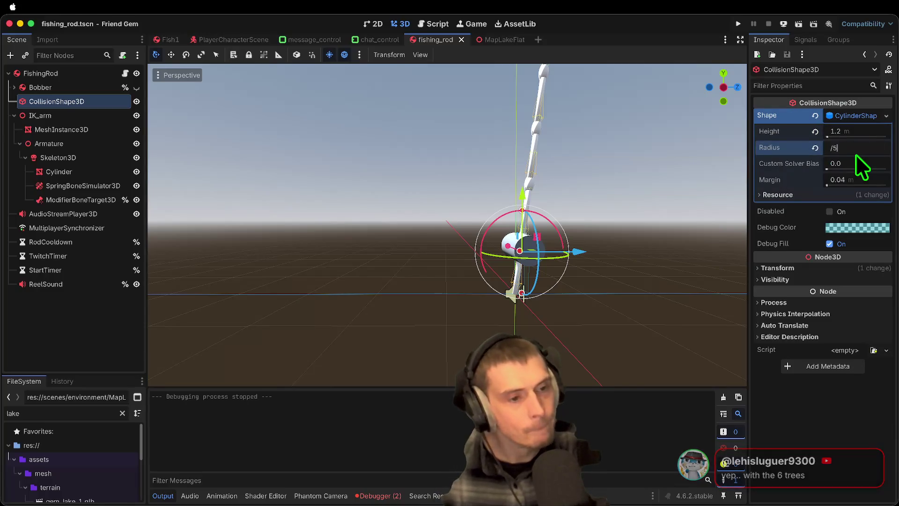
pyautogui.write('0.5')
pyautogui.press('Return')
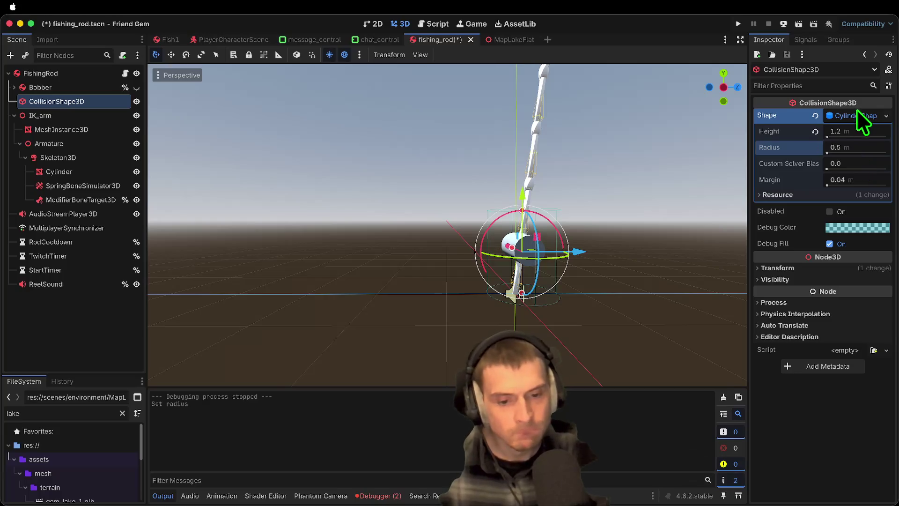
pyautogui.click(872, 146)
pyautogui.write('0.4')
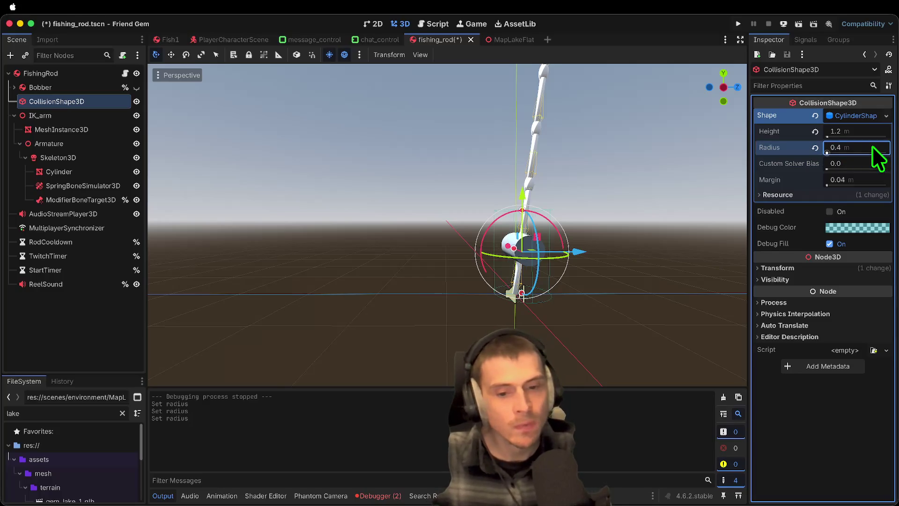
# Orbit to check the 1.2 m cylinder, then duplicate the CollisionShape3D node
pyautogui.moveTo(642, 220)
pyautogui.mouseDown()
pyautogui.moveTo(421, 226)
pyautogui.moveTo(377, 215)
pyautogui.moveTo(377, 192)
pyautogui.moveTo(599, 220)
pyautogui.mouseUp()
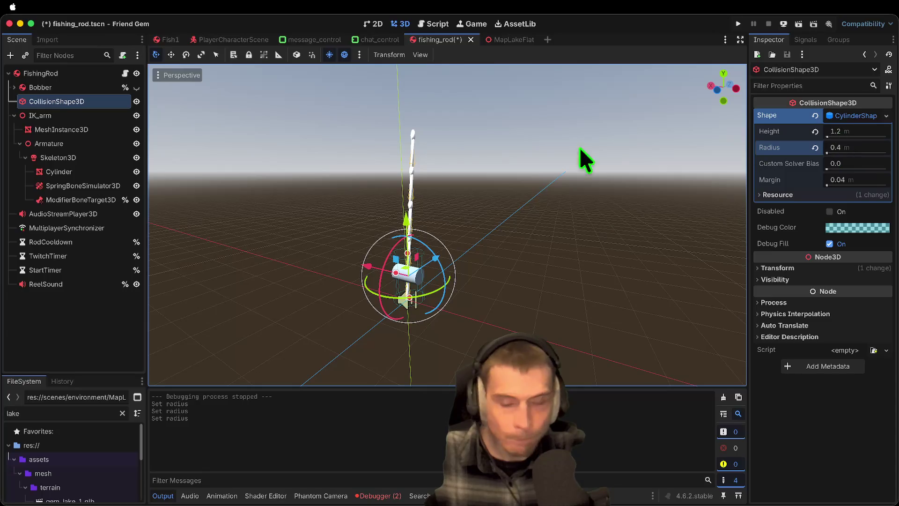
pyautogui.click(96, 323)
pyautogui.click(83, 104)
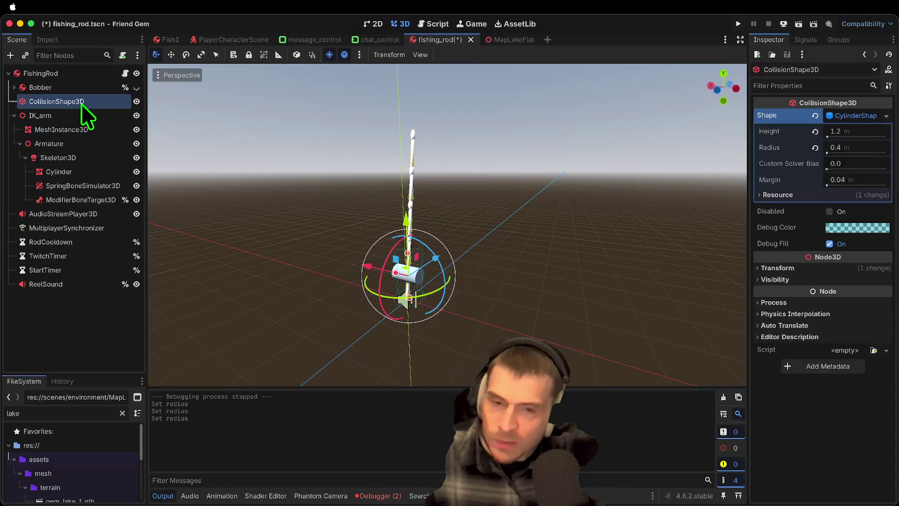
pyautogui.press('super+d')
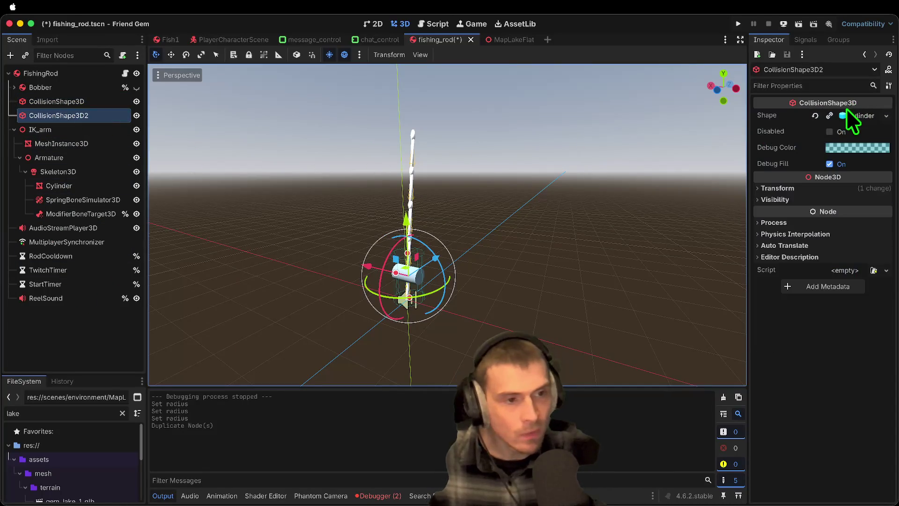
# Make the duplicate's cylinder shape unique and set its height to 2.0 m
pyautogui.click(849, 115)
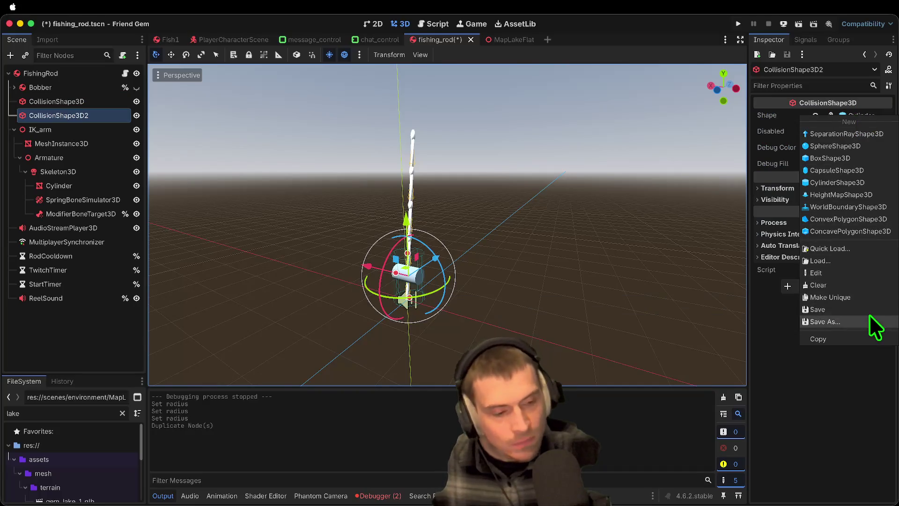
pyautogui.click(869, 298)
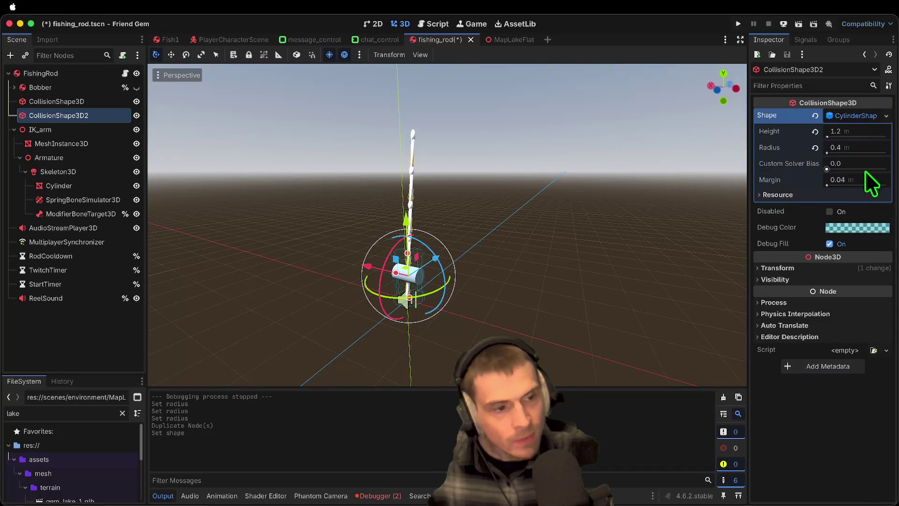
pyautogui.click(856, 148)
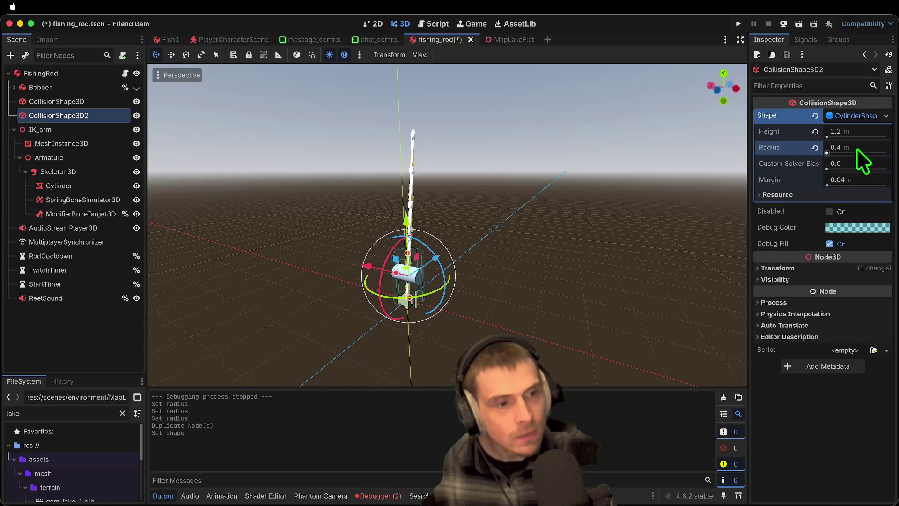
pyautogui.write('0.2')
pyautogui.hotkey('shift', 'Tab')
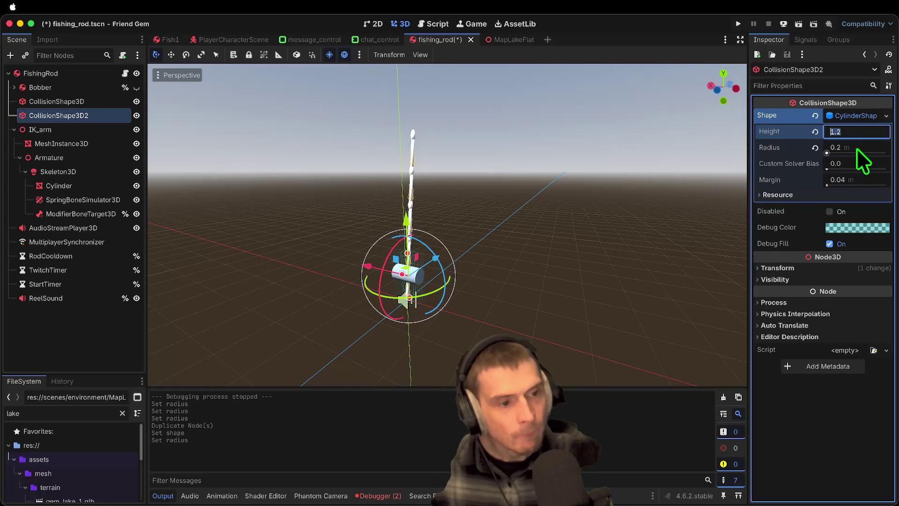
pyautogui.write('2')
pyautogui.press('Tab')
pyautogui.write('0.')
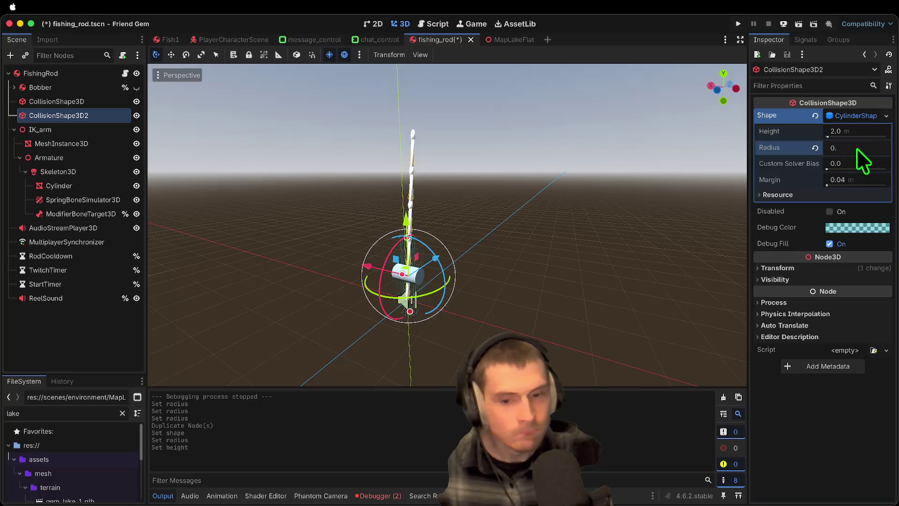
# Set the duplicate cylinder's radius to 0.05 m
pyautogui.write('001')
pyautogui.press('Return')
pyautogui.hotkey('shift', 'Tab')
pyautogui.press('Tab')
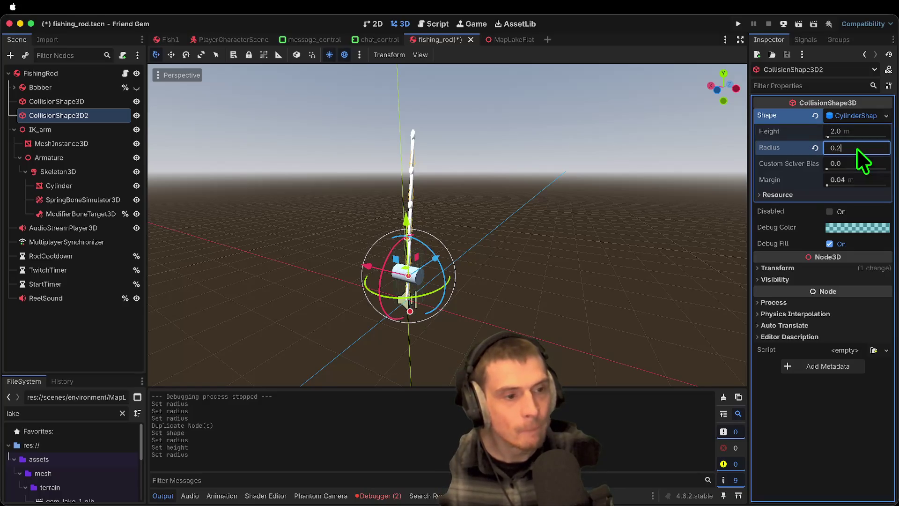
pyautogui.press('BackSpace')
pyautogui.write('1')
pyautogui.press('Return')
pyautogui.click(858, 151)
pyautogui.write('0.05')
pyautogui.press('Return')
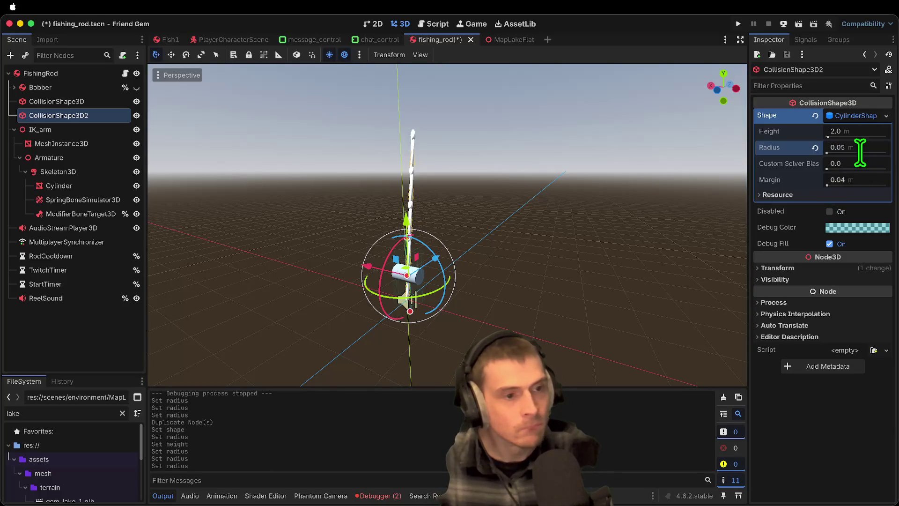
# Raise the thin cylinder up the rod with a 1.5 m height, then switch to MapLakeFlat
pyautogui.click(858, 133)
pyautogui.write('3')
pyautogui.press('Return')
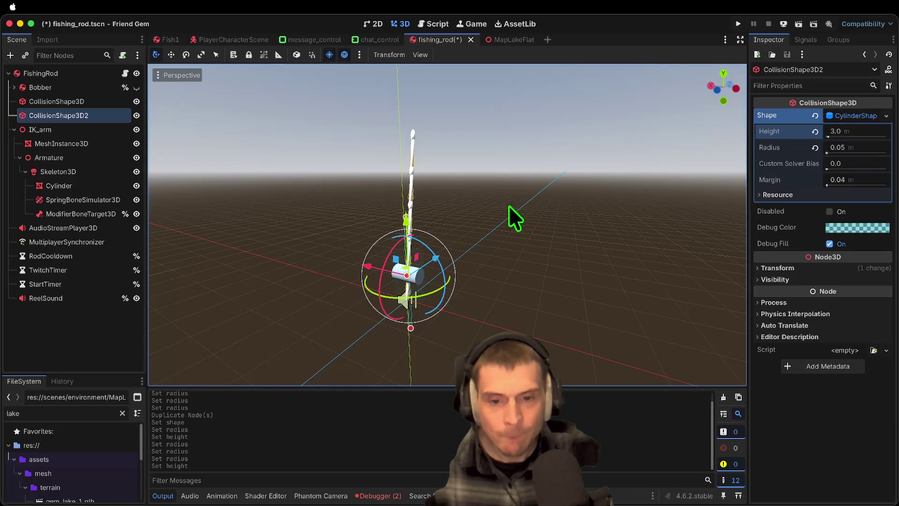
pyautogui.click(57, 101)
pyautogui.click(70, 115)
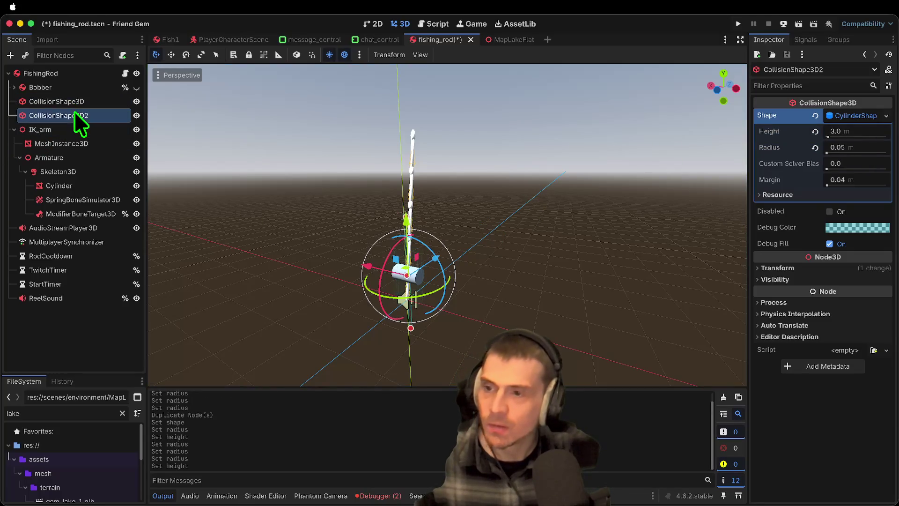
pyautogui.moveTo(411, 218); pyautogui.dragTo(436, 120)
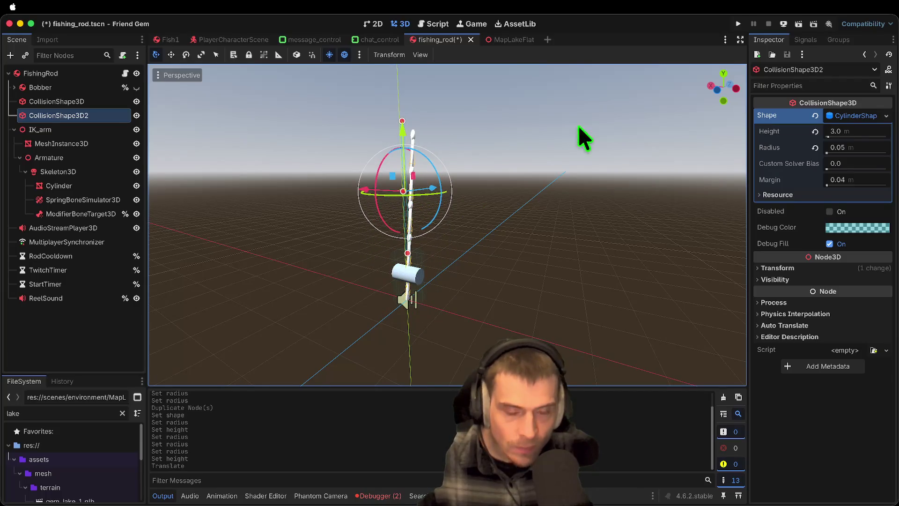
pyautogui.click(858, 134)
pyautogui.write('2')
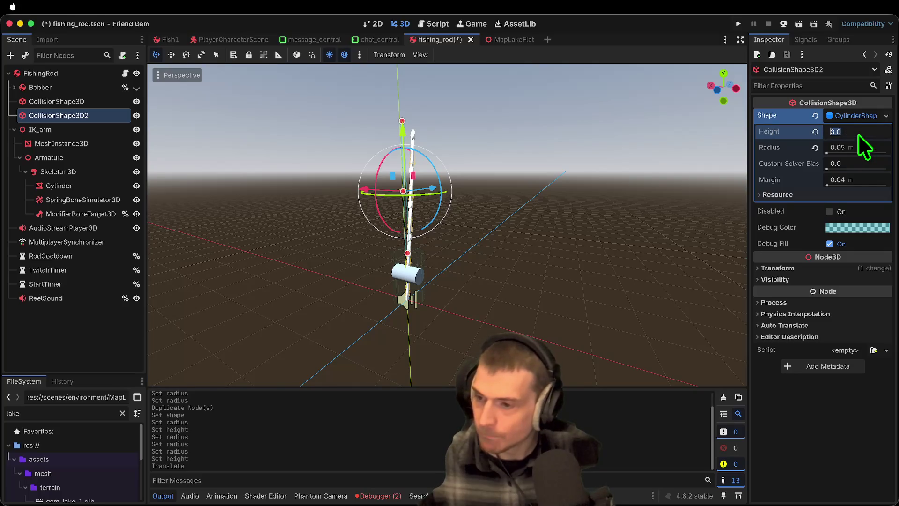
pyautogui.write('1.5')
pyautogui.press('Return')
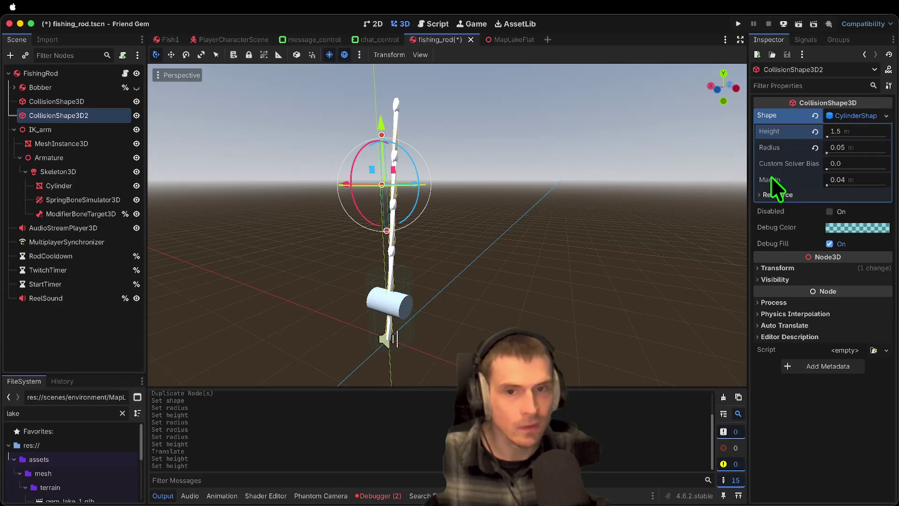
pyautogui.hotkey('ctrl', 'Tab')
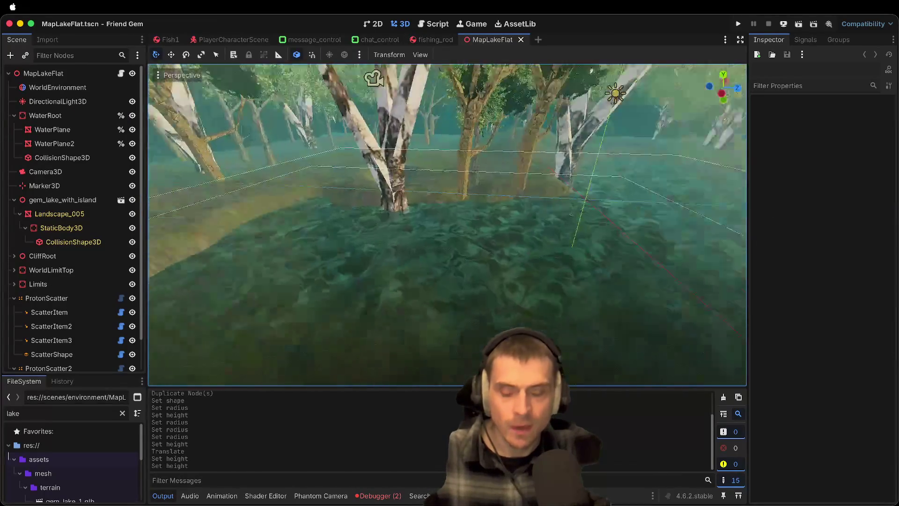
pyautogui.scroll(2, 500, 216)
pyautogui.press('w')
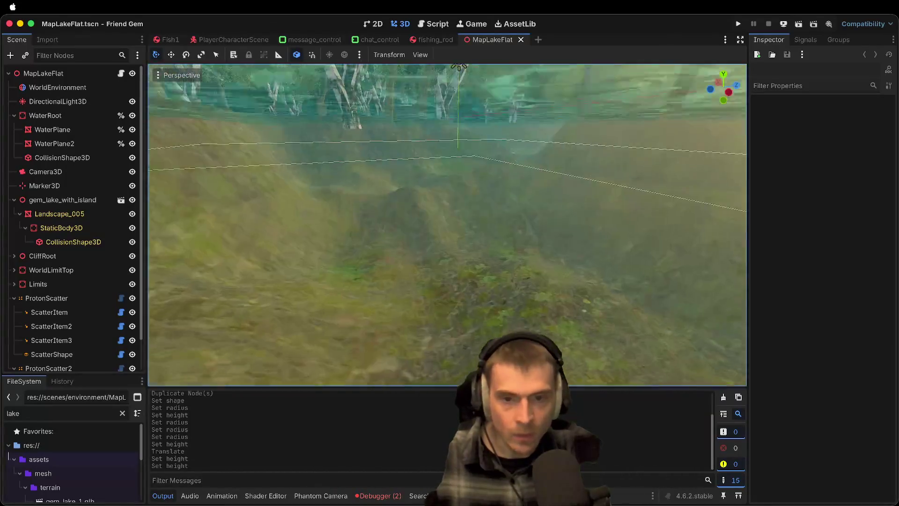
pyautogui.press('s')
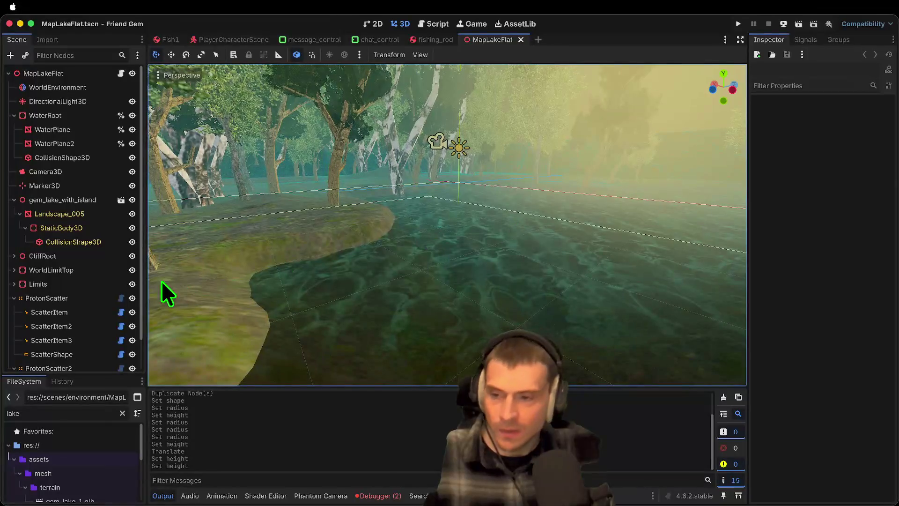
# Add a new ProtonScatter node to the lake scene and fly the view toward it
pyautogui.moveTo(91, 377)
pyautogui.mouseDown()
pyautogui.moveTo(83, 461)
pyautogui.moveTo(56, 423)
pyautogui.mouseUp()
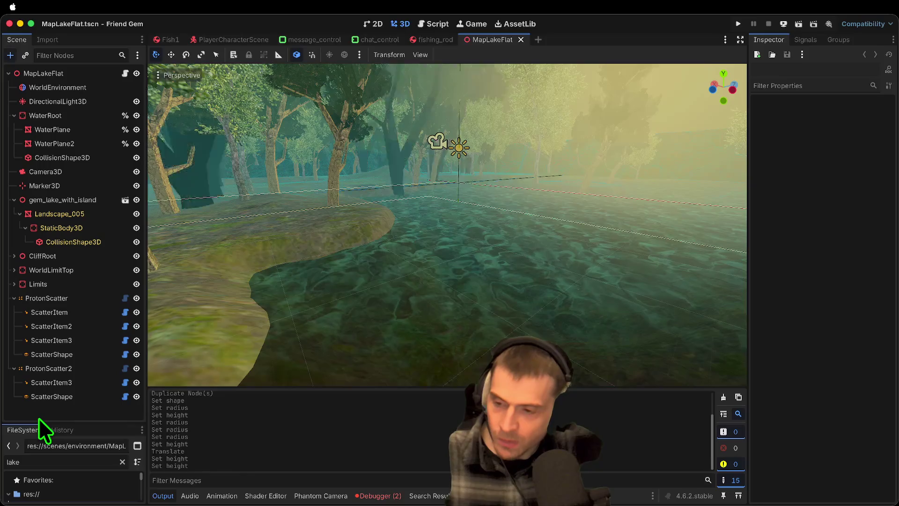
pyautogui.press('super+a')
pyautogui.write('prot')
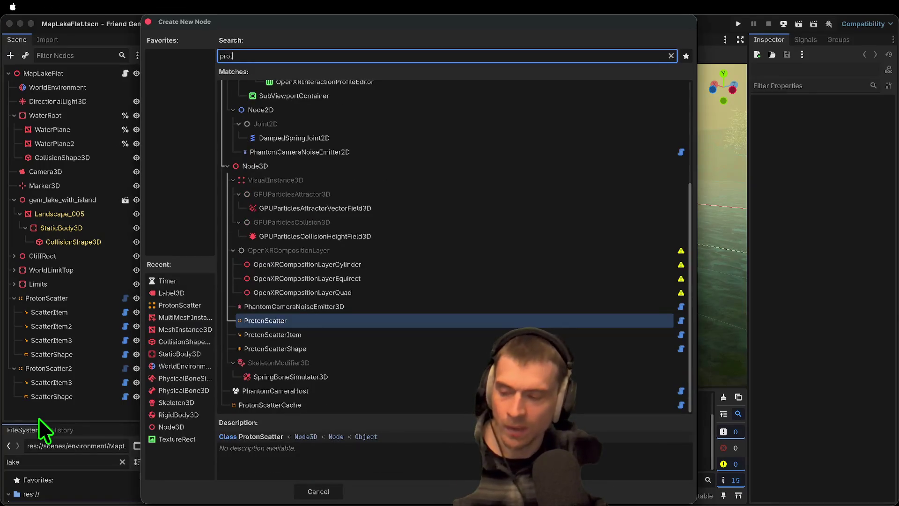
pyautogui.press('Return')
pyautogui.click(72, 396)
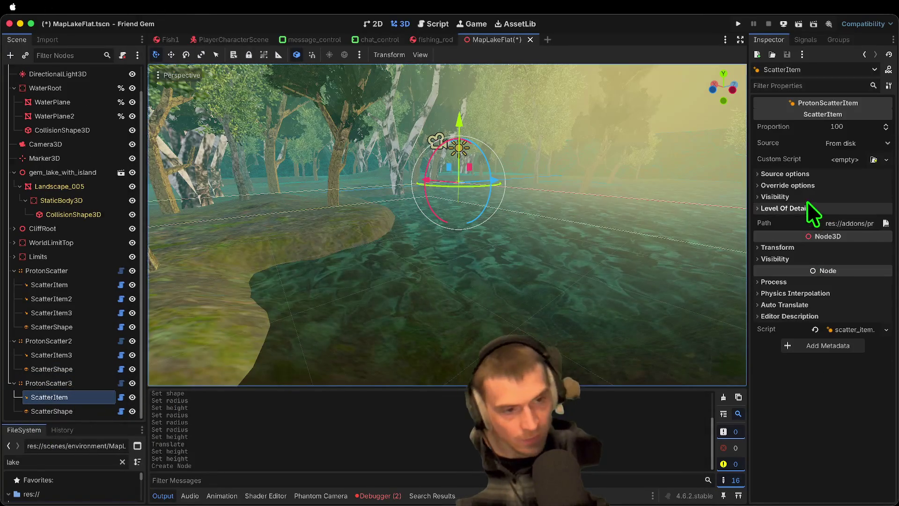
pyautogui.rightClick(517, 216)
pyautogui.press('w')
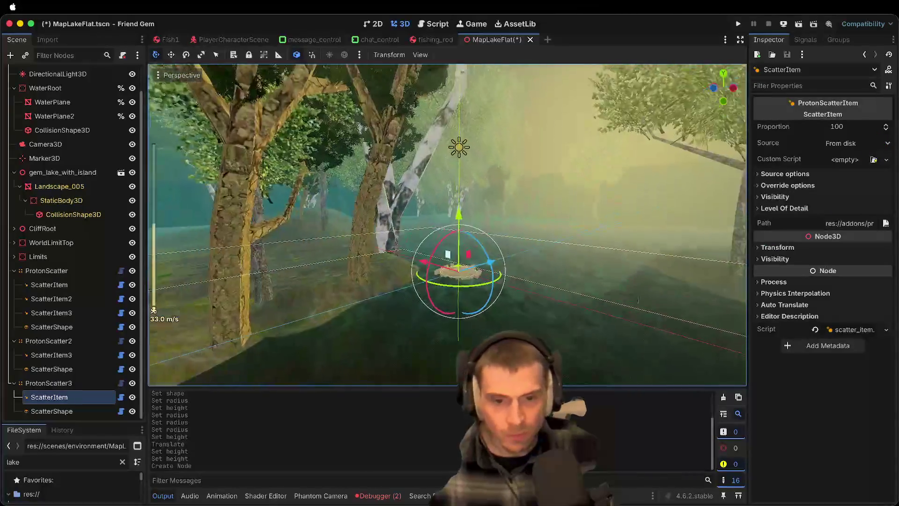
# Set ProtonScatter3's ScatterItem source scene to grass_2.tscn
pyautogui.click(93, 411)
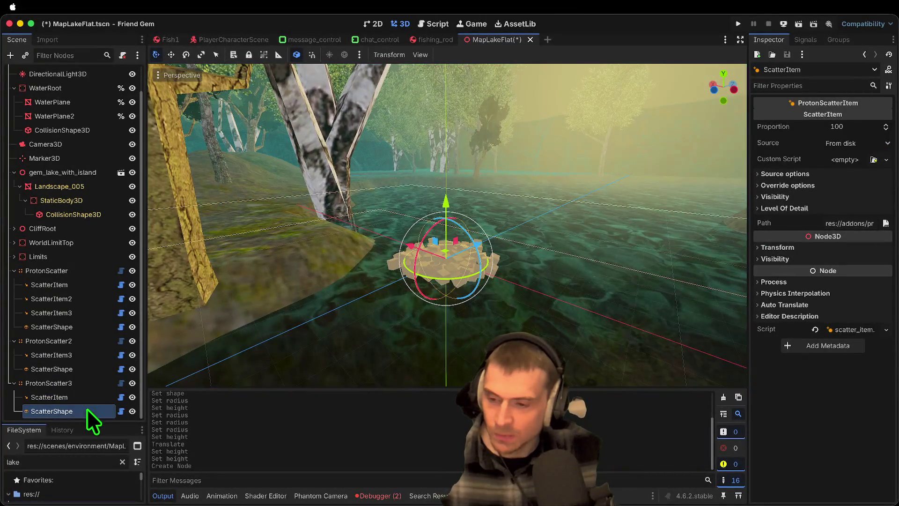
pyautogui.moveTo(92, 425); pyautogui.dragTo(84, 472)
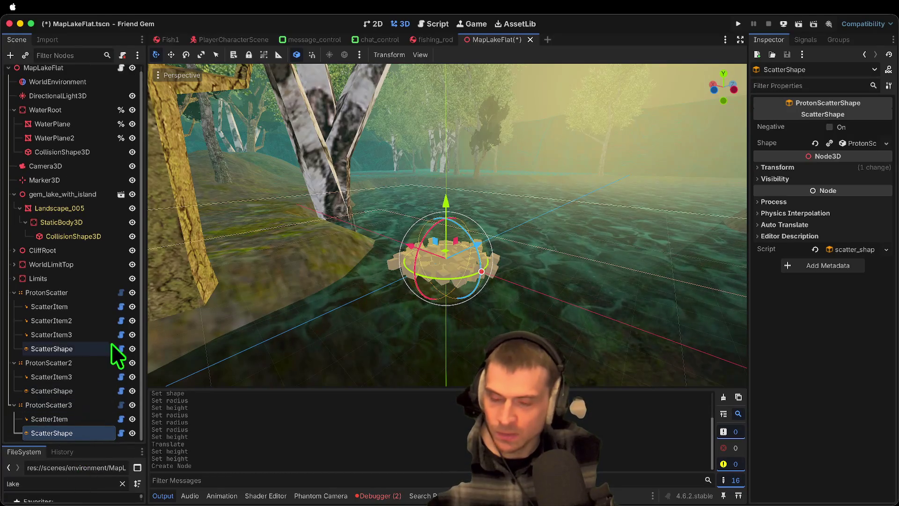
pyautogui.click(14, 361)
pyautogui.click(70, 381)
pyautogui.click(77, 397)
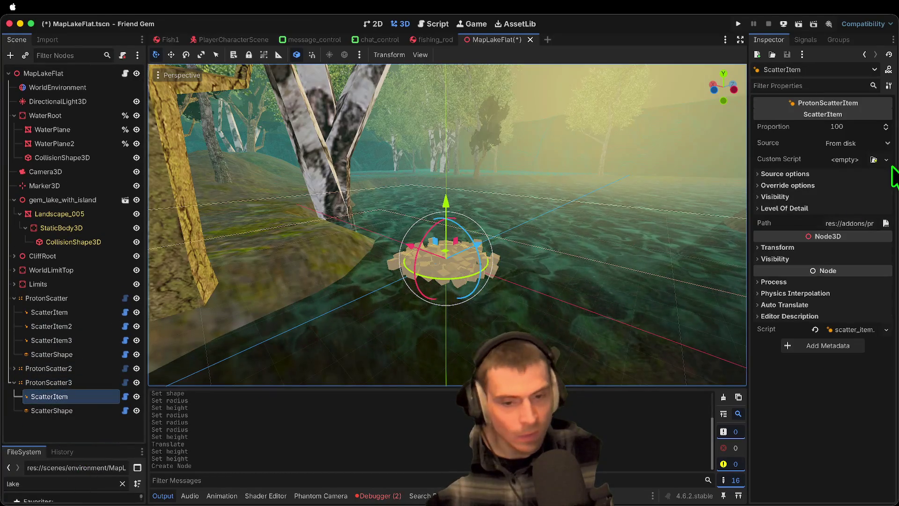
pyautogui.click(857, 160)
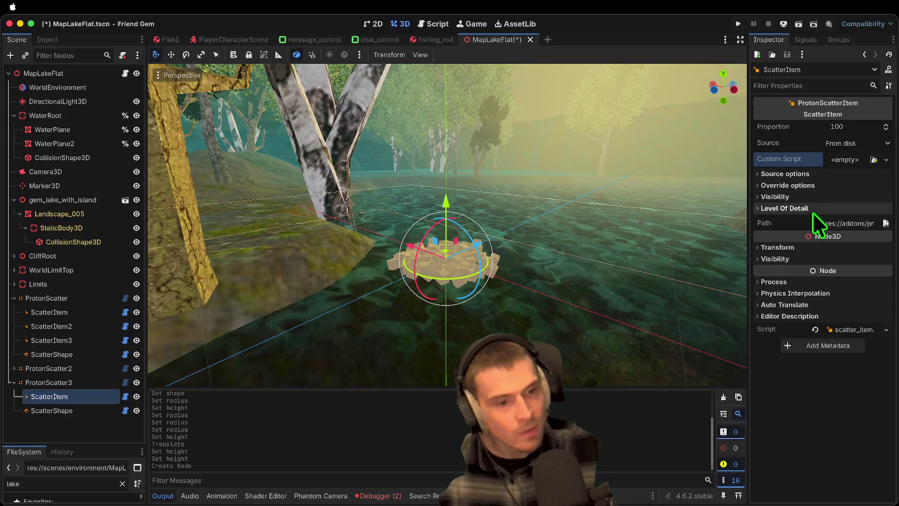
pyautogui.click(886, 224)
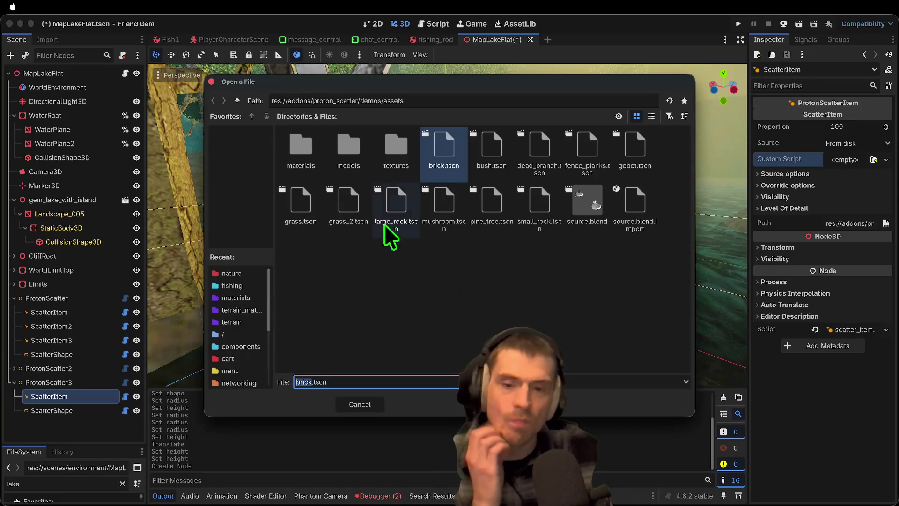
pyautogui.doubleClick(340, 215)
pyautogui.scroll(5, 357, 237)
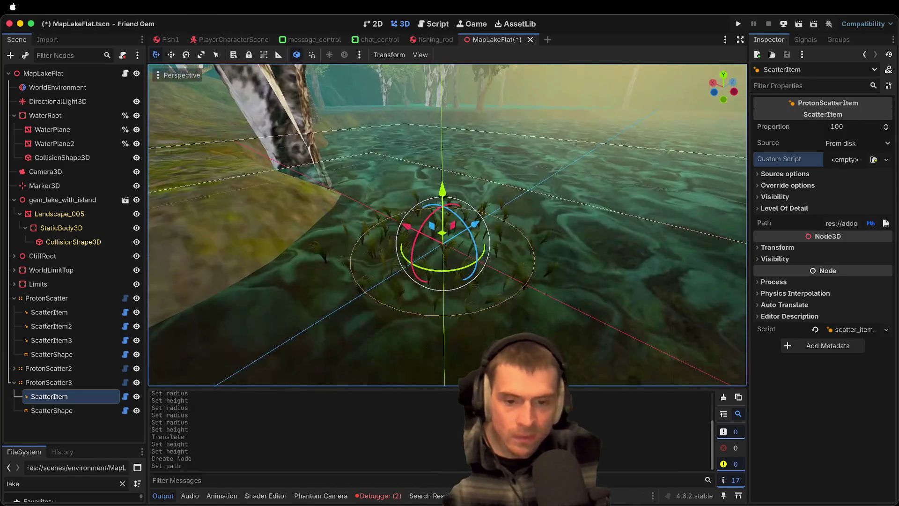
pyautogui.scroll(-5, 447, 225)
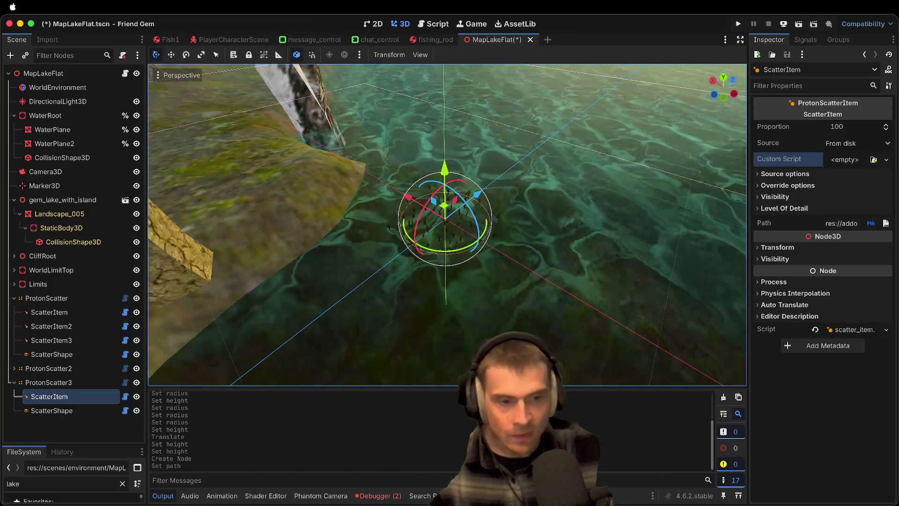
pyautogui.scroll(5, 448, 224)
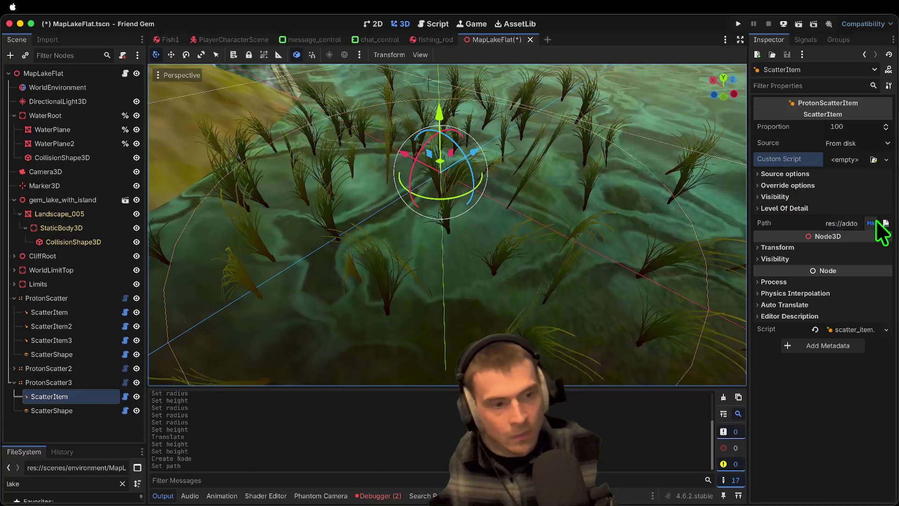
# Switch the ScatterItem to grass.tscn, then to bush.tscn, and frame the bush patch
pyautogui.click(885, 223)
pyautogui.doubleClick(302, 207)
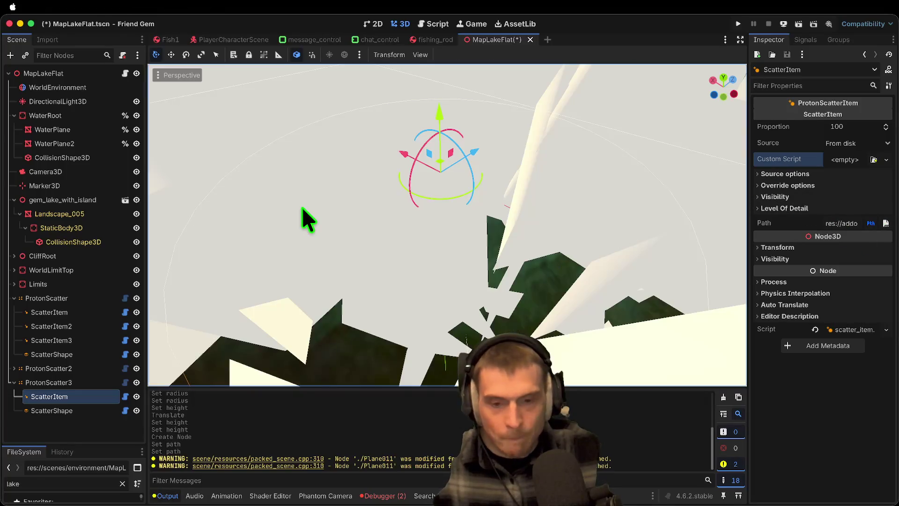
pyautogui.scroll(3, 424, 237)
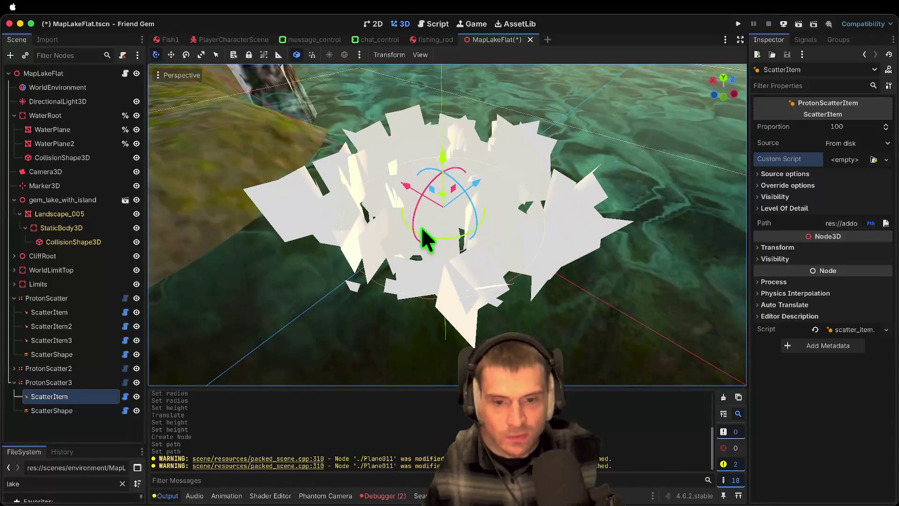
pyautogui.click(886, 224)
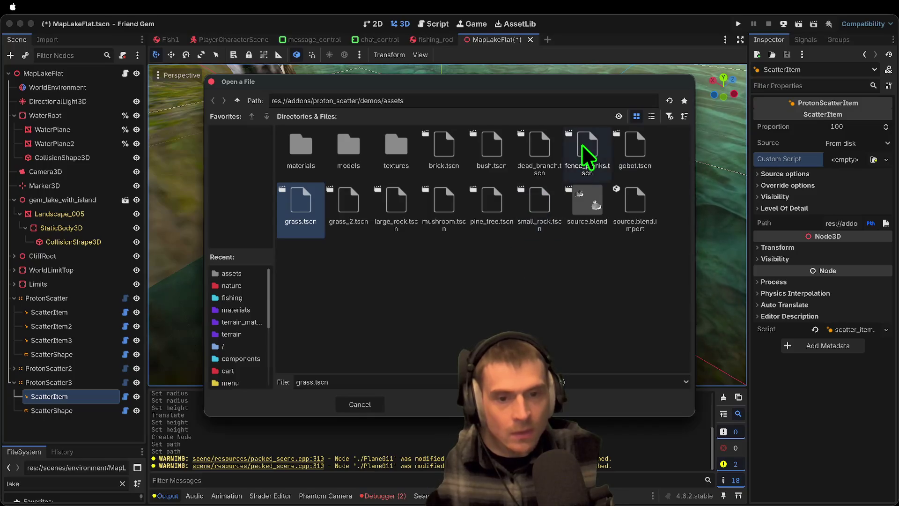
pyautogui.click(512, 147)
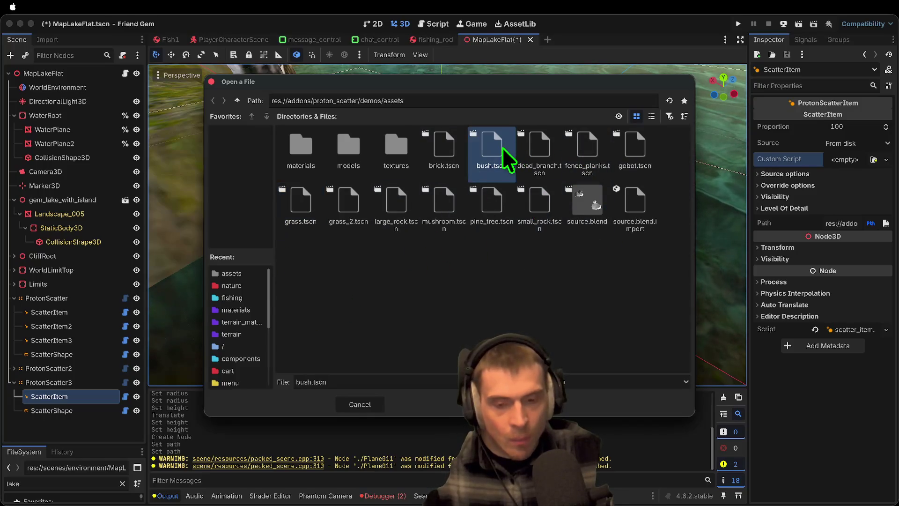
pyautogui.doubleClick(508, 159)
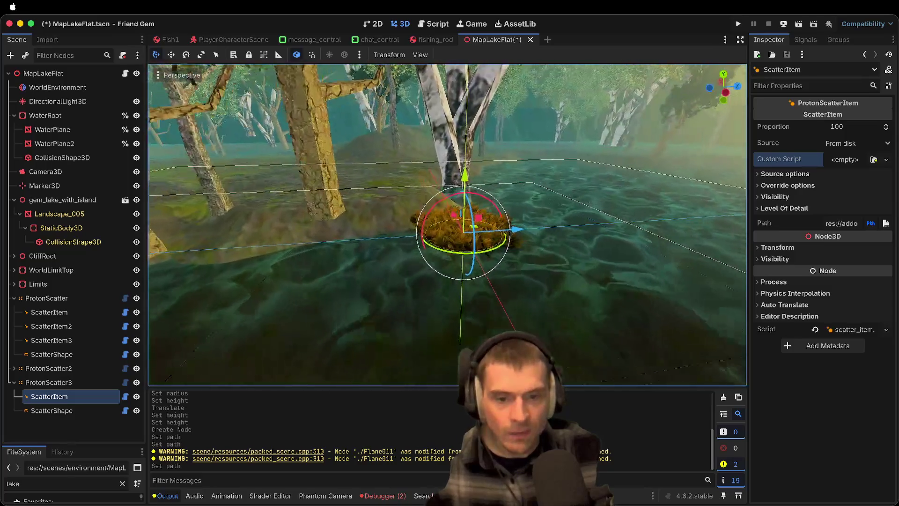
pyautogui.scroll(3, 468, 234)
pyautogui.scroll(-3, 447, 225)
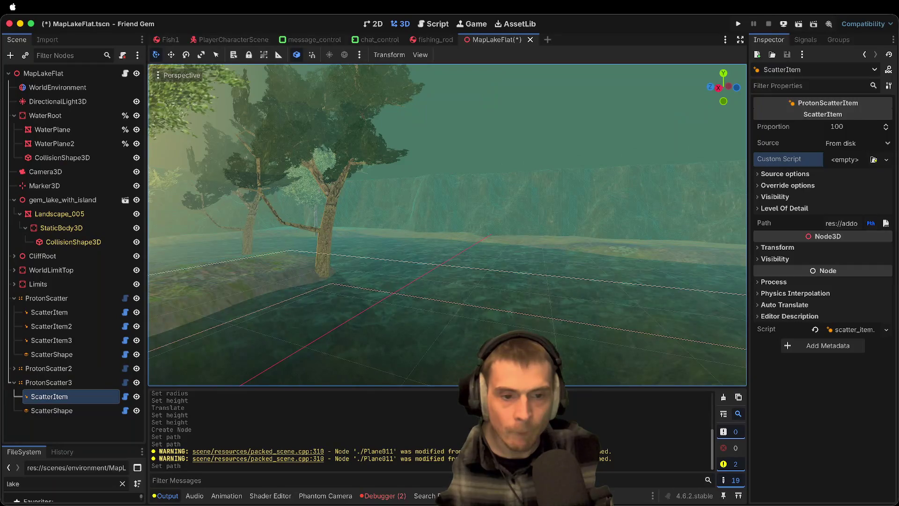
pyautogui.press('f')
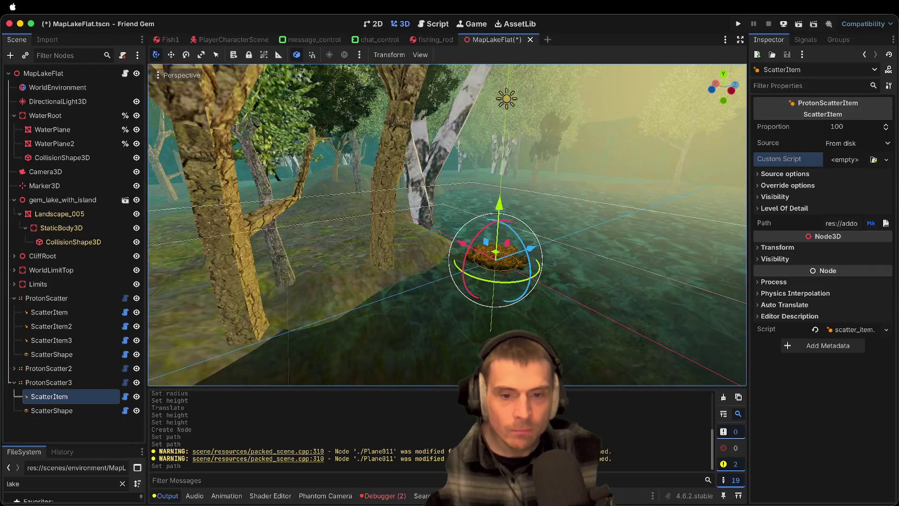
pyautogui.click(73, 430)
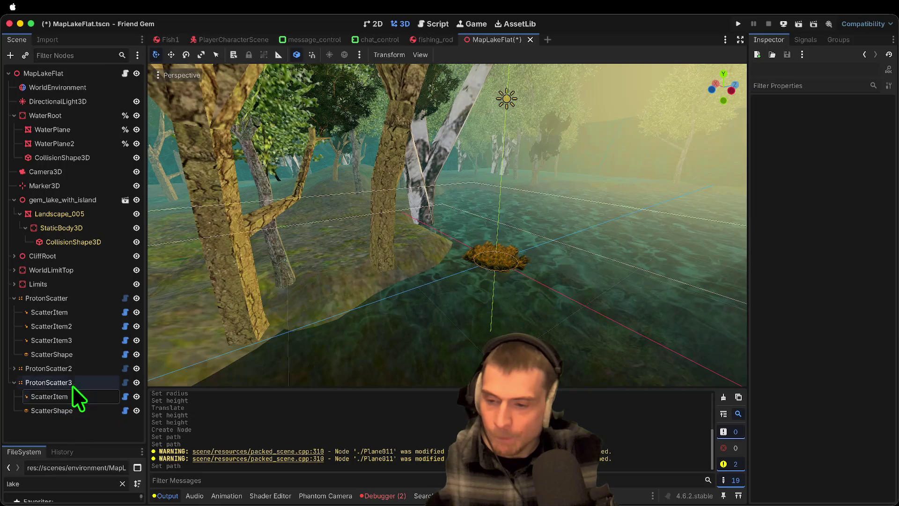
# Clear the two errors listed in the Debugger's Errors tab
pyautogui.click(72, 385)
pyautogui.click(81, 426)
pyautogui.click(383, 495)
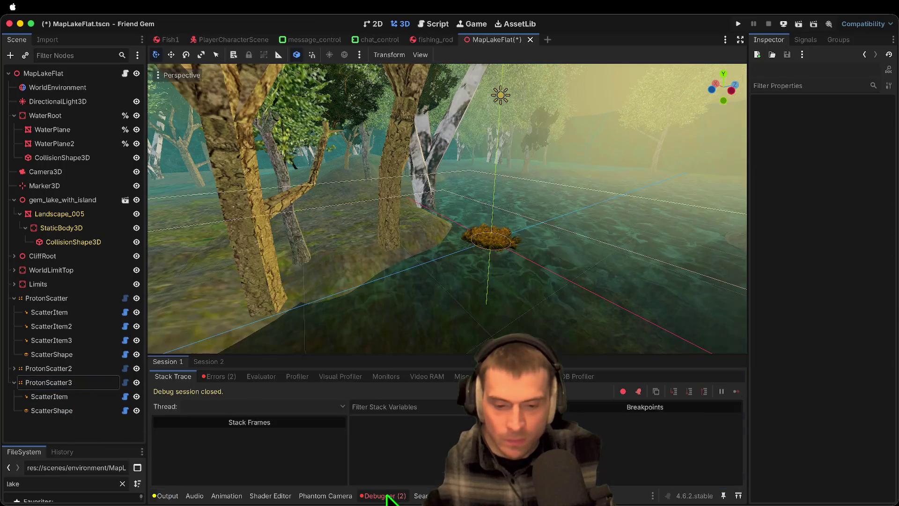
pyautogui.click(216, 375)
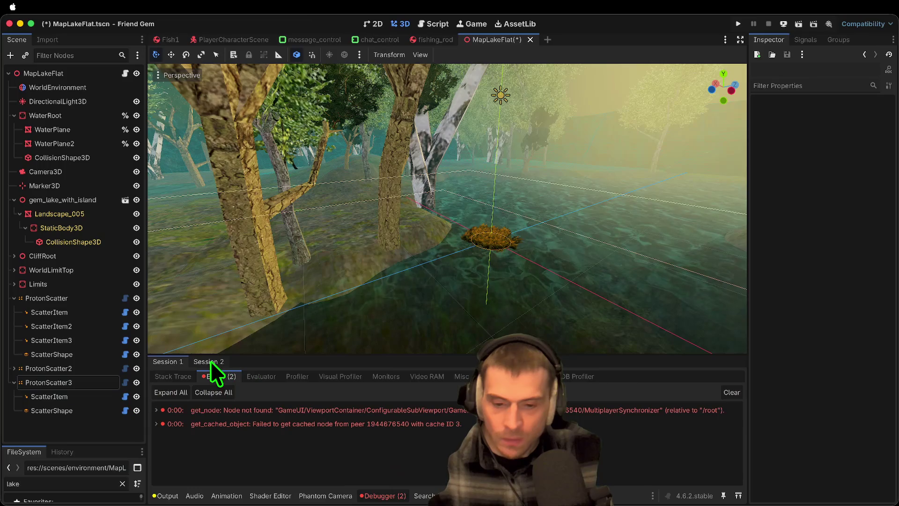
pyautogui.click(89, 411)
pyautogui.click(83, 385)
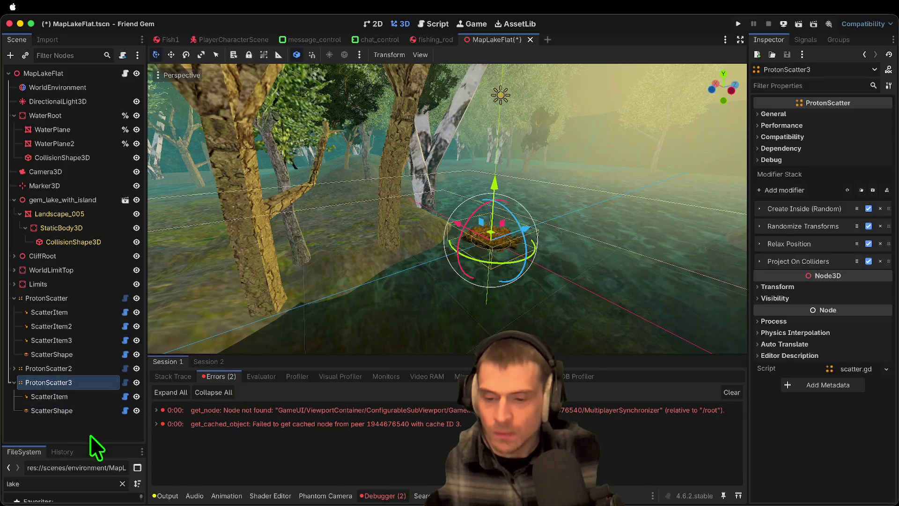
pyautogui.click(90, 435)
pyautogui.click(726, 391)
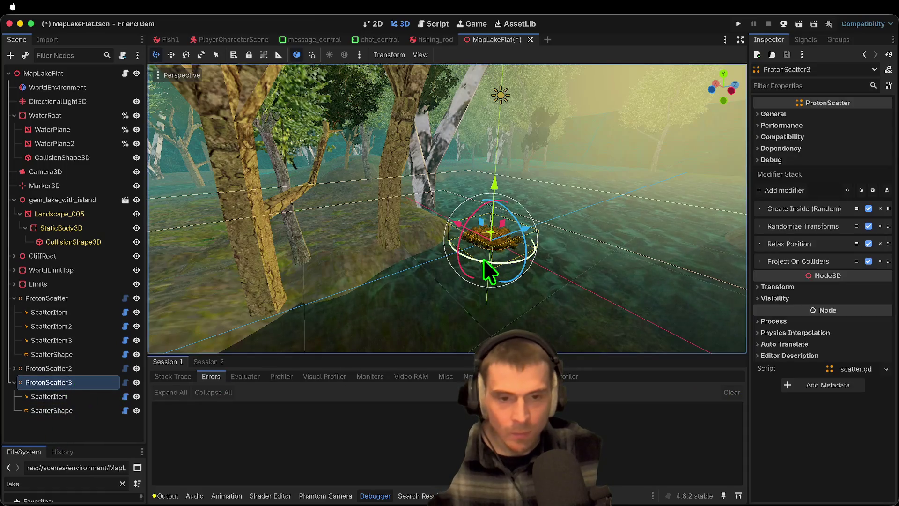
# Duplicate ProtonScatter3, move the copy along Z, and make it scatter grass.tscn
pyautogui.hotkey('ctrl', 'd')
pyautogui.moveTo(531, 227); pyautogui.dragTo(399, 307)
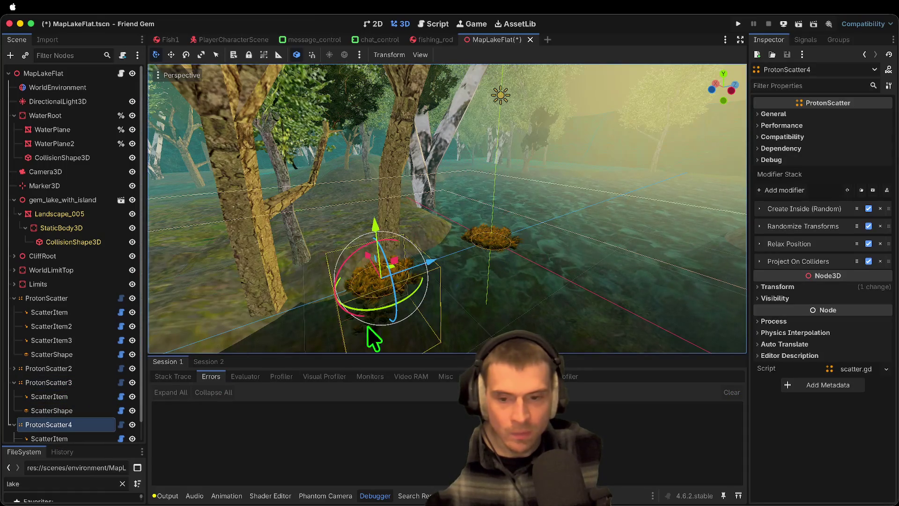
pyautogui.scroll(-2, 66, 429)
pyautogui.click(61, 420)
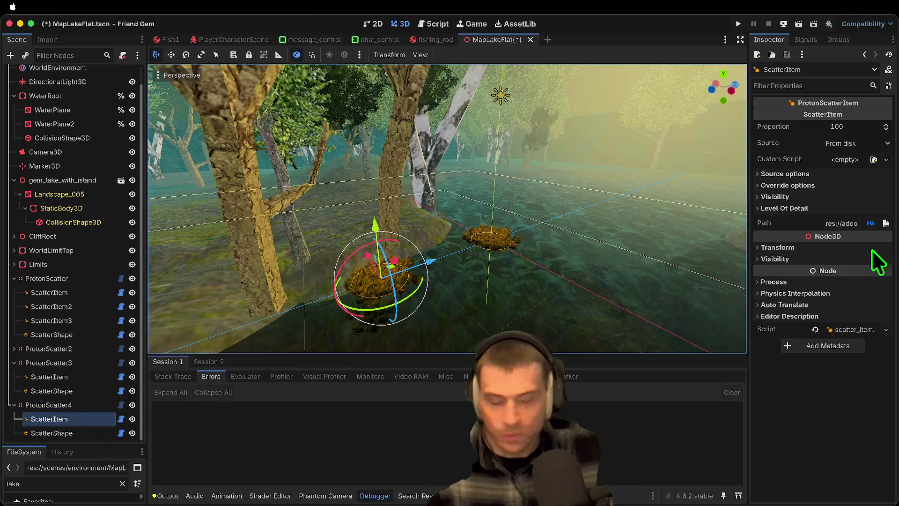
pyautogui.click(884, 224)
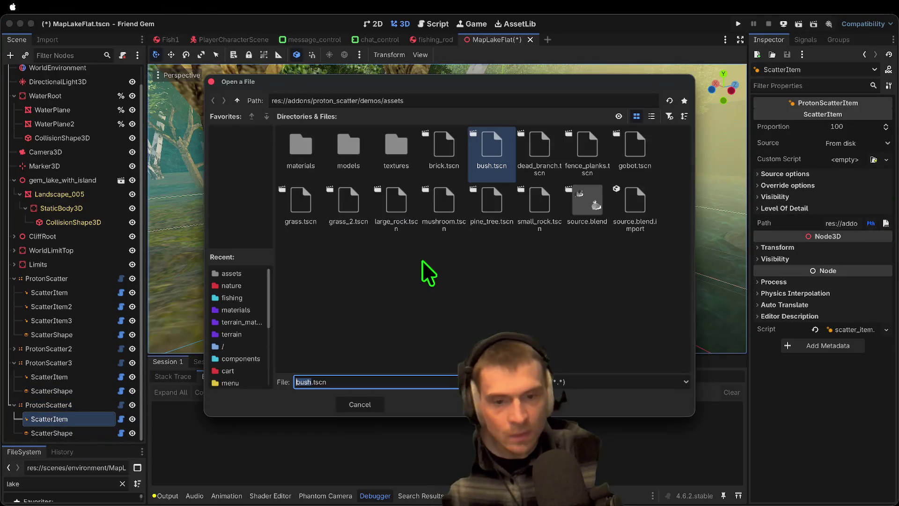
pyautogui.click(313, 223)
pyautogui.doubleClick(313, 222)
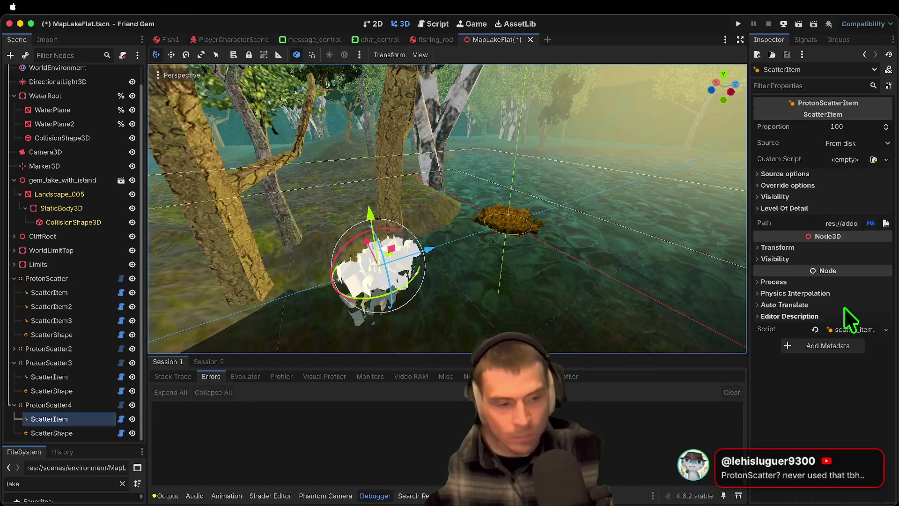
# Reload grass.tscn on ProtonScatter4's ScatterItem and hide ProtonScatter4
pyautogui.click(74, 406)
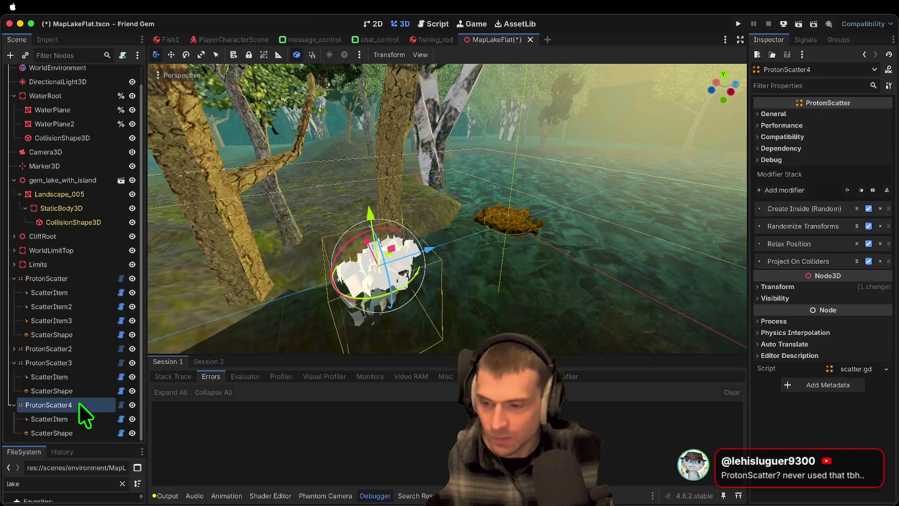
pyautogui.click(70, 419)
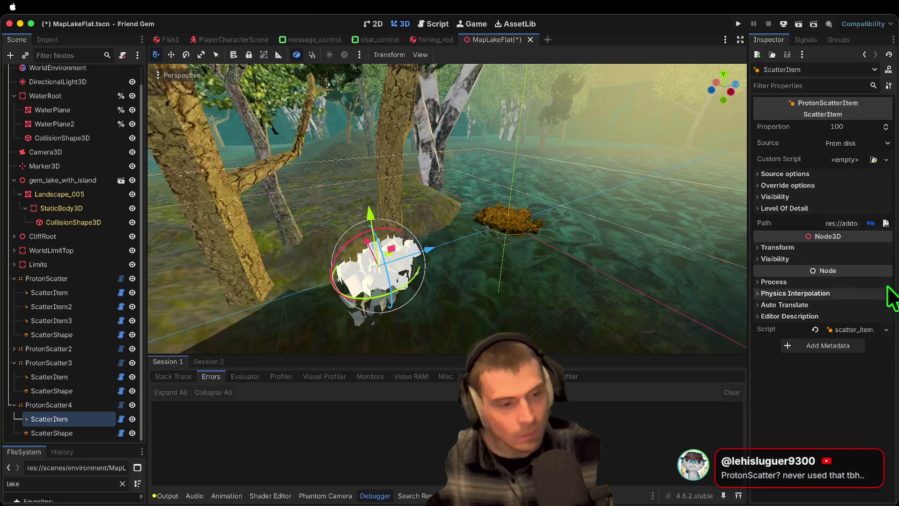
pyautogui.click(885, 224)
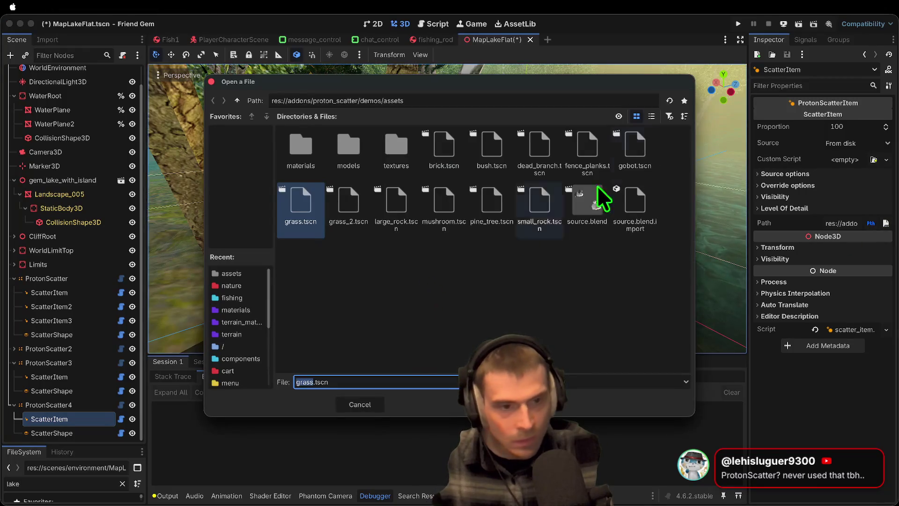
pyautogui.doubleClick(307, 222)
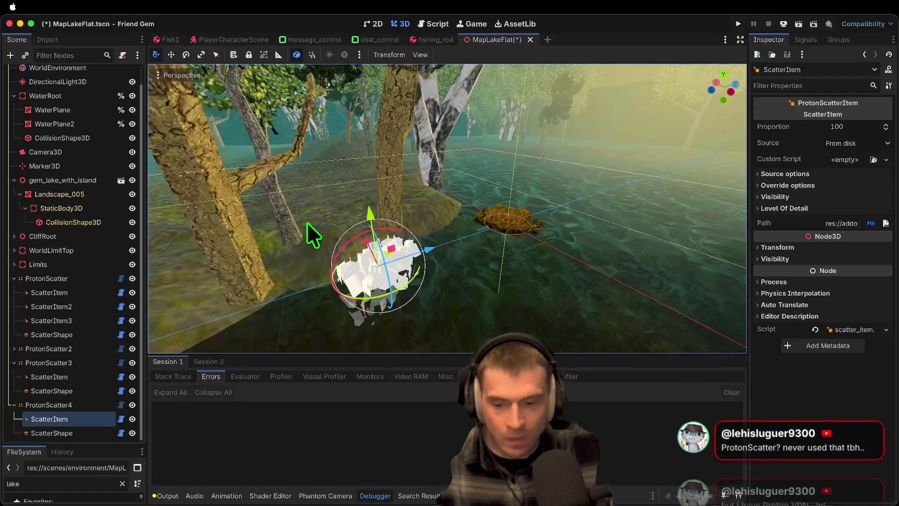
pyautogui.click(69, 421)
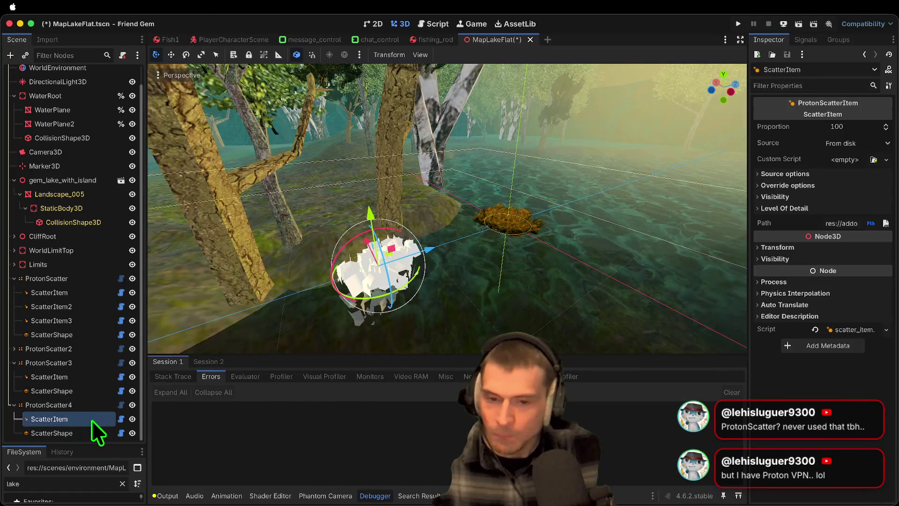
pyautogui.click(132, 404)
pyautogui.click(49, 376)
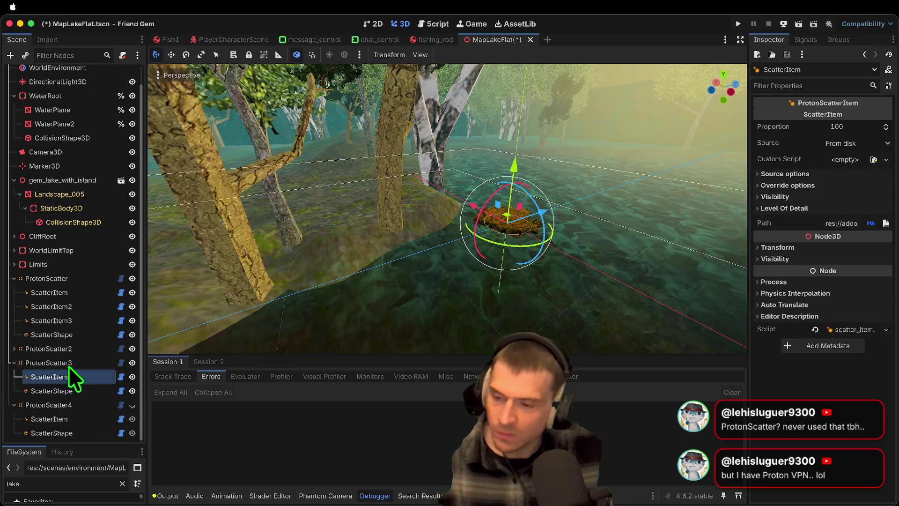
pyautogui.click(51, 363)
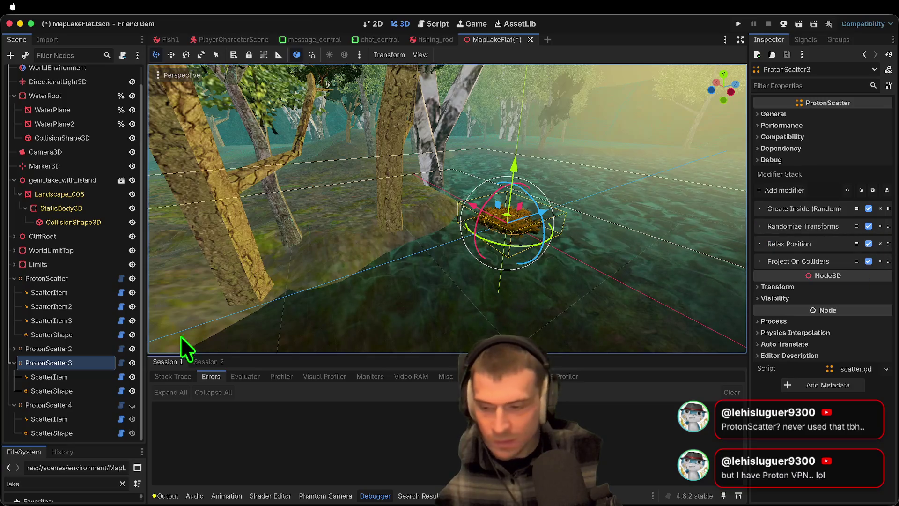
# Change ProtonScatter3's ScatterShape from sphere to box and move ProtonScatter3 along X
pyautogui.click(67, 392)
pyautogui.click(862, 143)
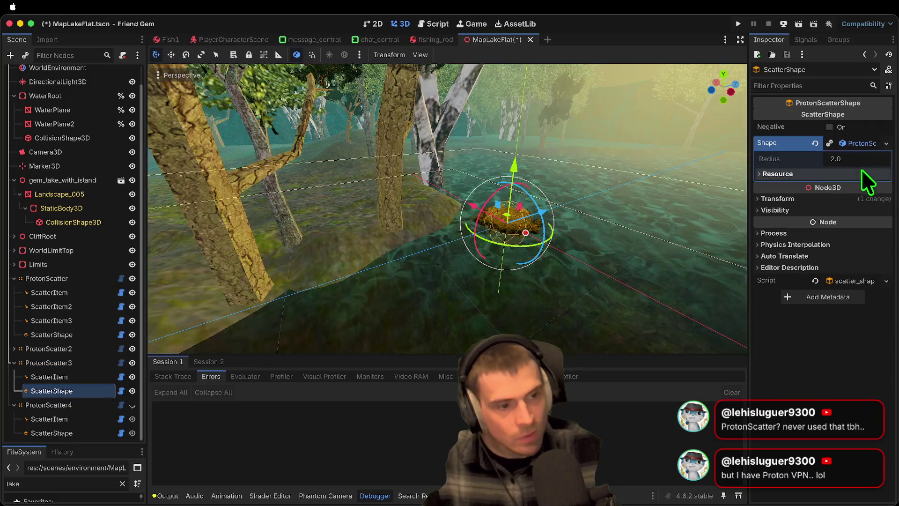
pyautogui.click(860, 141)
pyautogui.click(887, 143)
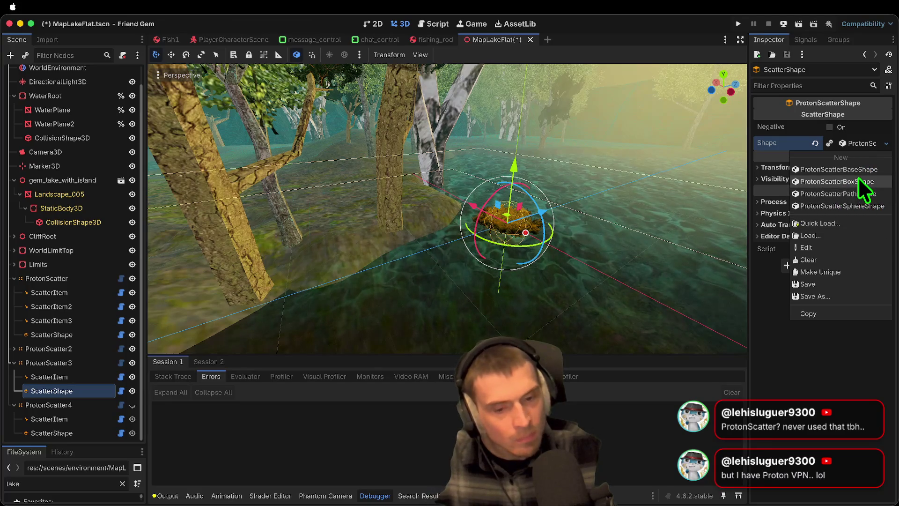
pyautogui.click(846, 182)
pyautogui.click(846, 143)
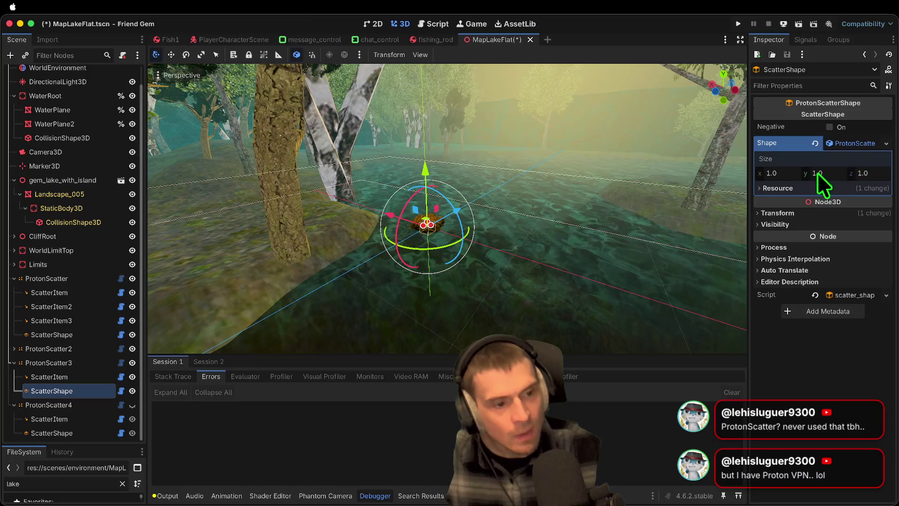
pyautogui.click(777, 174)
pyautogui.moveTo(777, 174)
pyautogui.mouseDown()
pyautogui.moveTo(884, 190)
pyautogui.moveTo(403, 336)
pyautogui.moveTo(633, 230)
pyautogui.mouseUp()
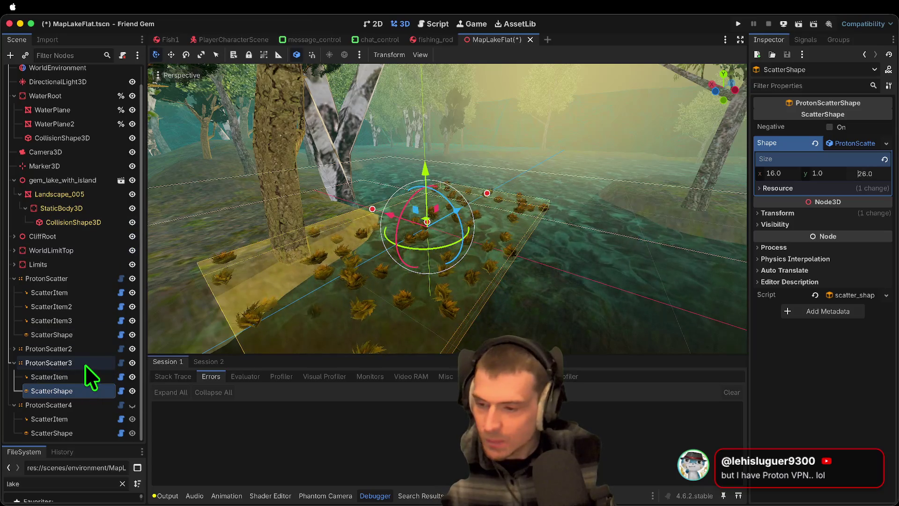
pyautogui.click(84, 364)
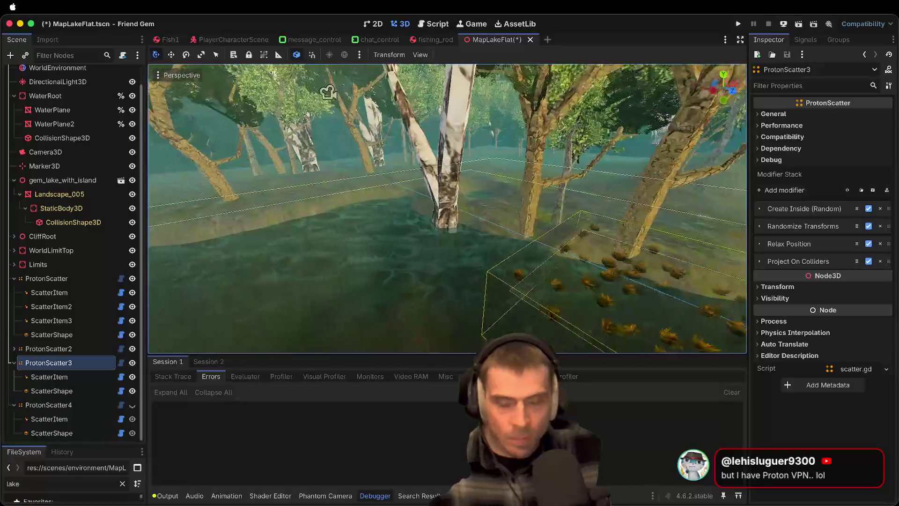
pyautogui.moveTo(366, 257)
pyautogui.mouseDown()
pyautogui.moveTo(552, 261)
pyautogui.moveTo(584, 251)
pyautogui.mouseUp()
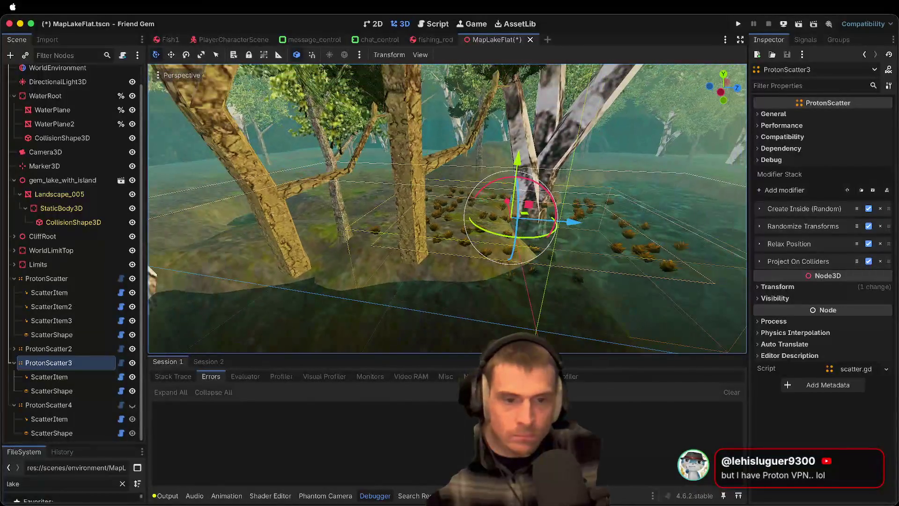
# Set the scatter box's x and z size to 200
pyautogui.click(49, 377)
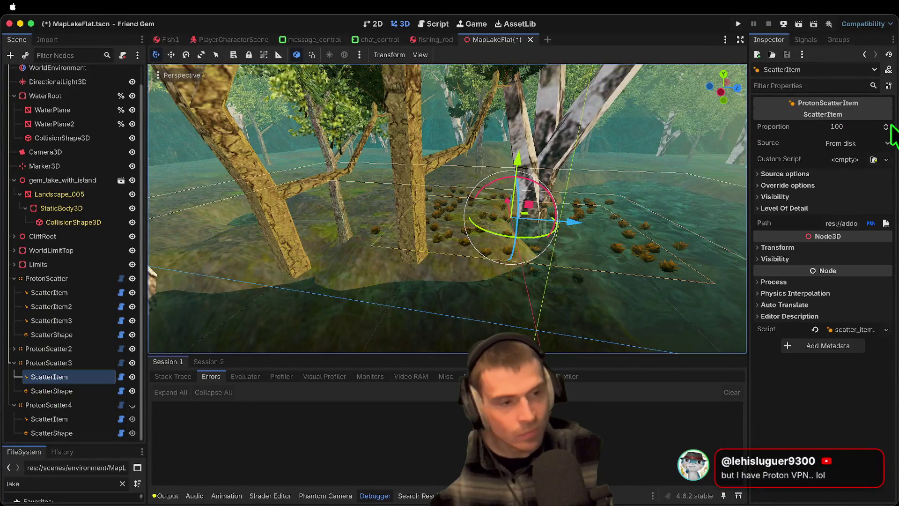
pyautogui.click(53, 391)
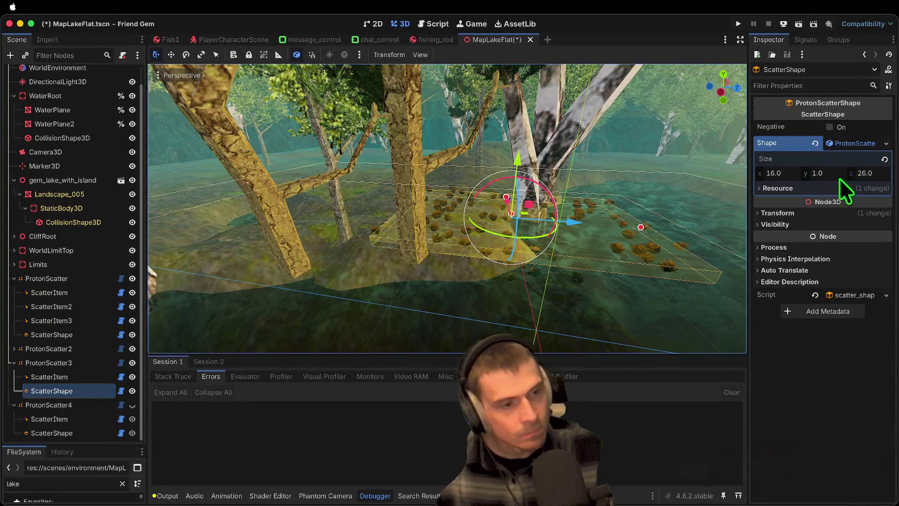
pyautogui.click(789, 175)
pyautogui.write('5')
pyautogui.press('BackSpace')
pyautogui.write('200')
pyautogui.press('Tab')
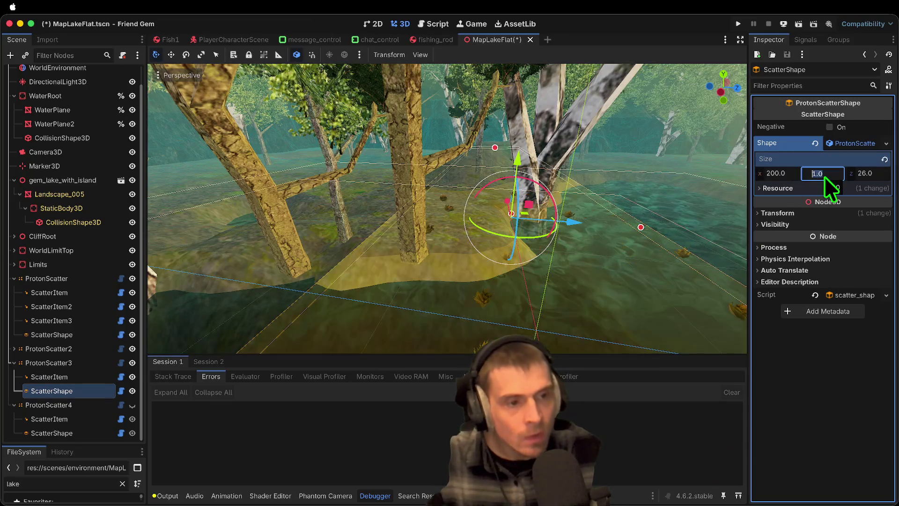
pyautogui.press('Tab')
pyautogui.write('200')
# Set the scatter box's y size to 5, making it 200 × 5 × 200
pyautogui.click(824, 176)
pyautogui.write('20')
pyautogui.press('Return')
pyautogui.doubleClick(825, 177)
pyautogui.write('5')
pyautogui.press('Return')
pyautogui.hscroll(-5, 727, 181)
pyautogui.hscroll(10, 447, 209)
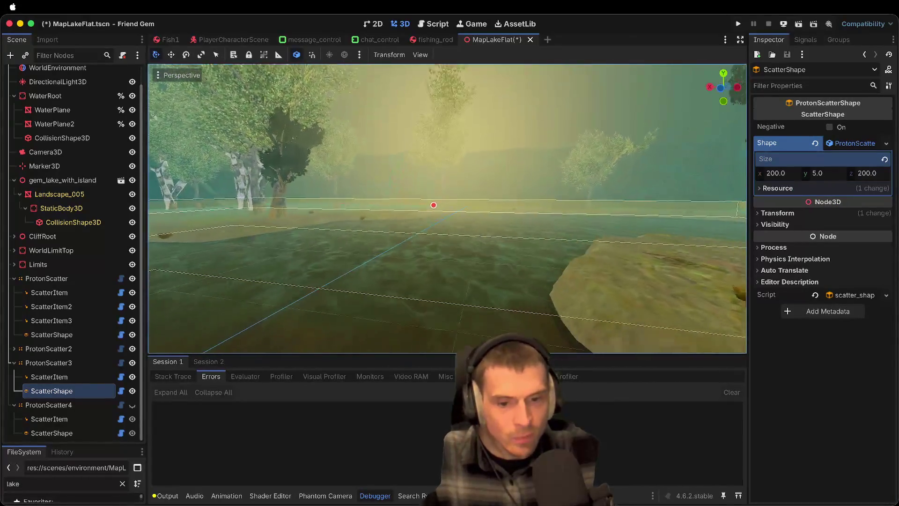
pyautogui.scroll(10, 447, 209)
pyautogui.hscroll(-5, 447, 208)
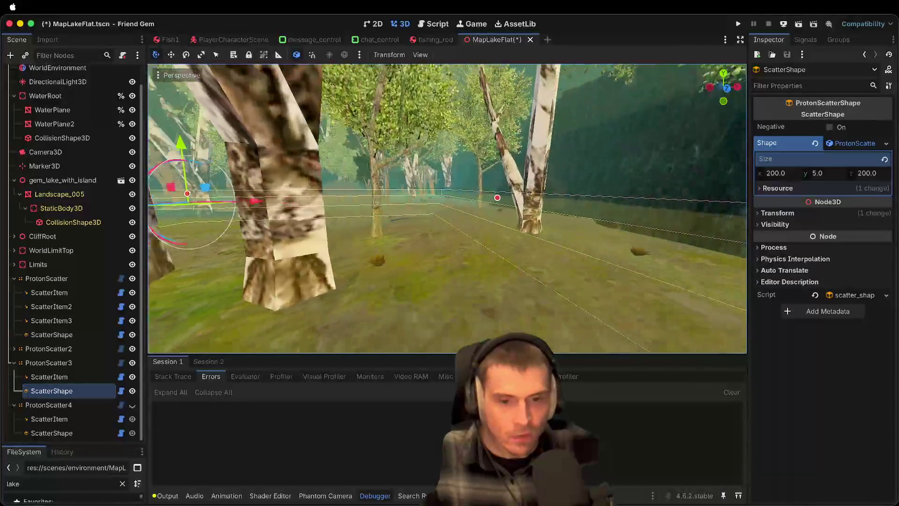
pyautogui.hscroll(5, 447, 209)
pyautogui.click(54, 378)
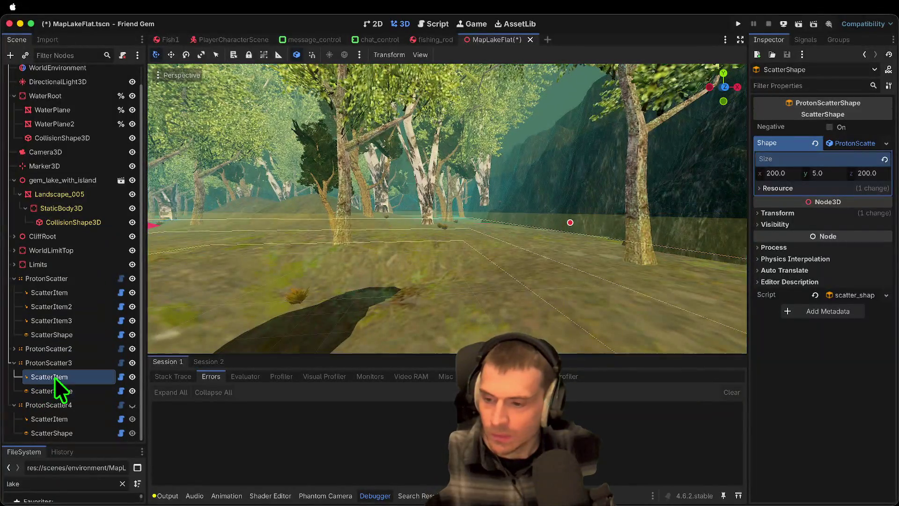
# Set Create Inside (Random) Amount to 400 and enable Remove Points On Miss under Project On Colliders
pyautogui.click(74, 362)
pyautogui.click(759, 209)
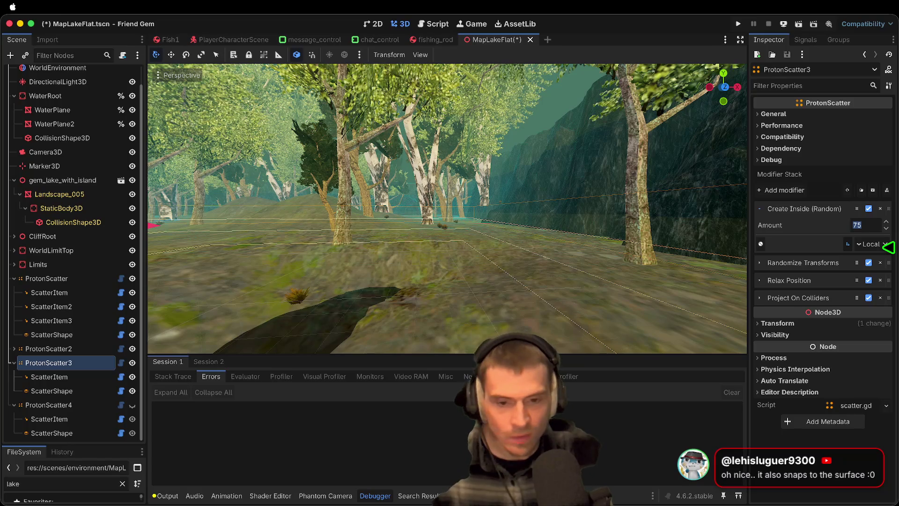
pyautogui.click(760, 297)
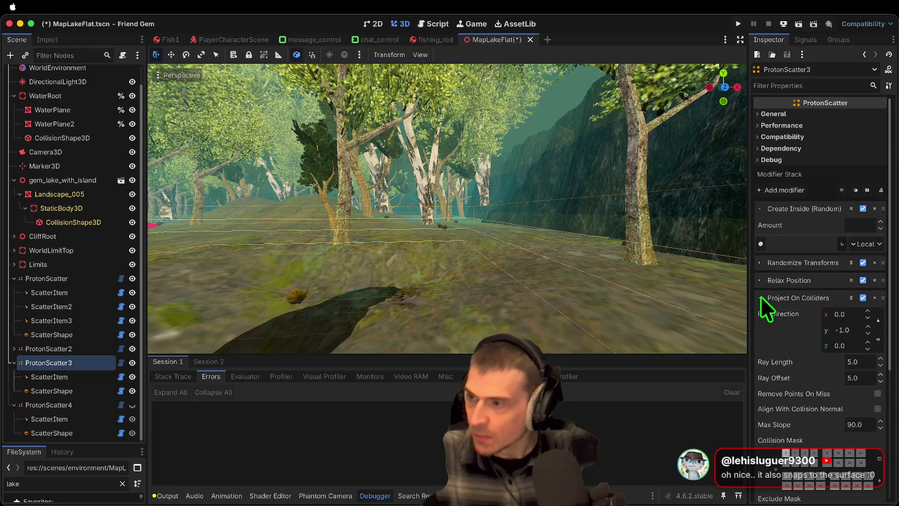
pyautogui.scroll(-3, 842, 384)
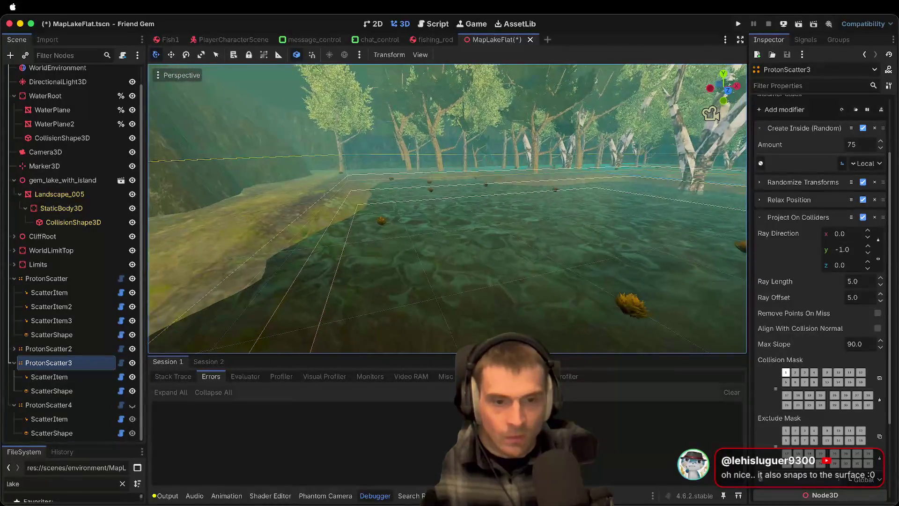
pyautogui.click(859, 144)
pyautogui.write('00')
pyautogui.press('Return')
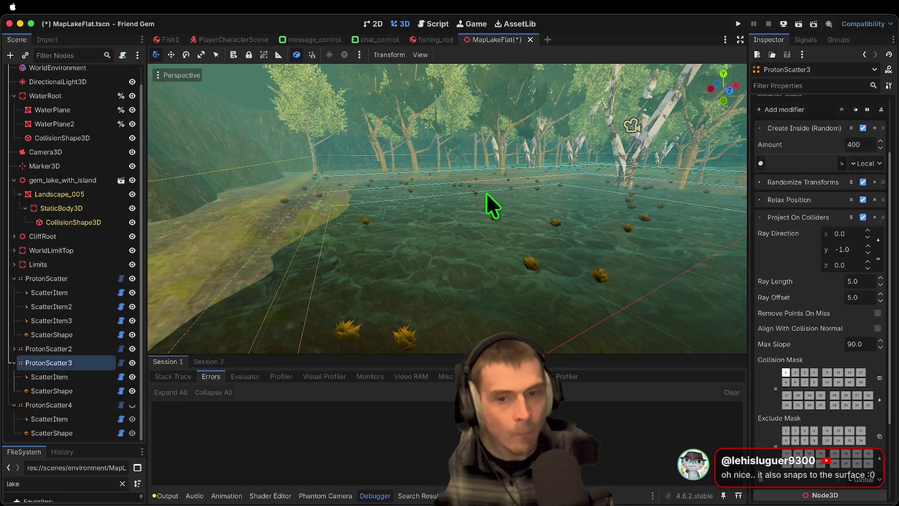
pyautogui.click(878, 313)
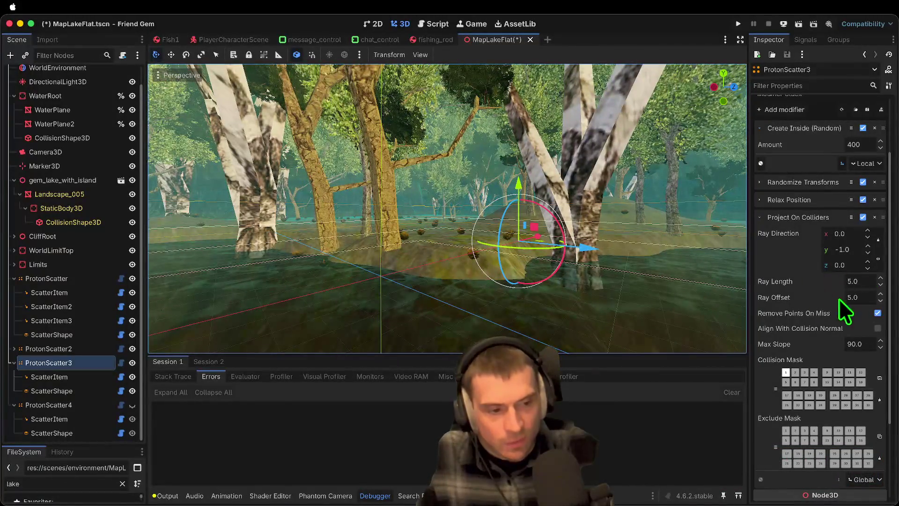
pyautogui.scroll(5, 838, 290)
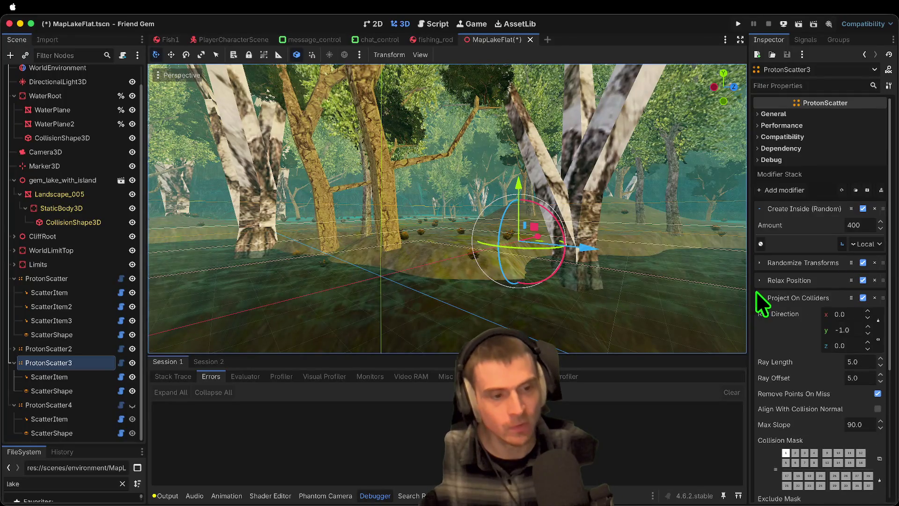
pyautogui.click(755, 299)
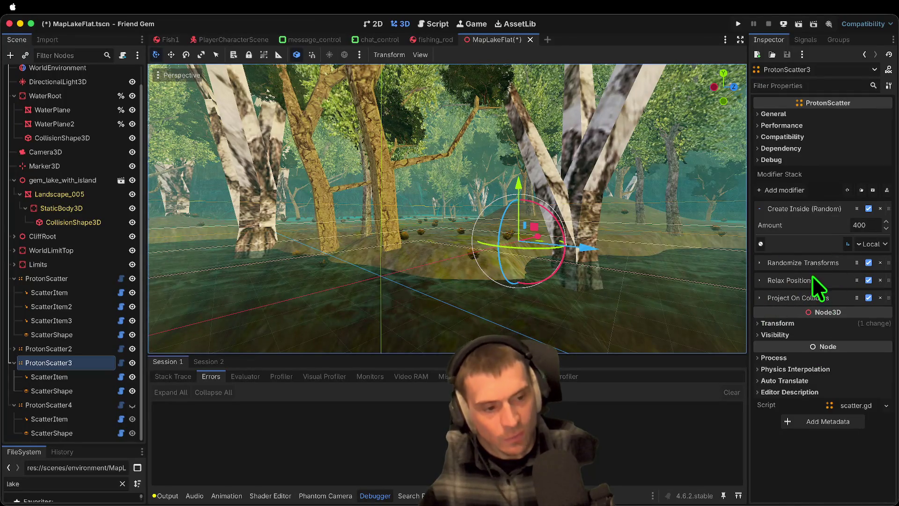
# Raise the Create Inside (Random) seed to 4 and fly around the island to inspect
pyautogui.click(761, 244)
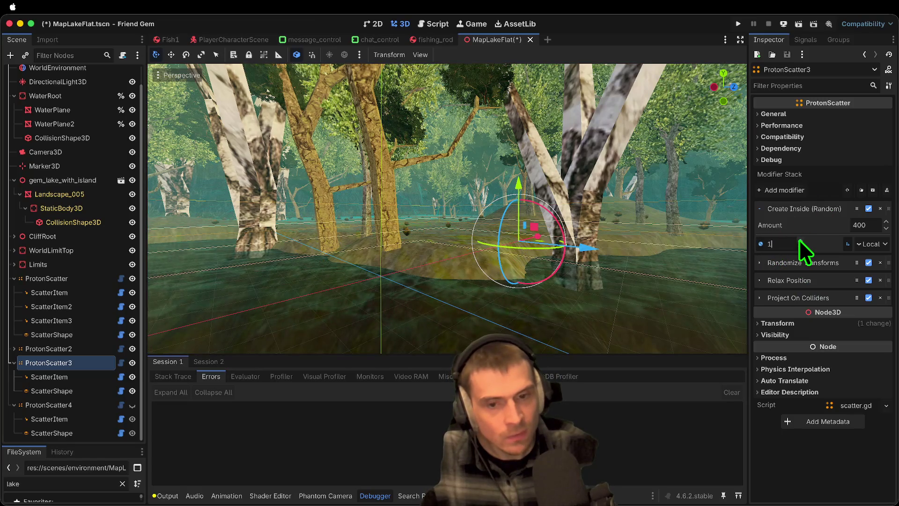
pyautogui.click(800, 244)
pyautogui.click(800, 244)
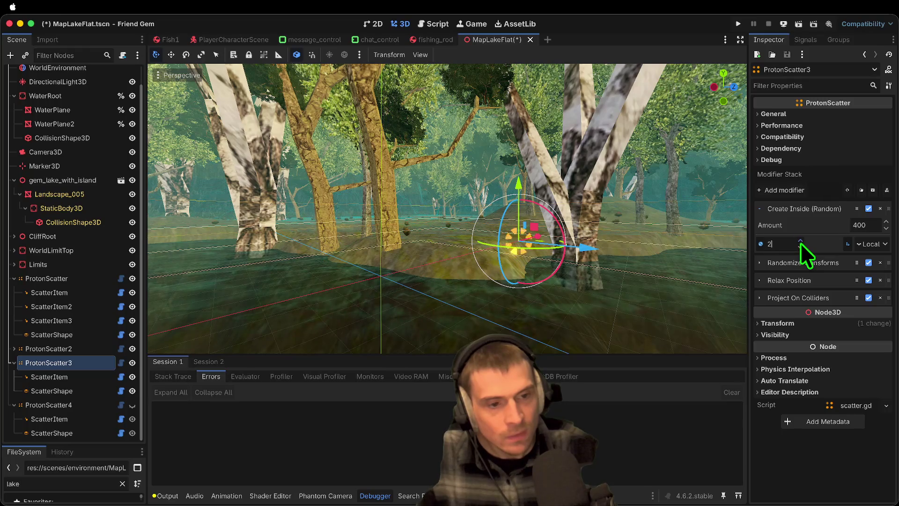
pyautogui.press('w')
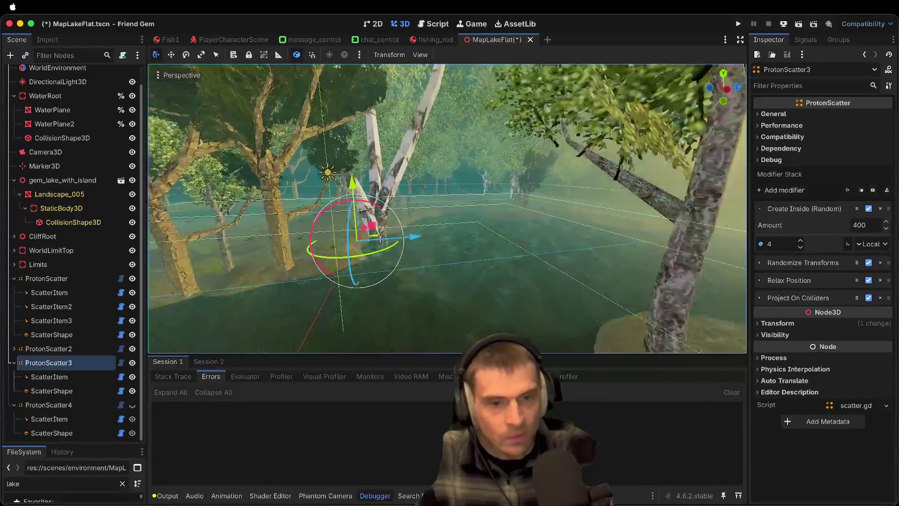
pyautogui.press('s')
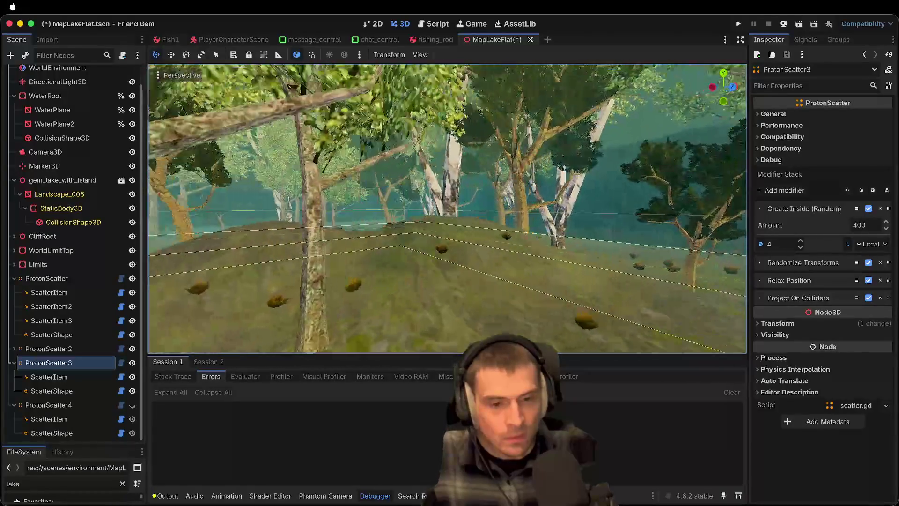
pyautogui.press('w')
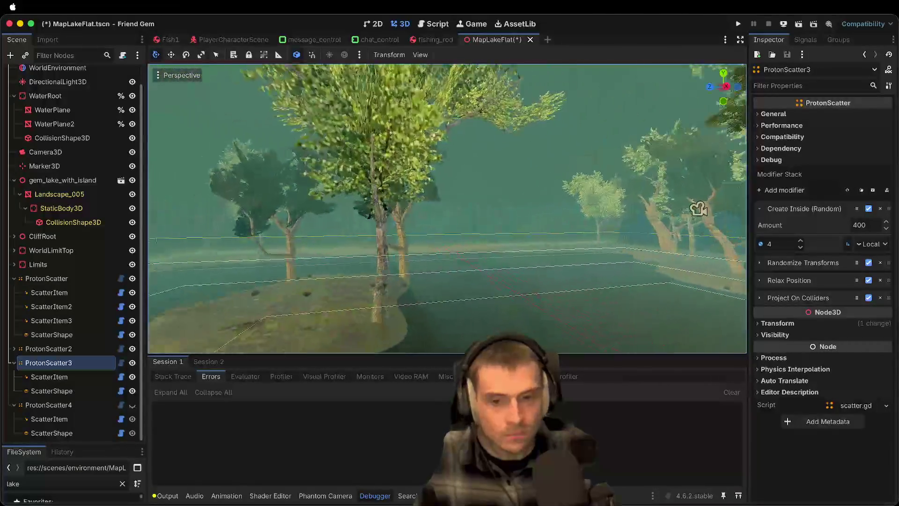
pyautogui.press('s')
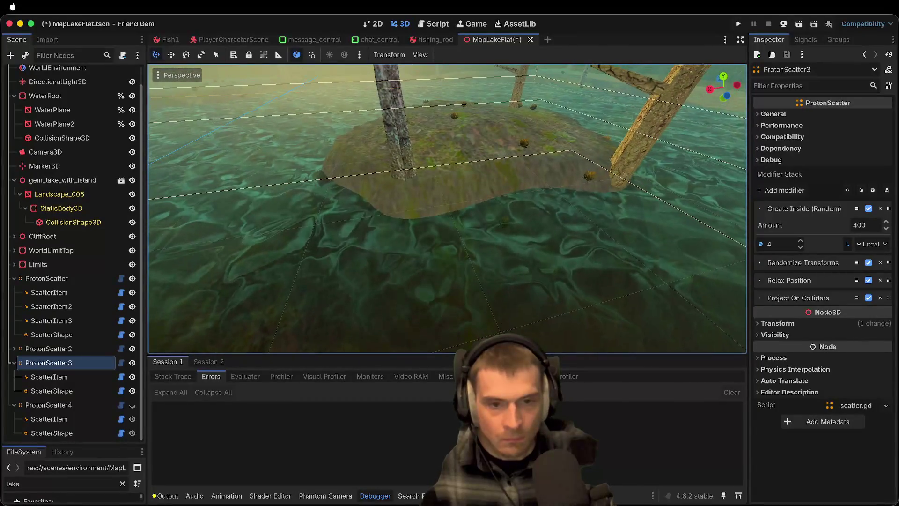
pyautogui.press('w')
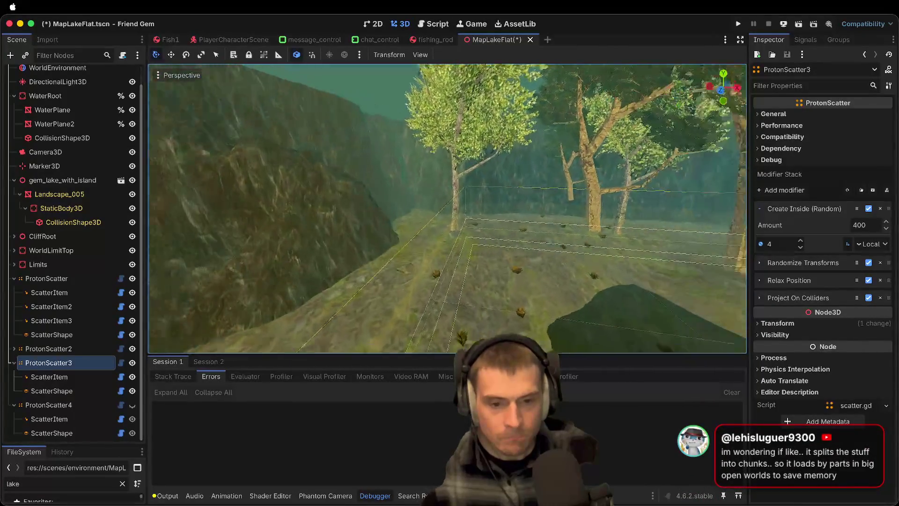
pyautogui.click(58, 377)
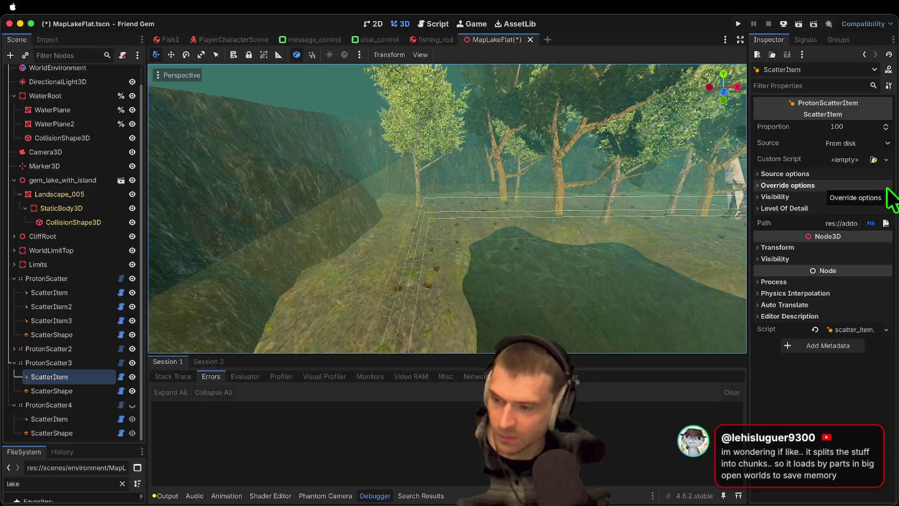
pyautogui.press('w')
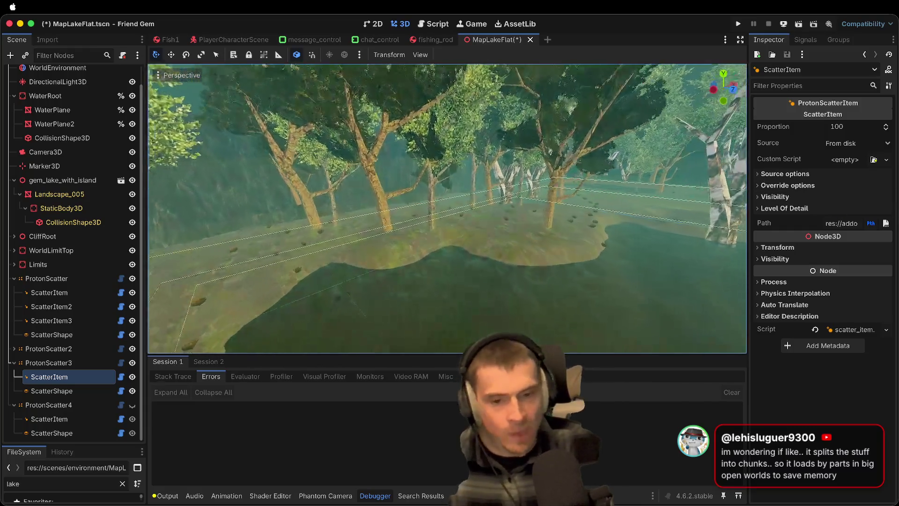
pyautogui.press('w')
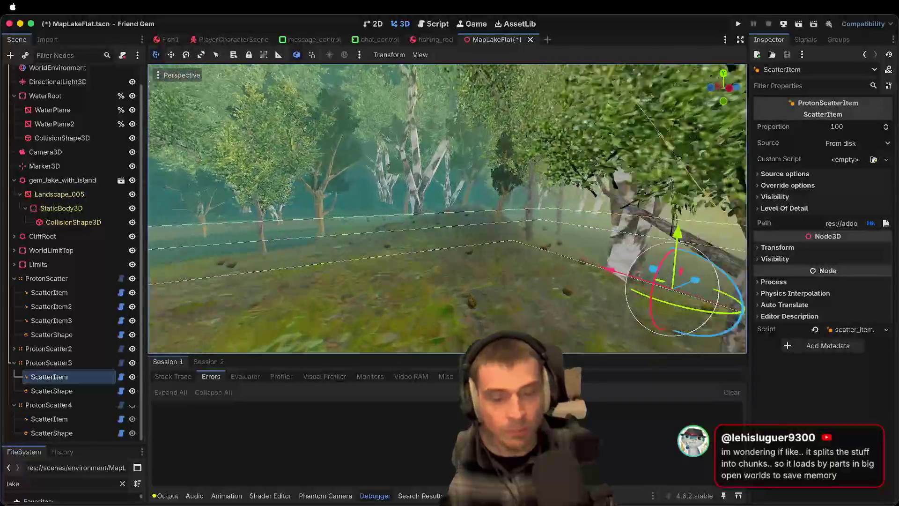
pyautogui.press('w')
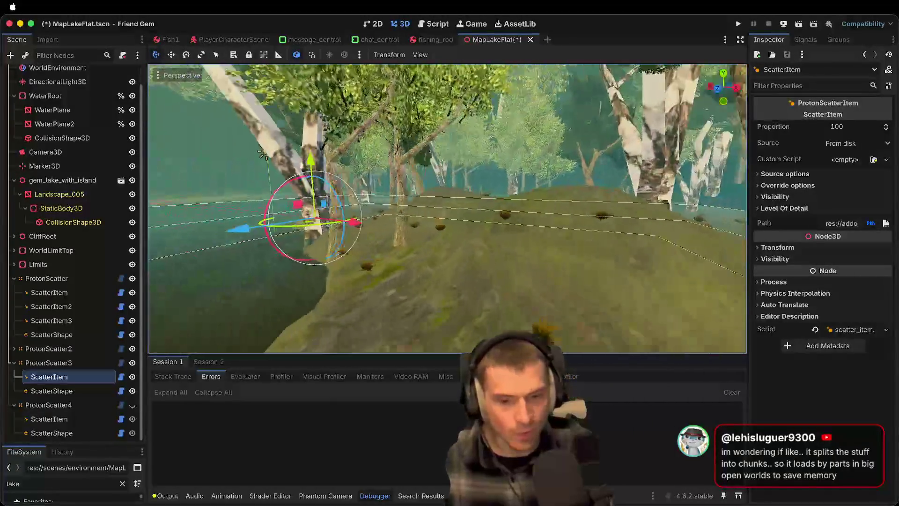
pyautogui.press('w')
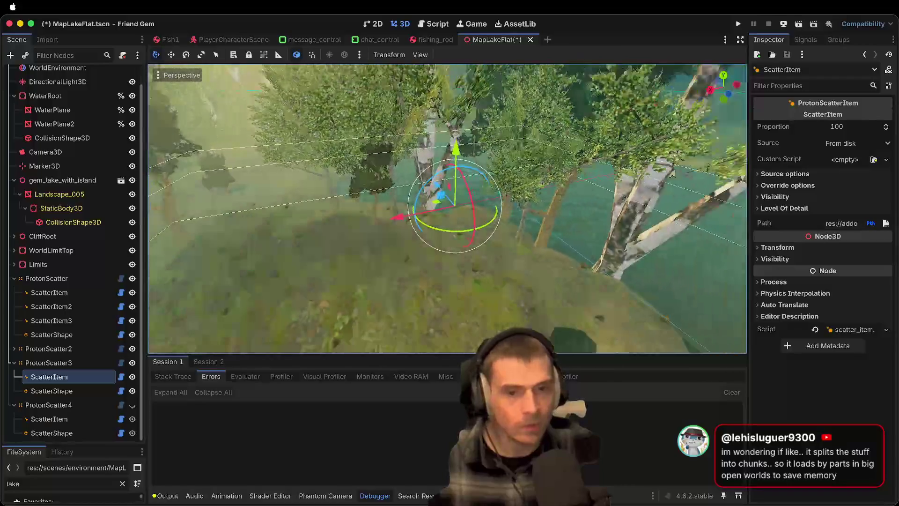
pyautogui.press('w')
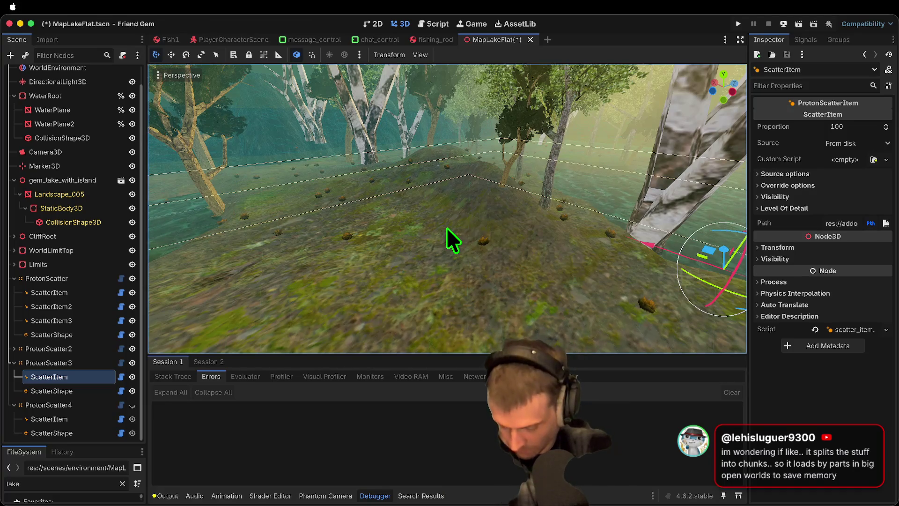
pyautogui.press('s')
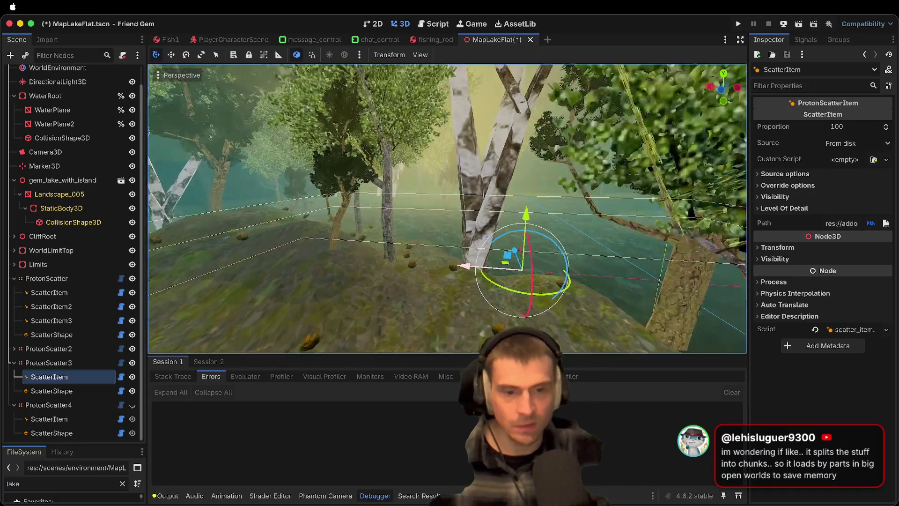
pyautogui.press('w')
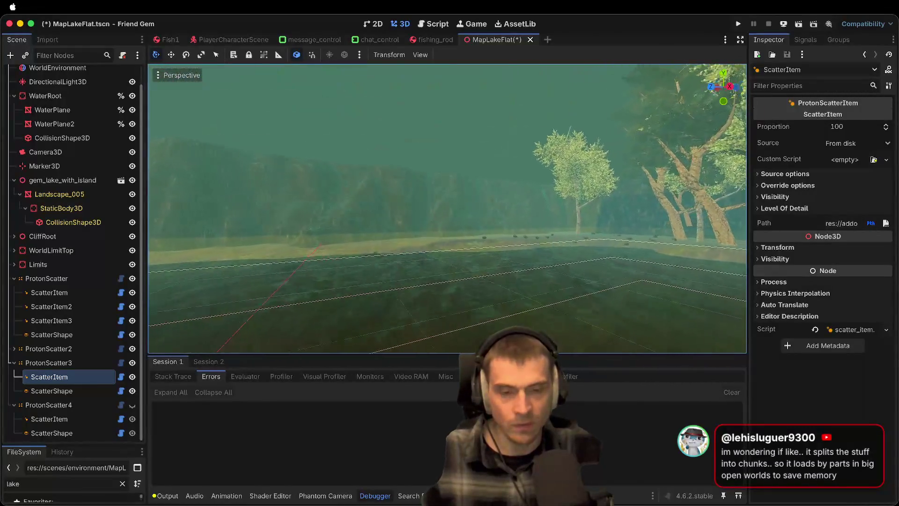
pyautogui.press('w')
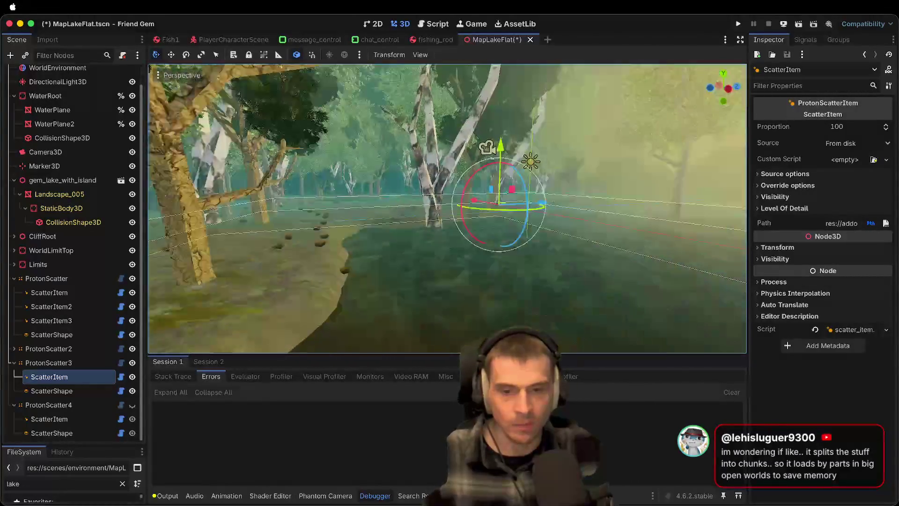
pyautogui.press('w')
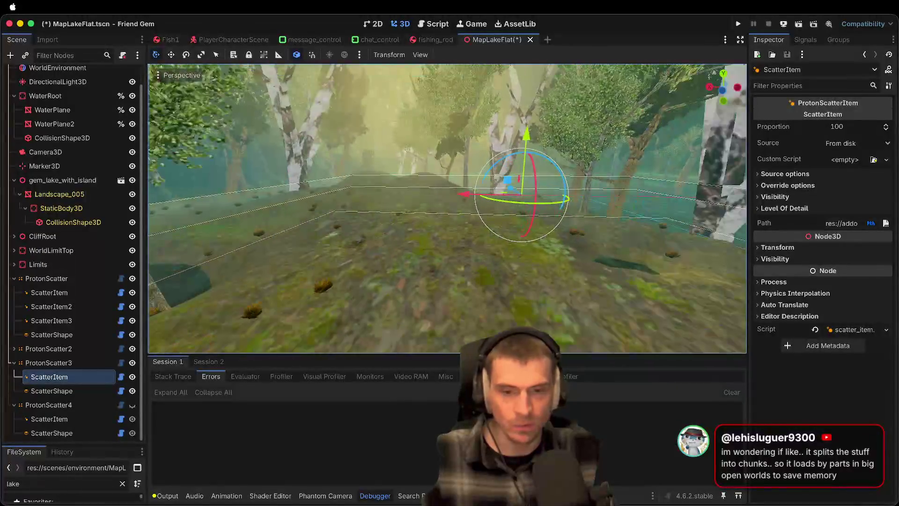
pyautogui.press('w')
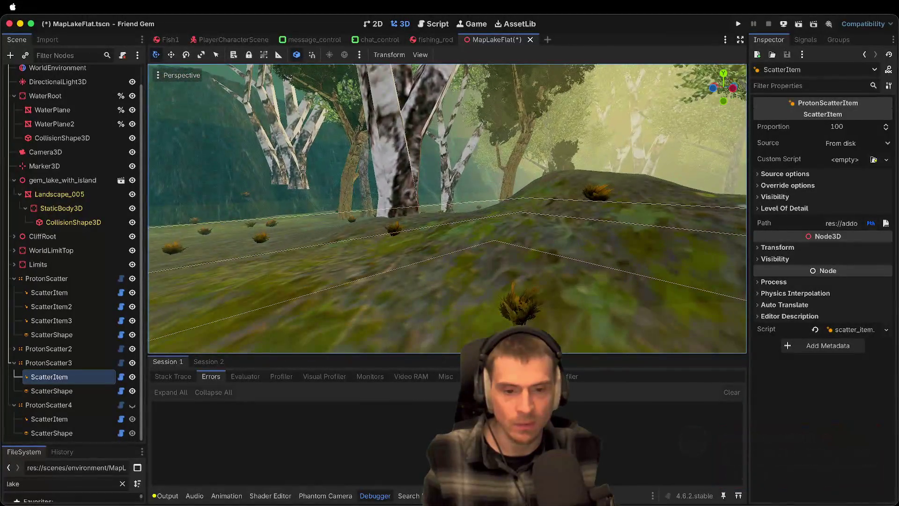
pyautogui.press('w')
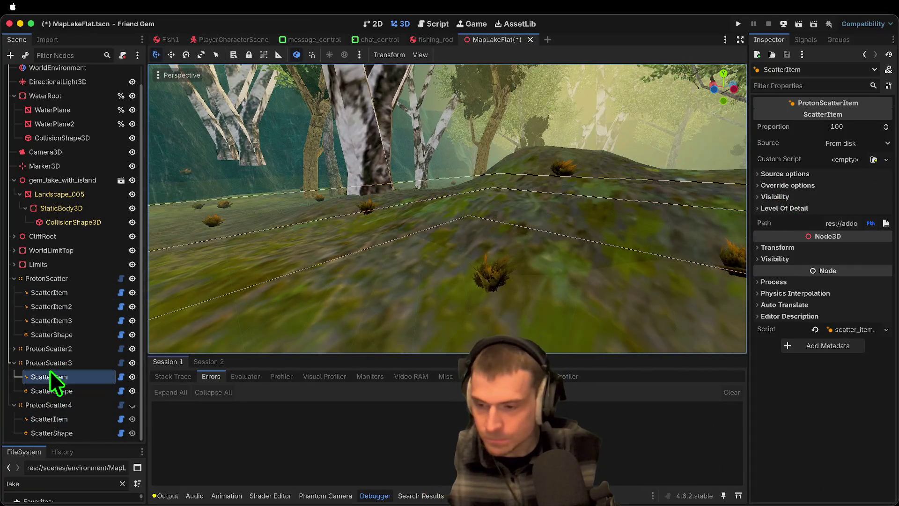
# Set ProtonScatter3's Randomize Transforms scale to 2.0 on x, y and z
pyautogui.click(49, 362)
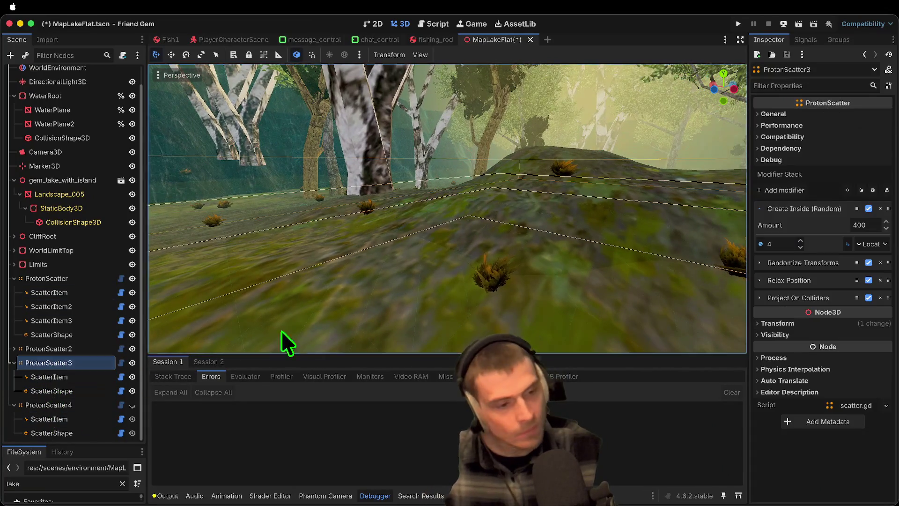
pyautogui.click(759, 263)
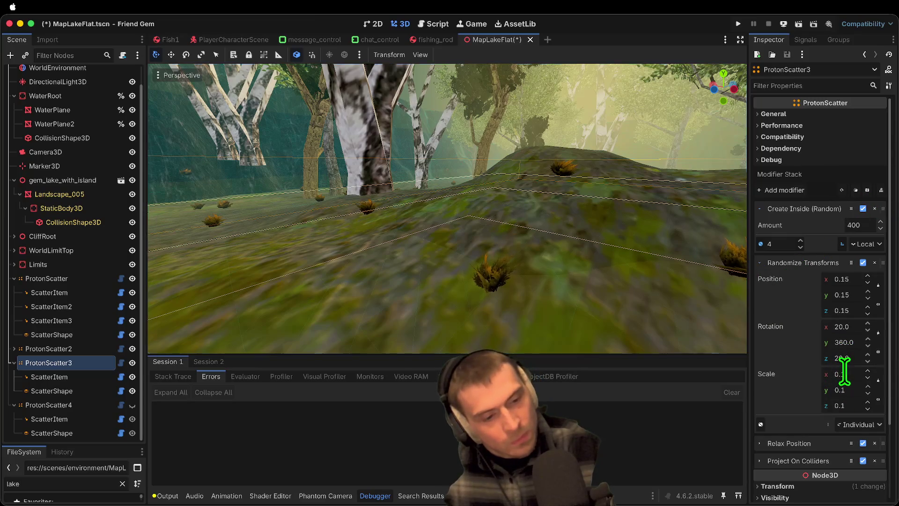
pyautogui.write('5')
pyautogui.press('Tab')
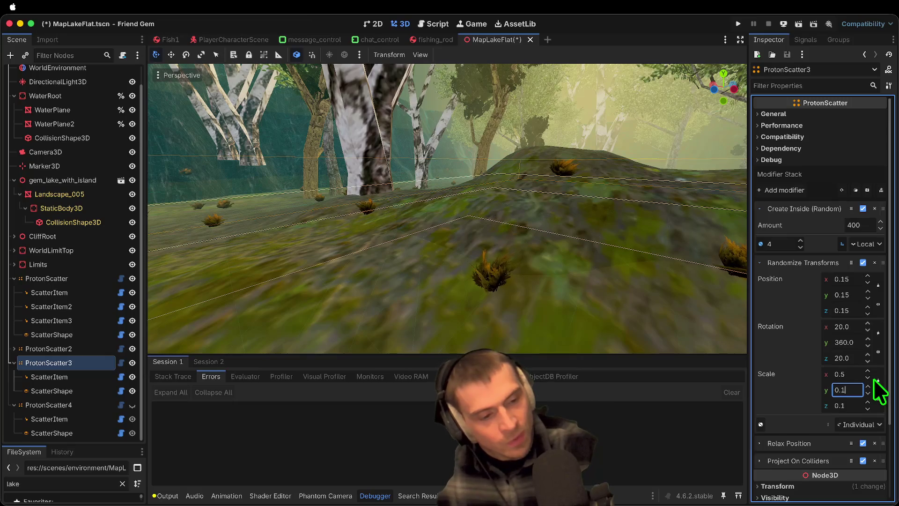
pyautogui.write('0.5')
pyautogui.press('Tab')
pyautogui.write('0')
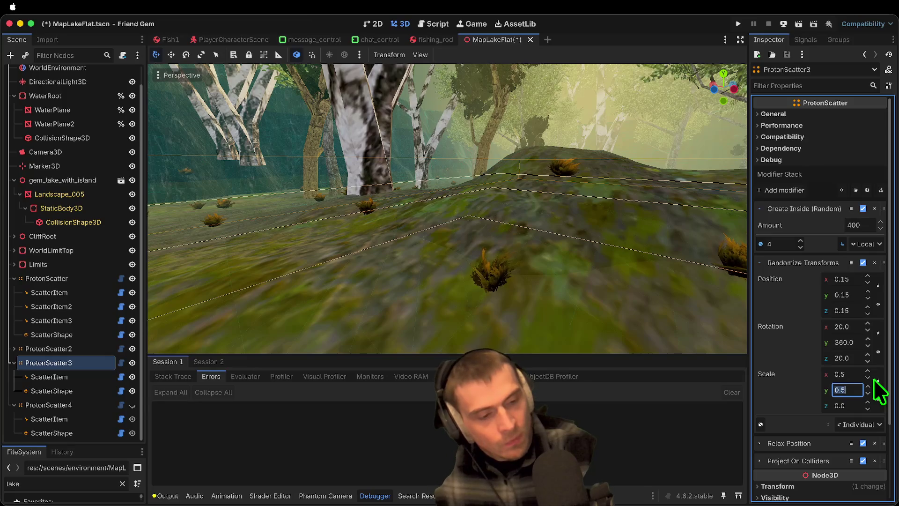
pyautogui.press('Tab')
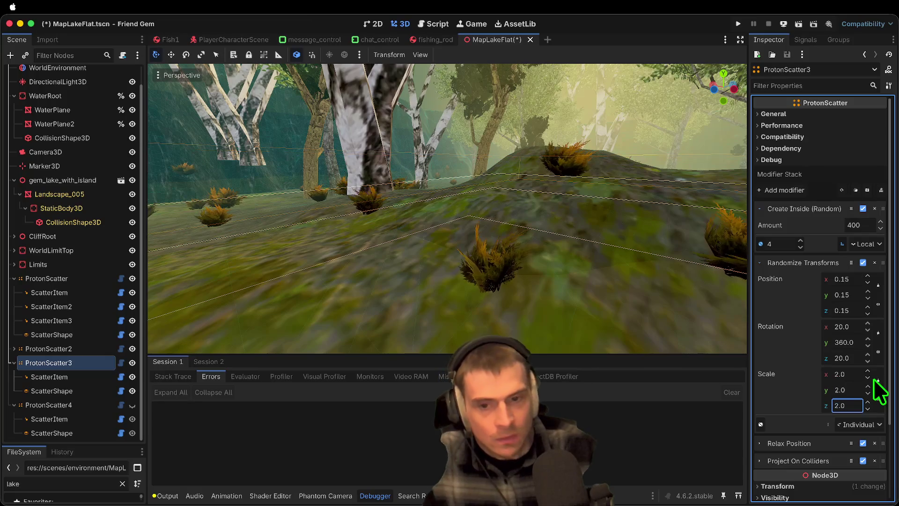
pyautogui.rightClick(702, 301)
# Resize ProtonScatter3's scatter box to 220 on x and z
pyautogui.press('w')
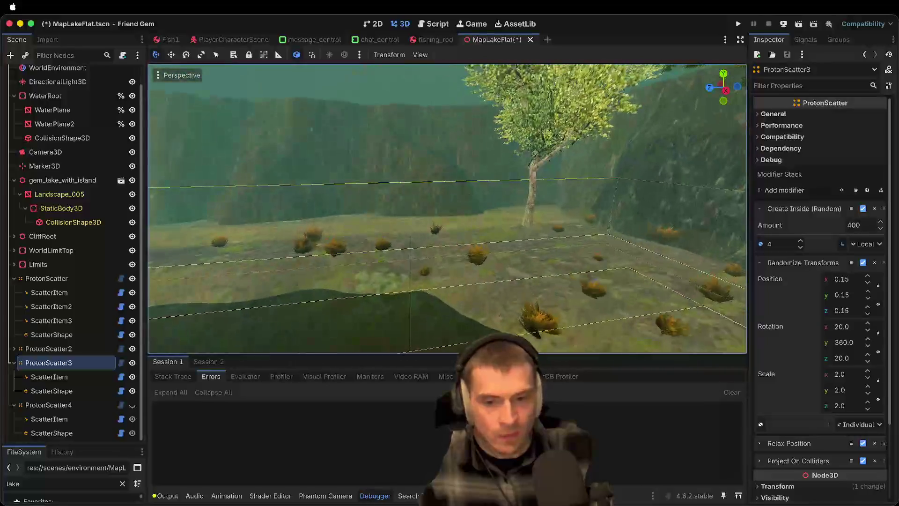
pyautogui.press('w')
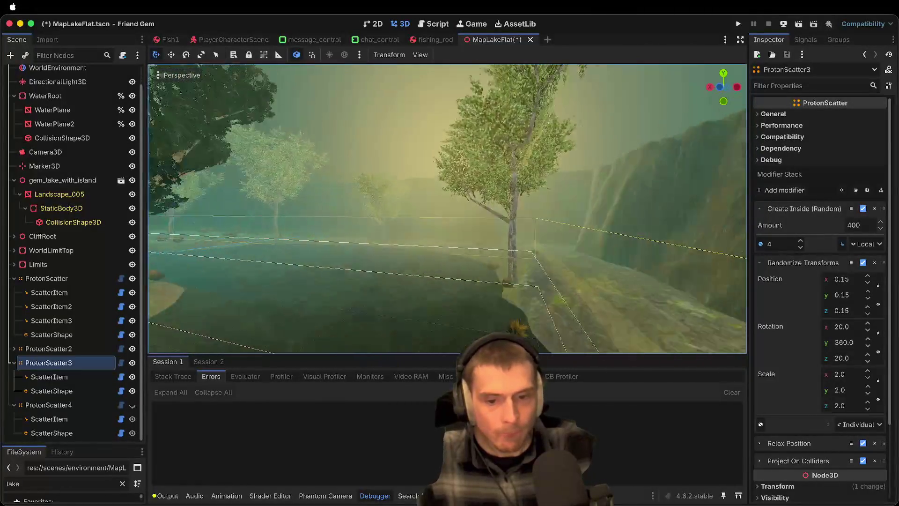
pyautogui.press('w')
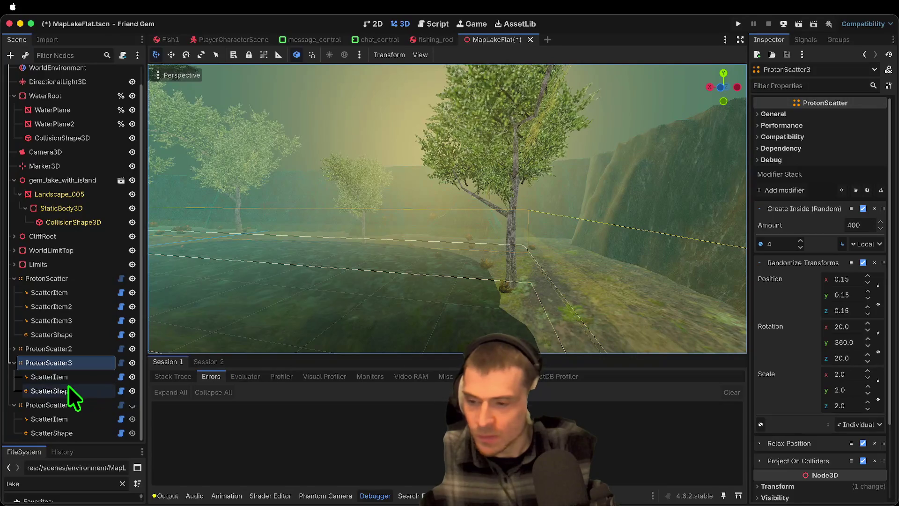
pyautogui.click(51, 390)
pyautogui.click(788, 177)
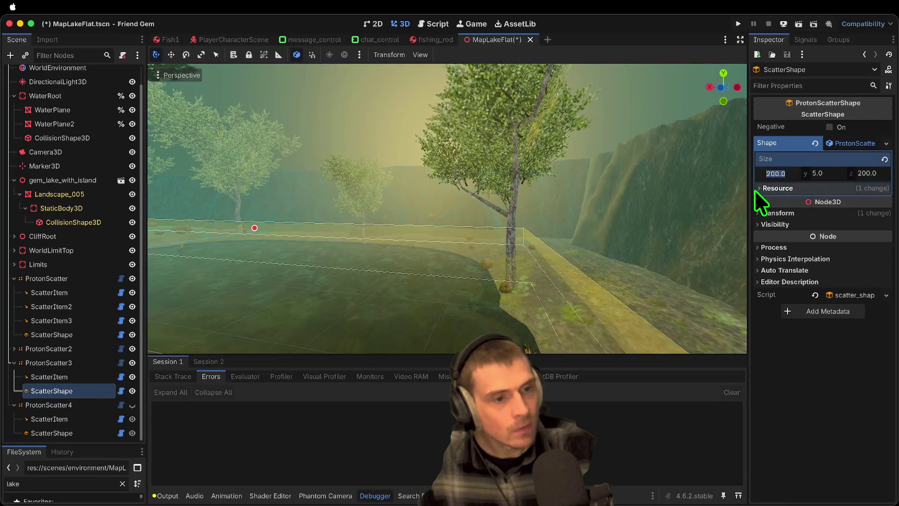
pyautogui.write('20')
pyautogui.press('BackSpace')
pyautogui.write('20')
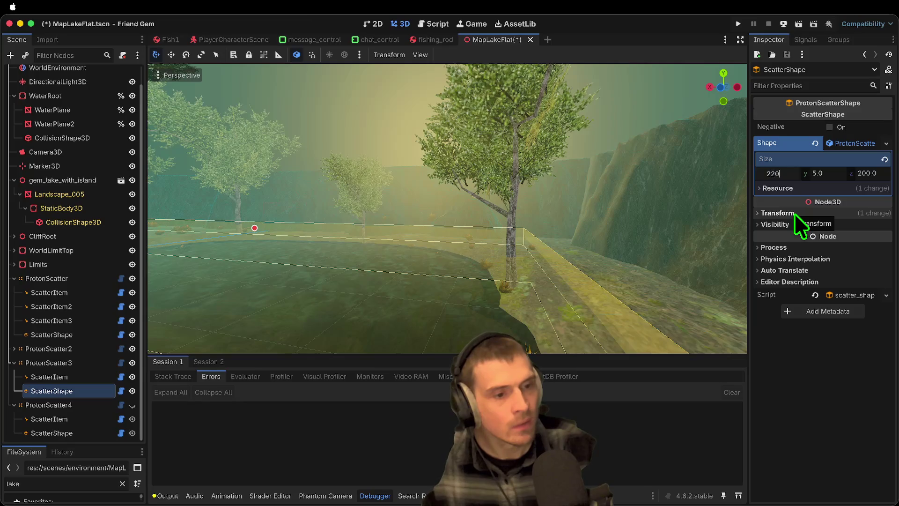
pyautogui.press('Tab')
pyautogui.press('Tab')
pyautogui.write('220')
pyautogui.press('Return')
# Fly through the forest to check the bushes, then save MapLakeFlat
pyautogui.press('w')
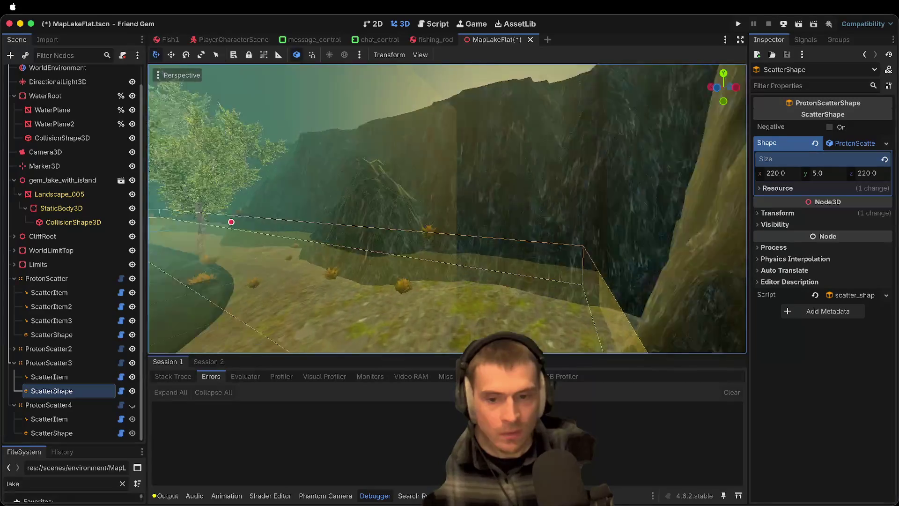
pyautogui.press('w')
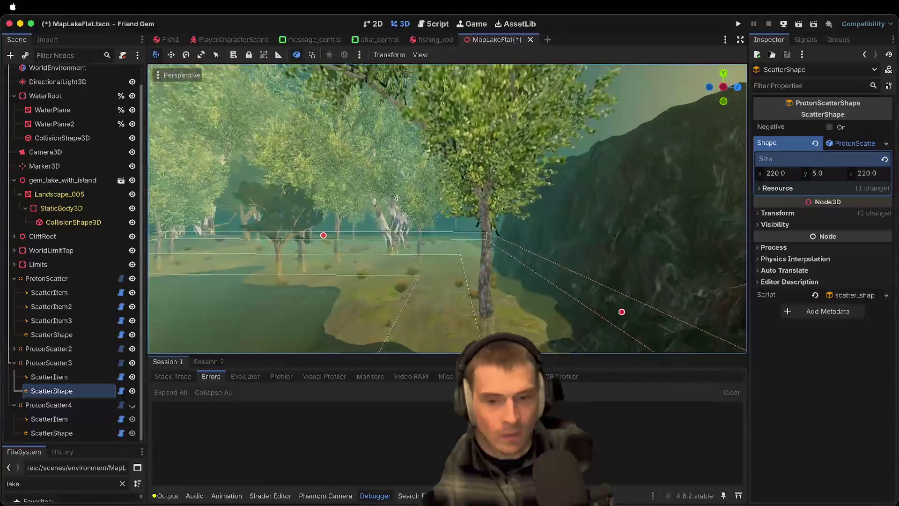
pyautogui.press('w')
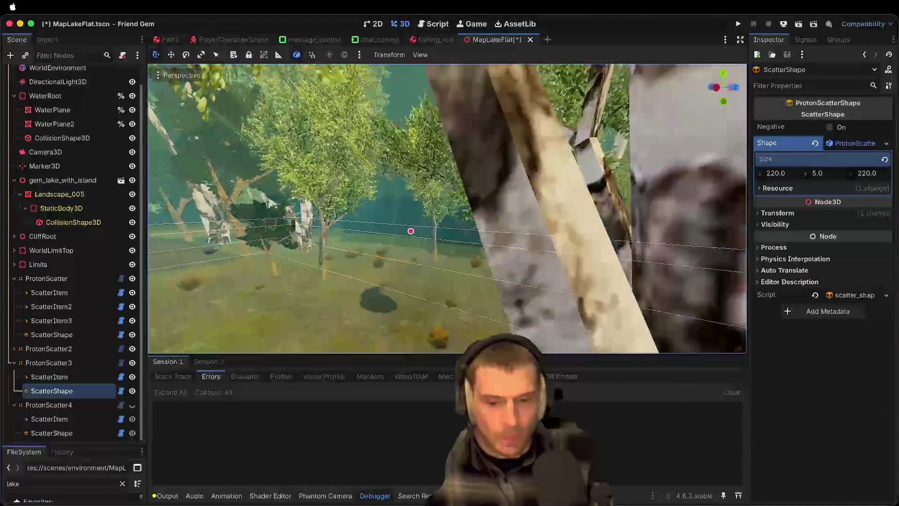
pyautogui.press('w')
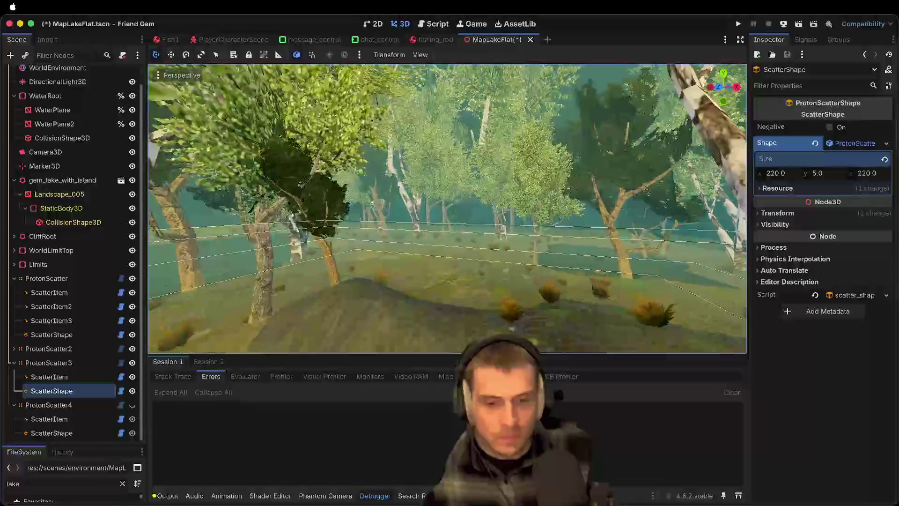
pyautogui.press('w')
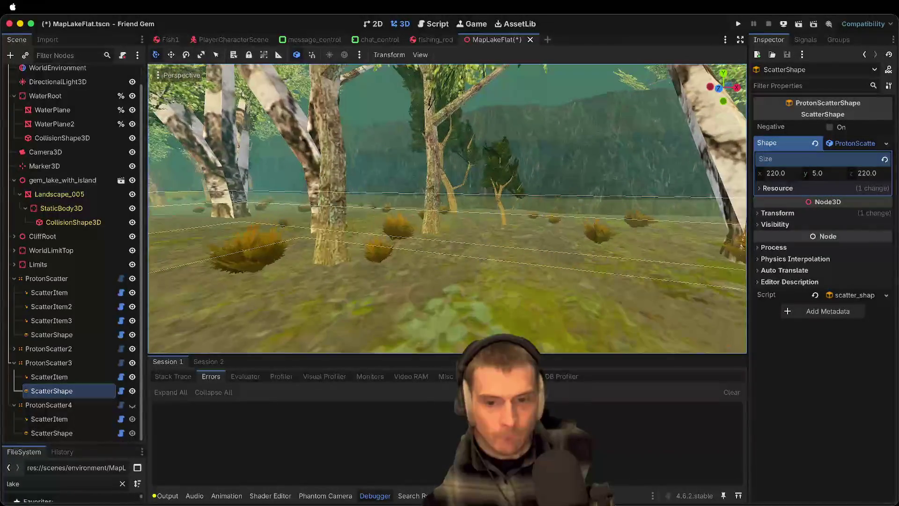
pyautogui.press('super+s')
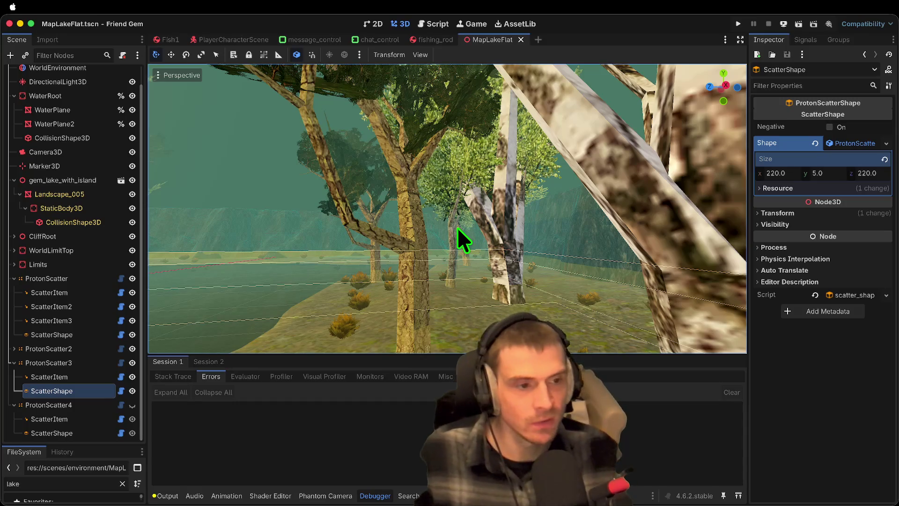
pyautogui.click(75, 363)
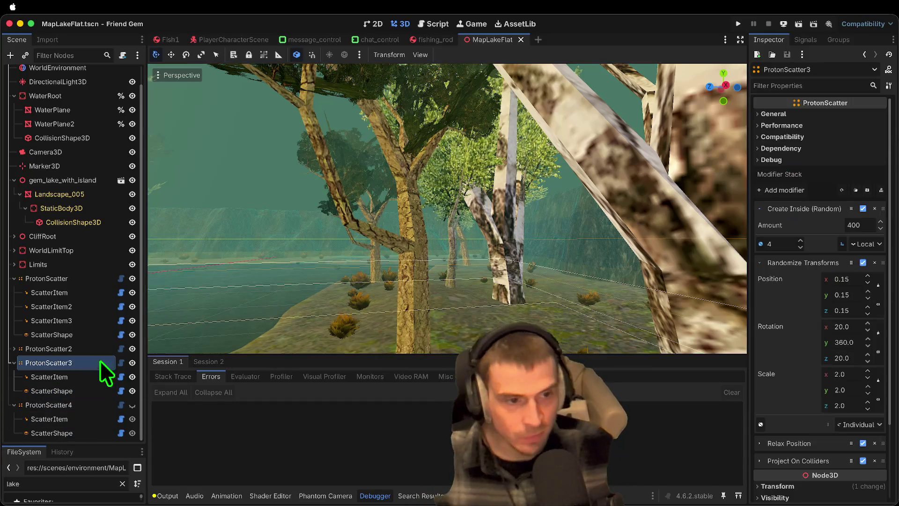
# Expand Performance to show 15 × 15 × 15 chunking, then inspect the scatter's item, shape and first ProtonScatter
pyautogui.click(841, 125)
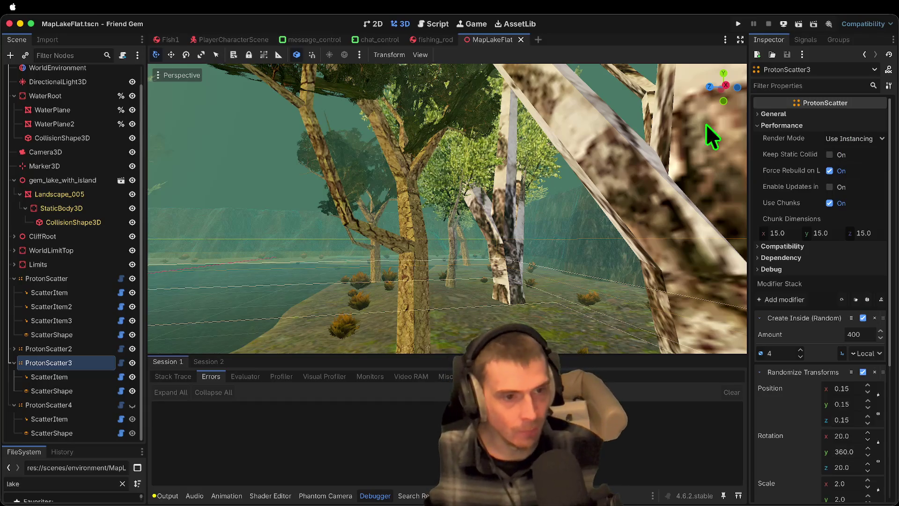
pyautogui.press('w')
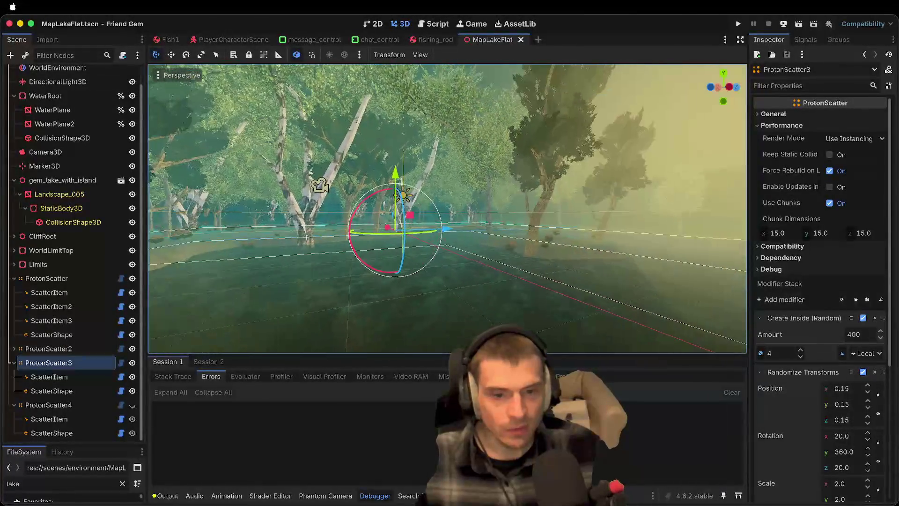
pyautogui.click(60, 377)
pyautogui.click(57, 390)
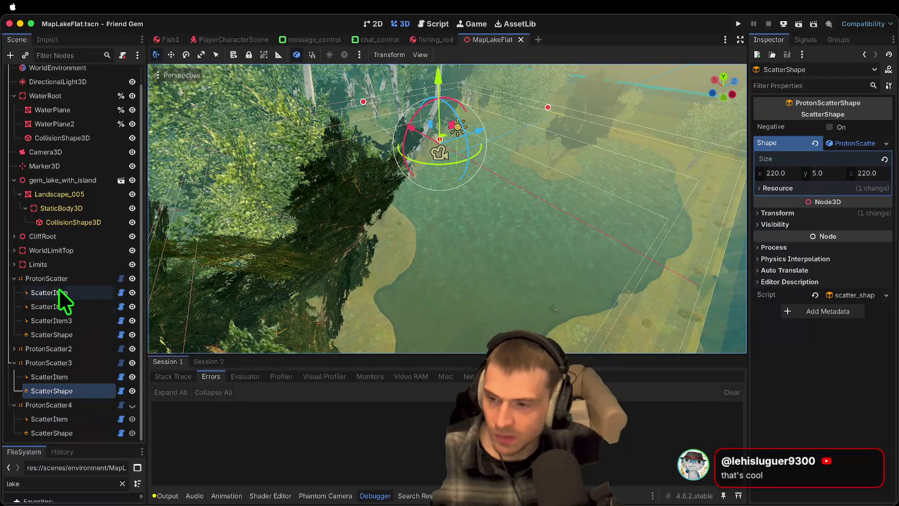
pyautogui.click(46, 279)
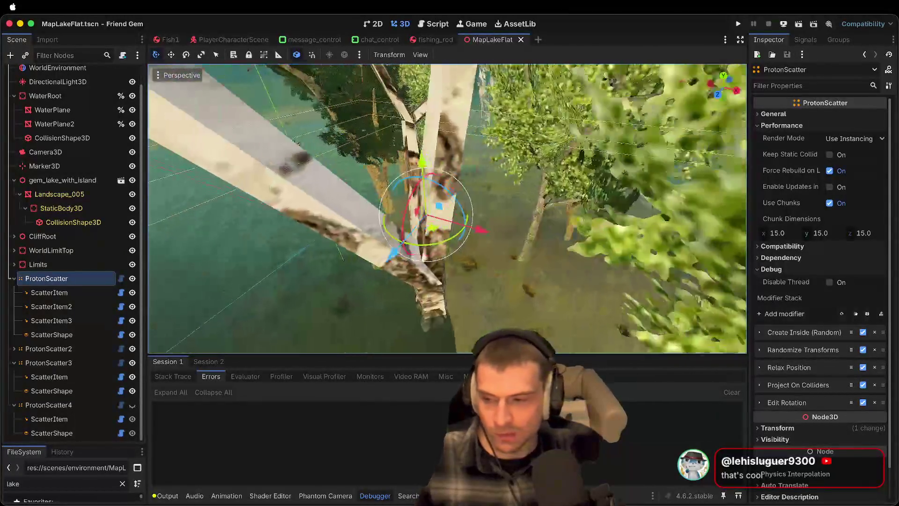
# Add a ProtonScatterShape child under the first ProtonScatter, found by searching 'scatt'
pyautogui.press('super+a')
pyautogui.write('prot')
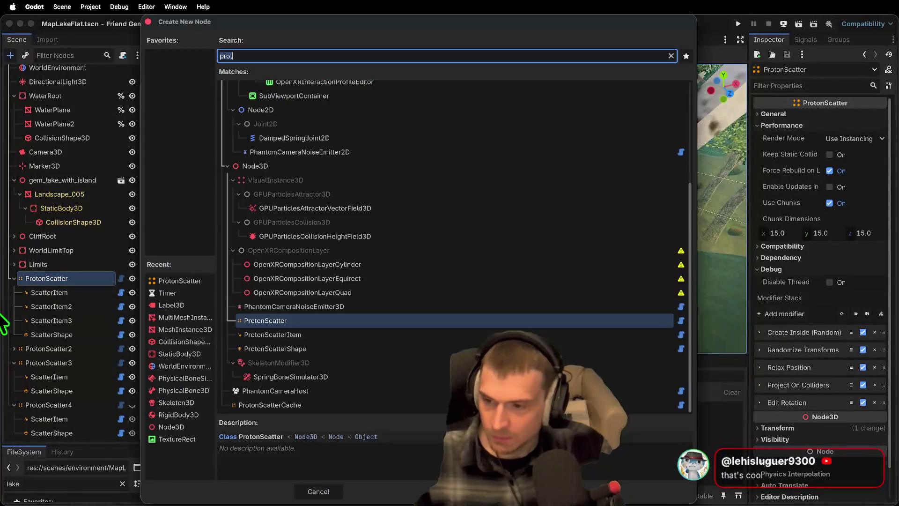
pyautogui.press('BackSpace')
pyautogui.press('BackSpace')
pyautogui.press('BackSpace')
pyautogui.write('ite')
pyautogui.press('BackSpace')
pyautogui.press('BackSpace')
pyautogui.press('BackSpace')
pyautogui.write('scatt')
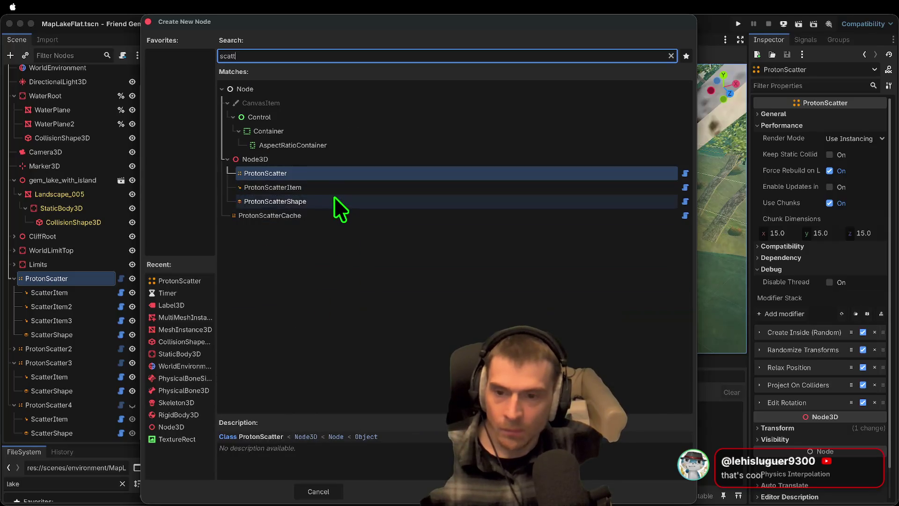
pyautogui.click(334, 197)
pyautogui.press('Return')
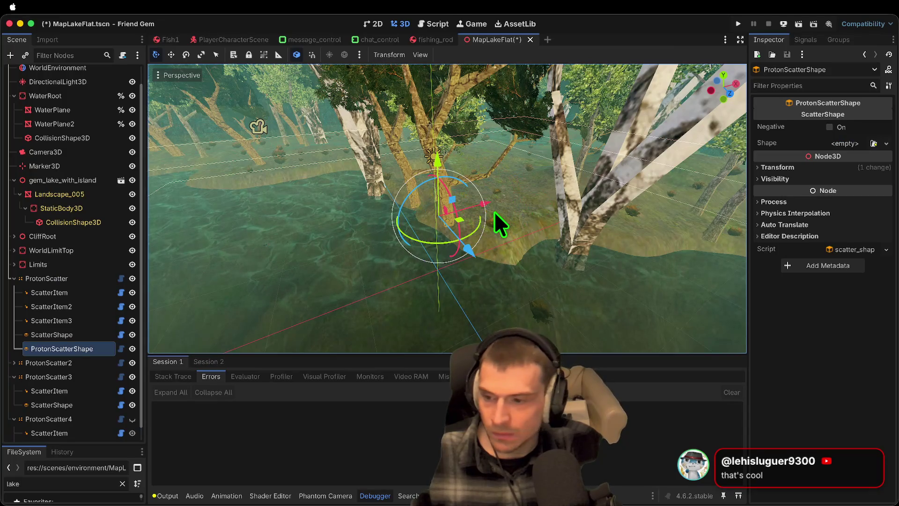
# Move the new scatter shape onto the water and make it a ProtonScatterBoxShape
pyautogui.moveTo(551, 191); pyautogui.dragTo(477, 215)
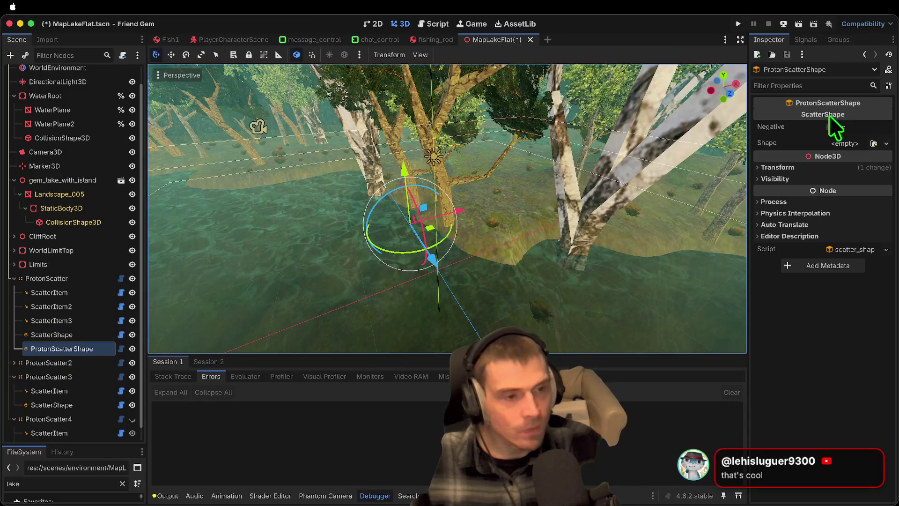
pyautogui.click(886, 144)
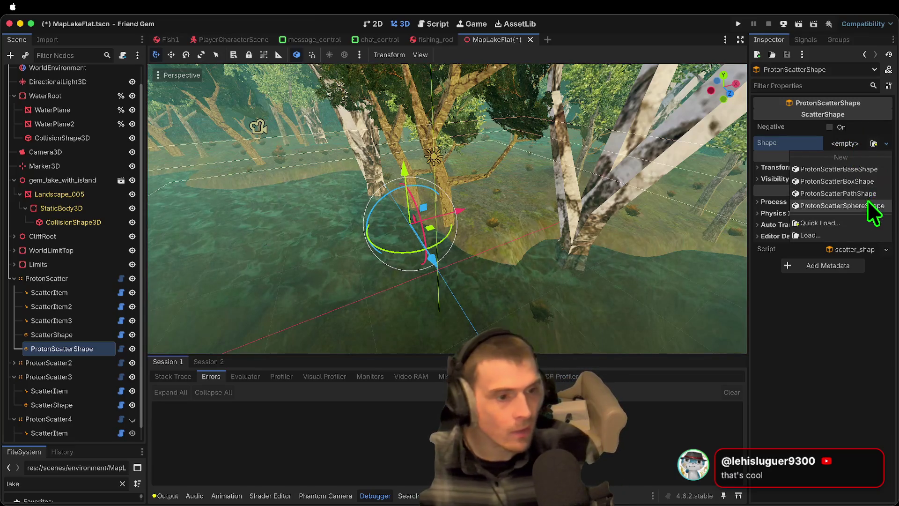
pyautogui.click(864, 181)
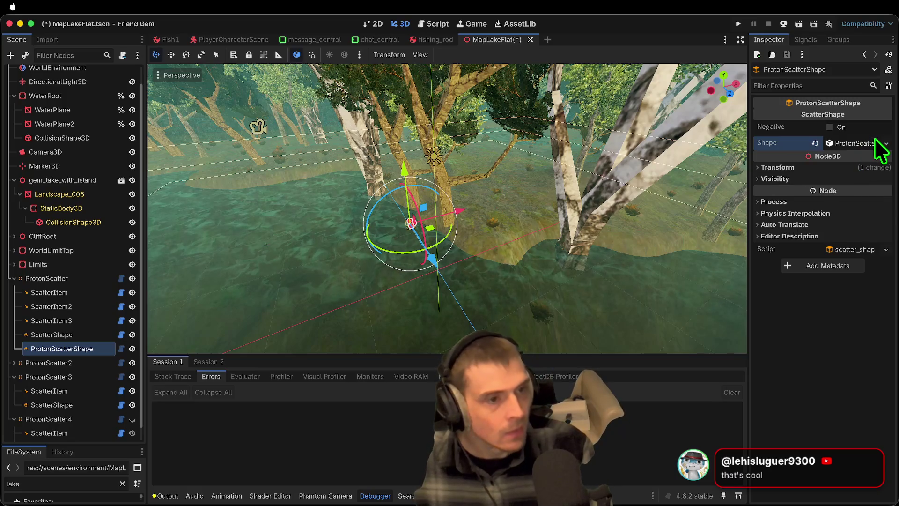
pyautogui.click(856, 143)
pyautogui.click(886, 144)
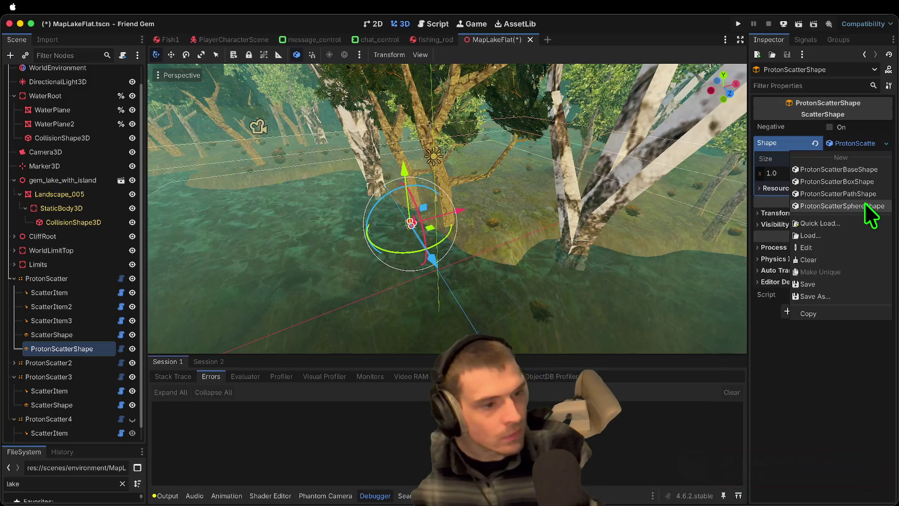
# Set the box shape's size to 40 × 3 × 40
pyautogui.click(784, 171)
pyautogui.write('8')
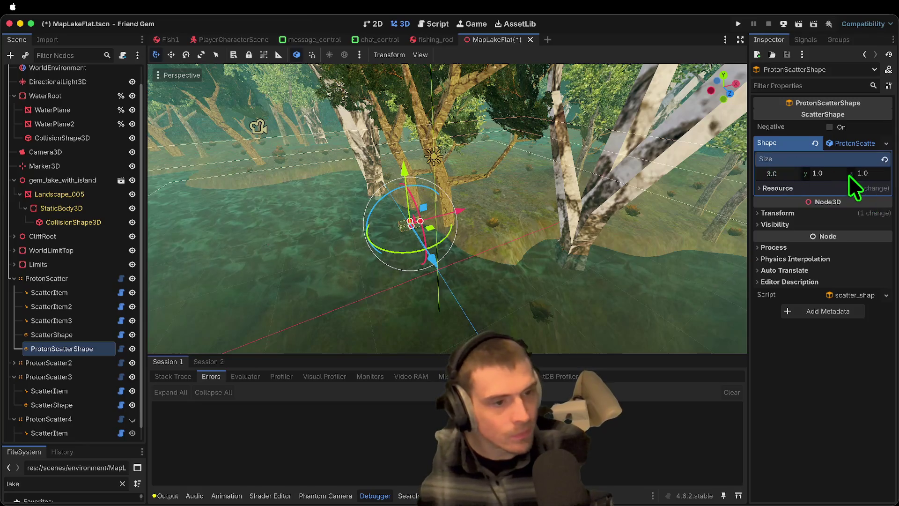
pyautogui.click(867, 173)
pyautogui.write('6')
pyautogui.moveTo(867, 173); pyautogui.dragTo(890, 173)
pyautogui.moveTo(818, 176)
pyautogui.mouseDown()
pyautogui.moveTo(799, 184)
pyautogui.moveTo(796, 173)
pyautogui.moveTo(814, 173)
pyautogui.mouseUp()
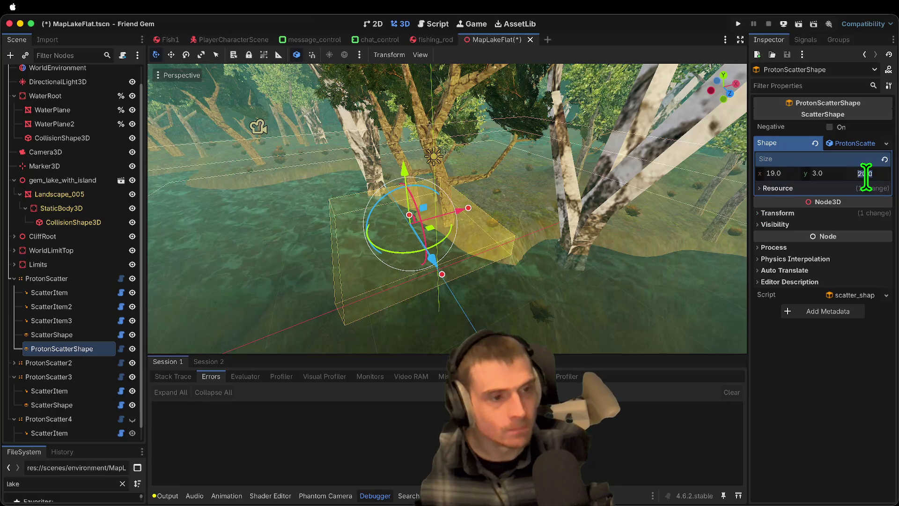
pyautogui.write('0')
pyautogui.hotkey('shift', 'Tab')
pyautogui.hotkey('shift', 'Tab')
pyautogui.write('40')
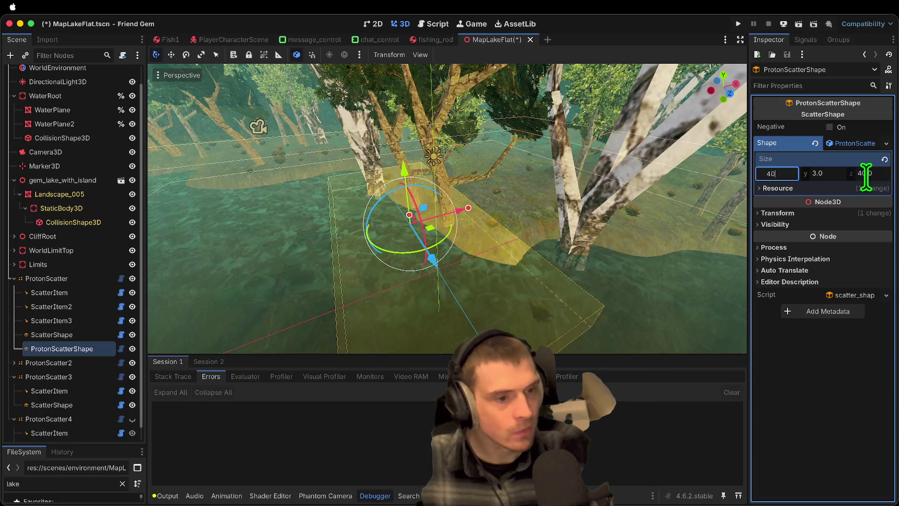
pyautogui.press('Return')
# Tick Negative, slide the red box along X over the island, and save the scene
pyautogui.scroll(-2, 598, 221)
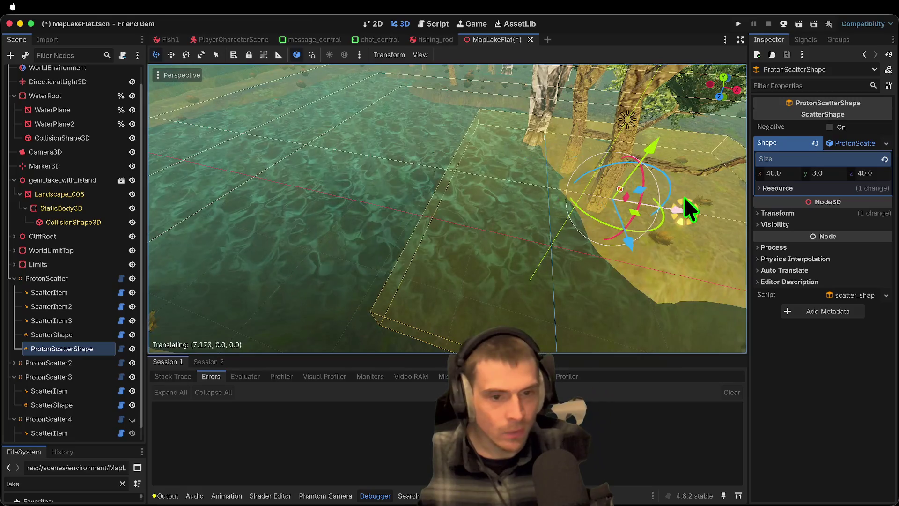
pyautogui.scroll(-2, 321, 229)
pyautogui.click(829, 127)
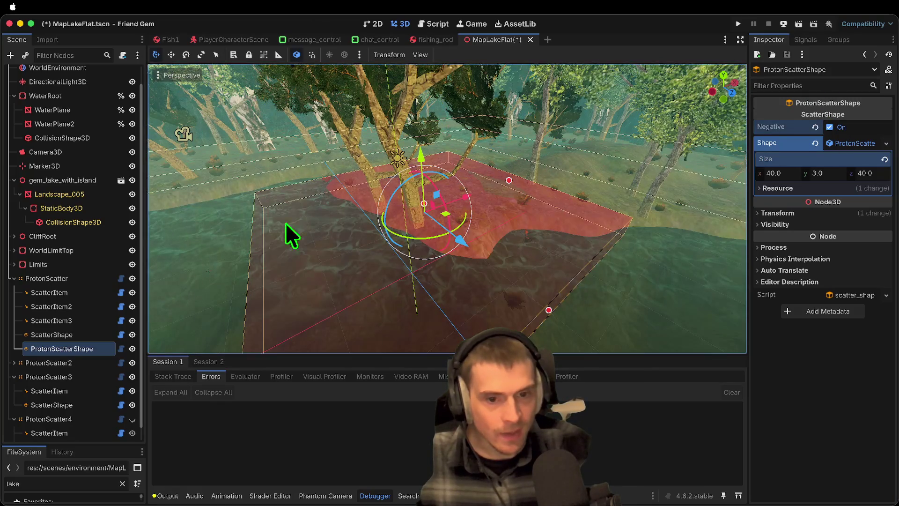
pyautogui.scroll(-5, 447, 209)
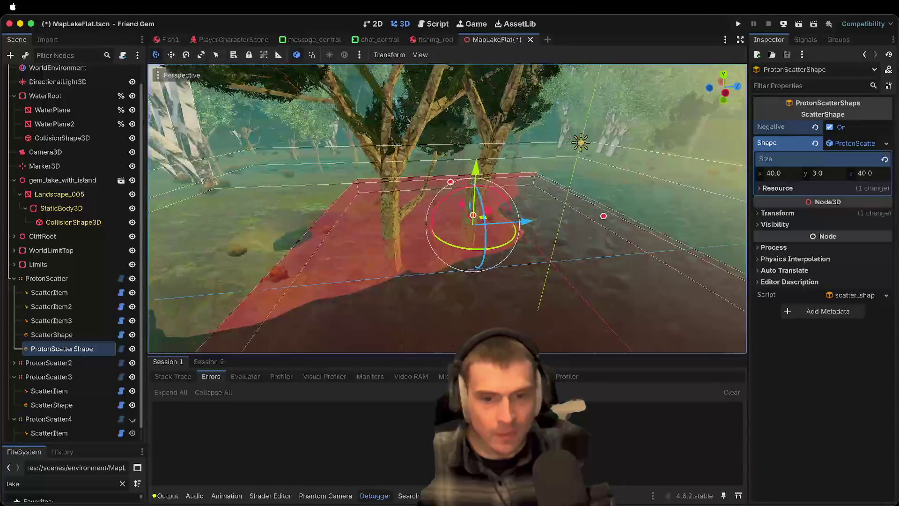
pyautogui.scroll(-5, 447, 208)
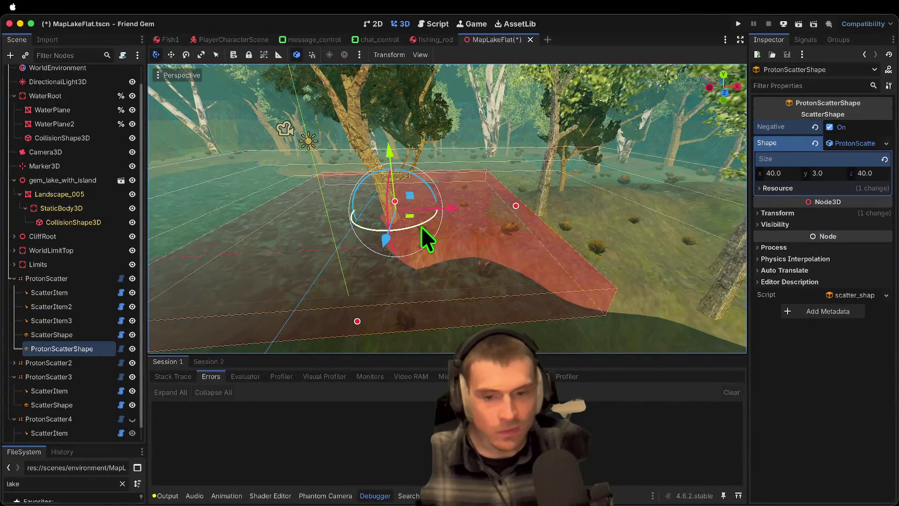
pyautogui.moveTo(449, 209)
pyautogui.mouseDown()
pyautogui.moveTo(541, 209)
pyautogui.moveTo(525, 206)
pyautogui.mouseUp()
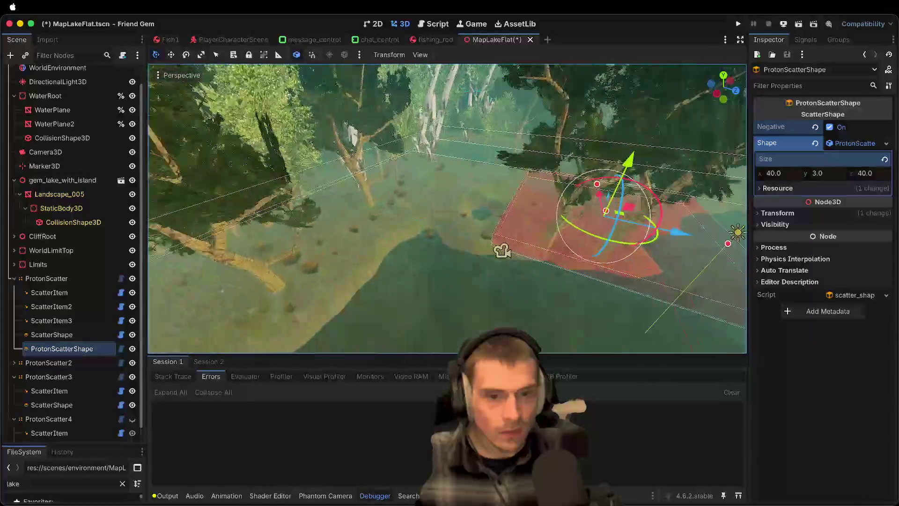
pyautogui.scroll(-5, 501, 185)
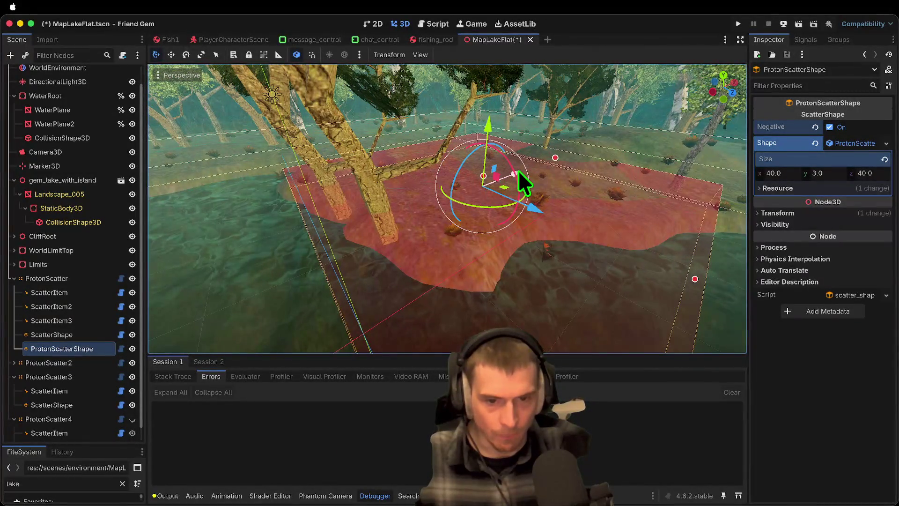
pyautogui.press('super+s')
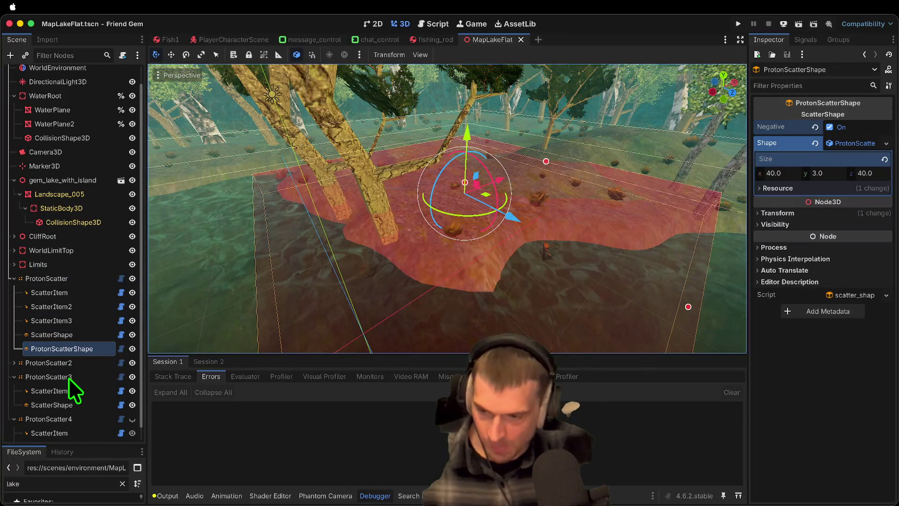
# On ProtonScatter2, step the Global Seed up to 18, then back to 17
pyautogui.click(67, 375)
pyautogui.click(14, 363)
pyautogui.click(61, 363)
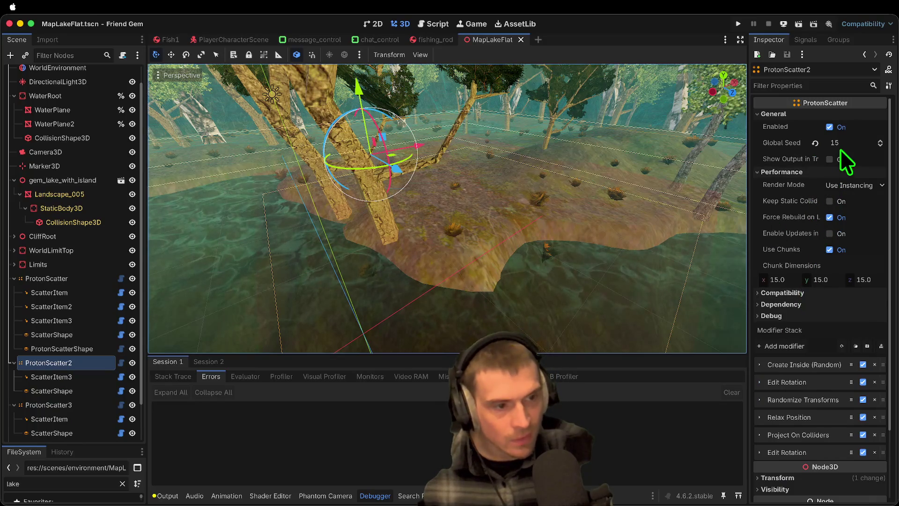
pyautogui.click(880, 141)
pyautogui.click(881, 140)
pyautogui.click(880, 140)
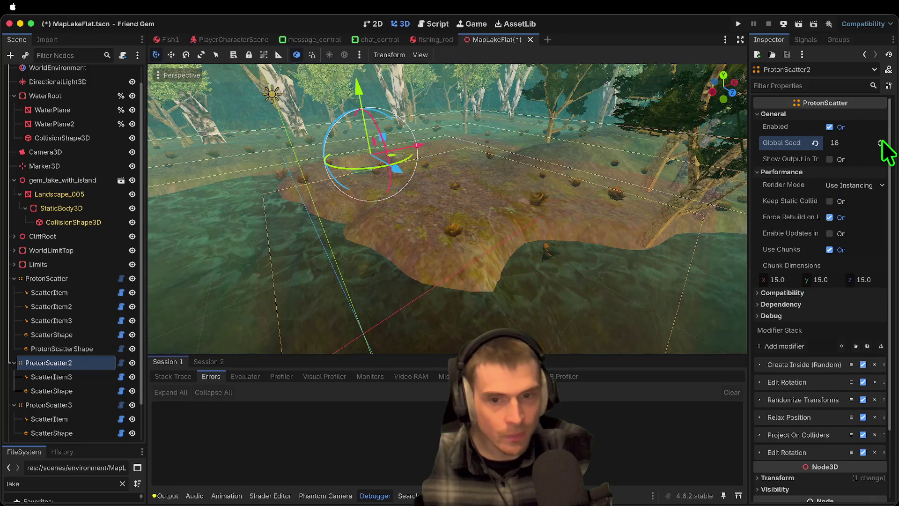
pyautogui.moveTo(435, 224)
pyautogui.mouseDown()
pyautogui.moveTo(337, 164)
pyautogui.moveTo(337, 206)
pyautogui.moveTo(351, 168)
pyautogui.moveTo(365, 160)
pyautogui.mouseUp()
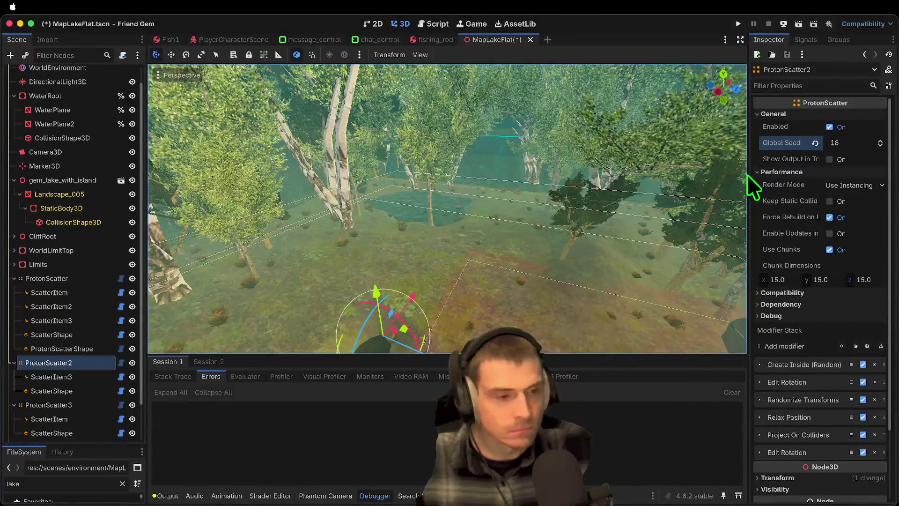
pyautogui.click(880, 145)
pyautogui.moveTo(532, 220)
pyautogui.mouseDown()
pyautogui.moveTo(536, 201)
pyautogui.moveTo(388, 251)
pyautogui.mouseUp()
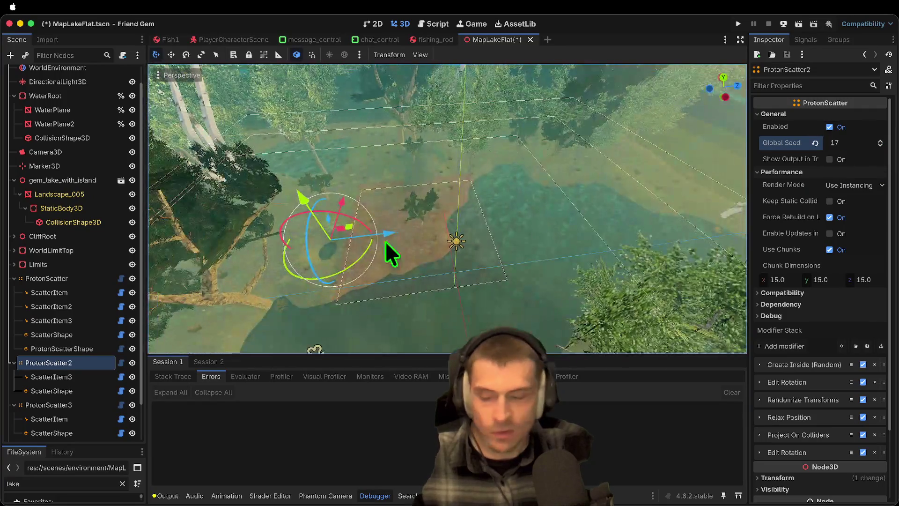
pyautogui.click(82, 322)
# Run the game, move its window aside, and load MapLakeFlat from the in-game Options
pyautogui.press('super+s')
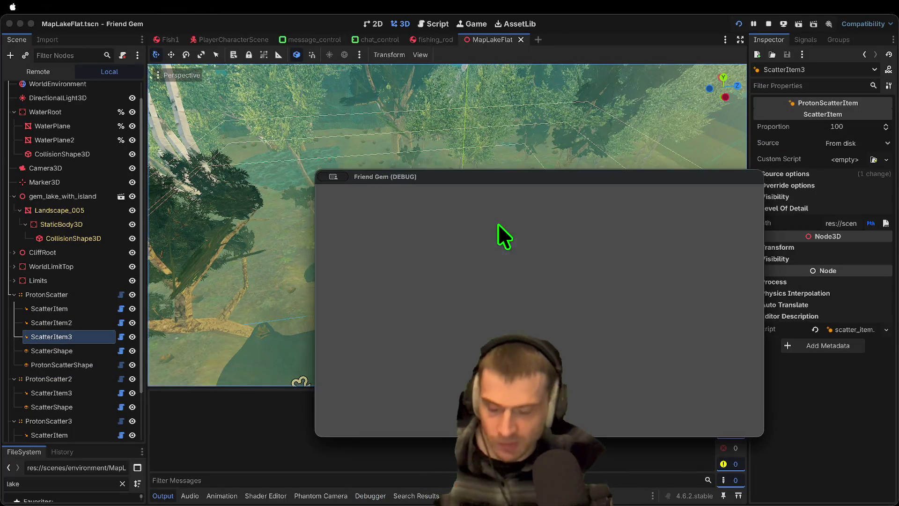
pyautogui.moveTo(516, 178); pyautogui.dragTo(368, 106)
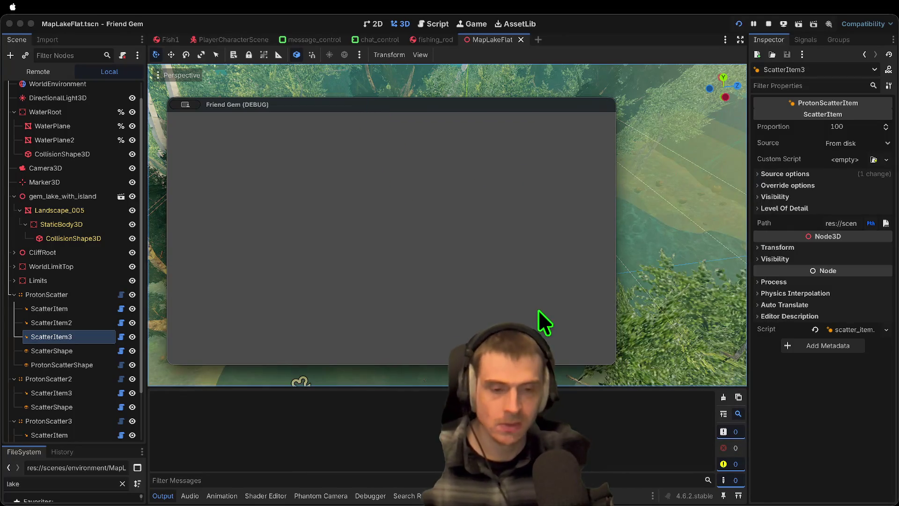
pyautogui.press('Escape')
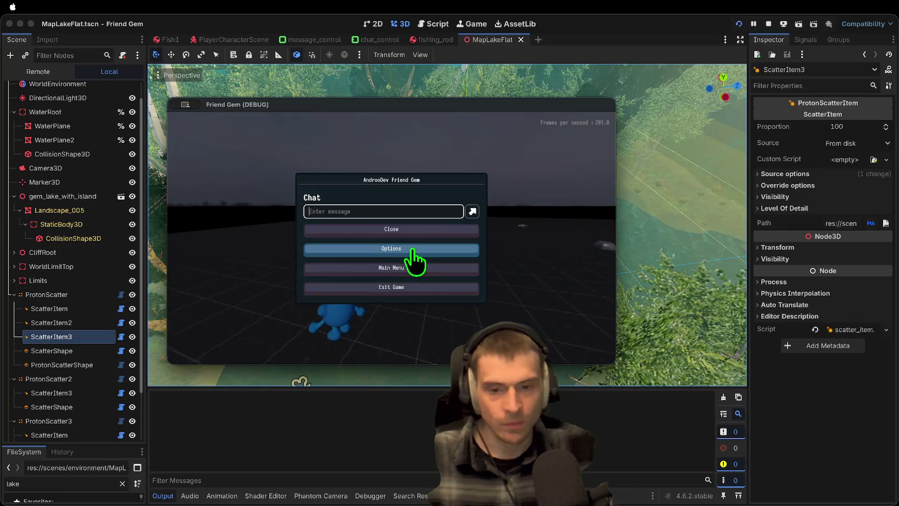
pyautogui.click(425, 265)
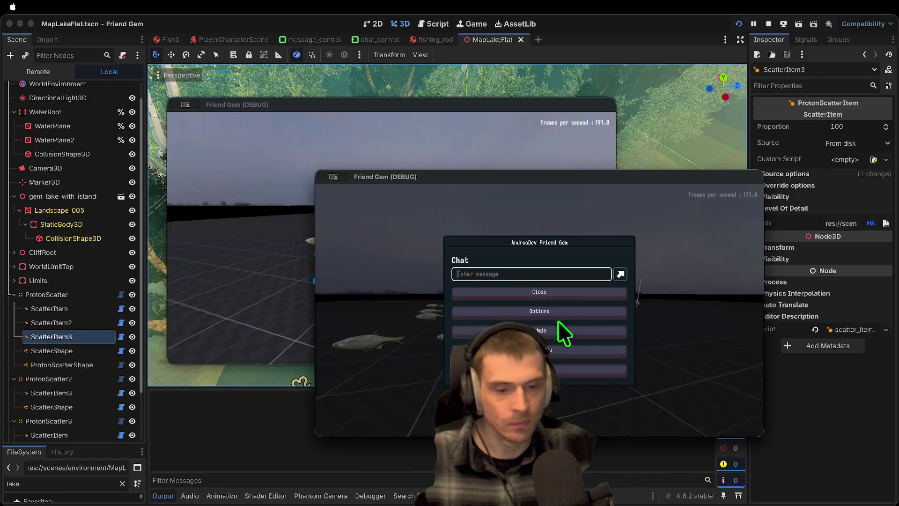
pyautogui.click(709, 211)
pyautogui.click(712, 236)
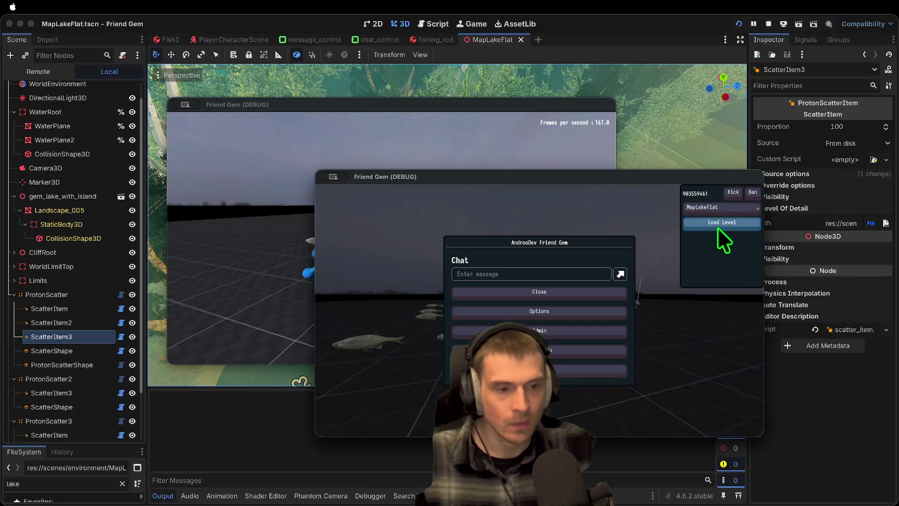
pyautogui.click(718, 226)
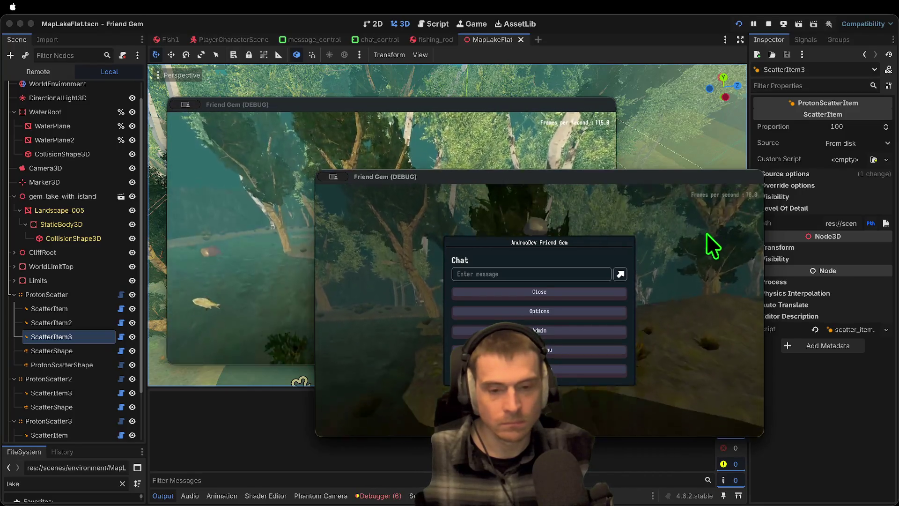
pyautogui.press('Escape')
# Walk the player across the island past the scattered bushes toward the water
pyautogui.press('w')
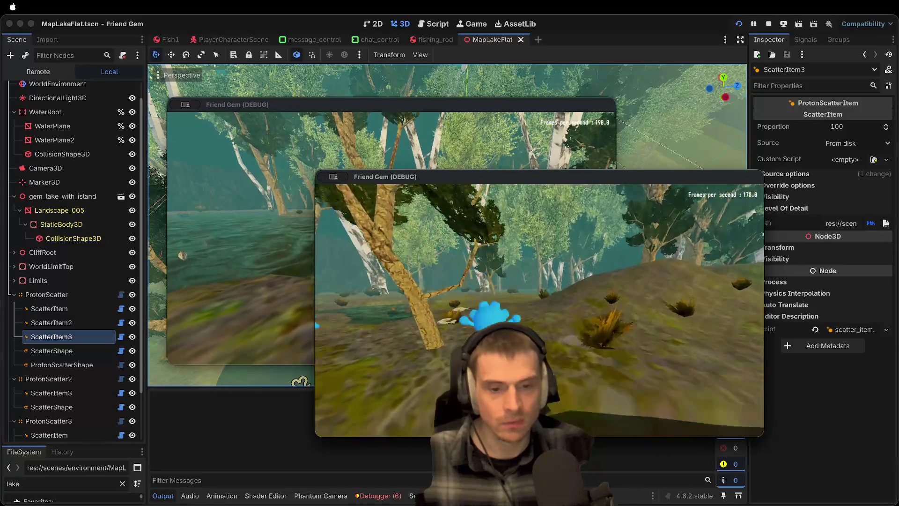
pyautogui.press('w')
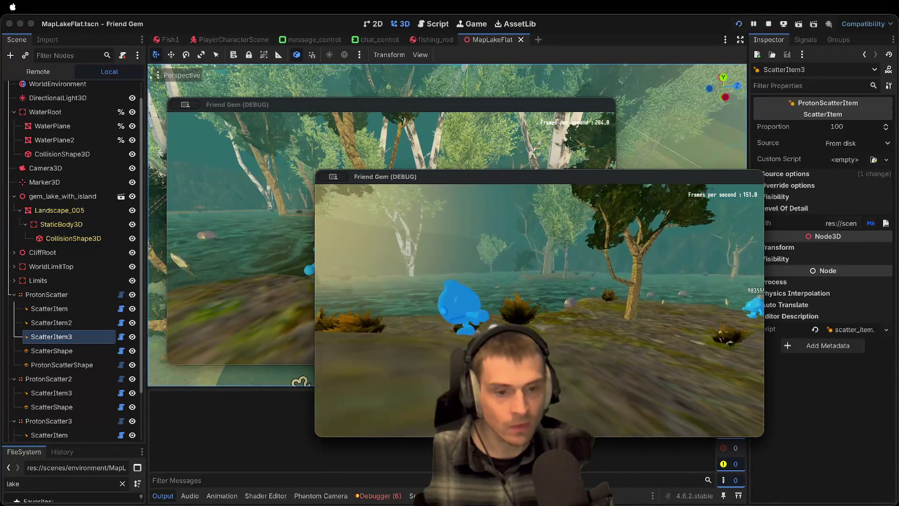
pyautogui.press('w')
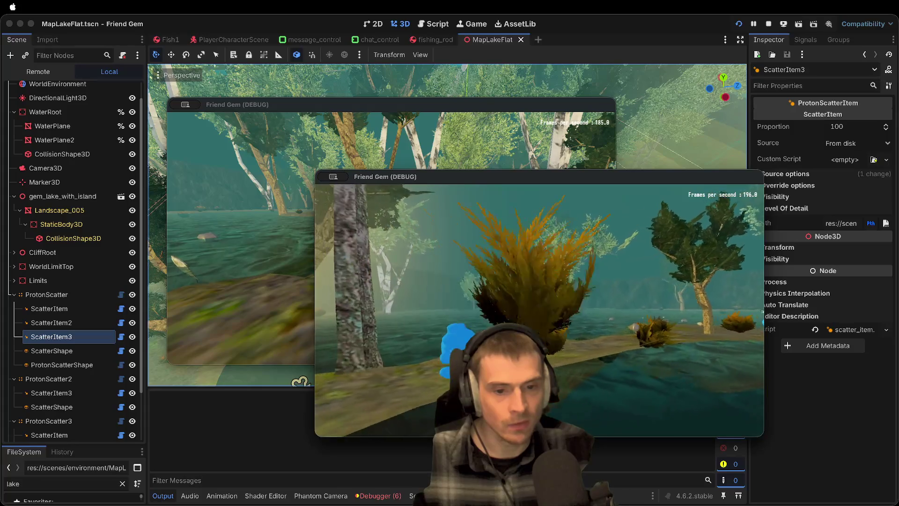
pyautogui.press('w')
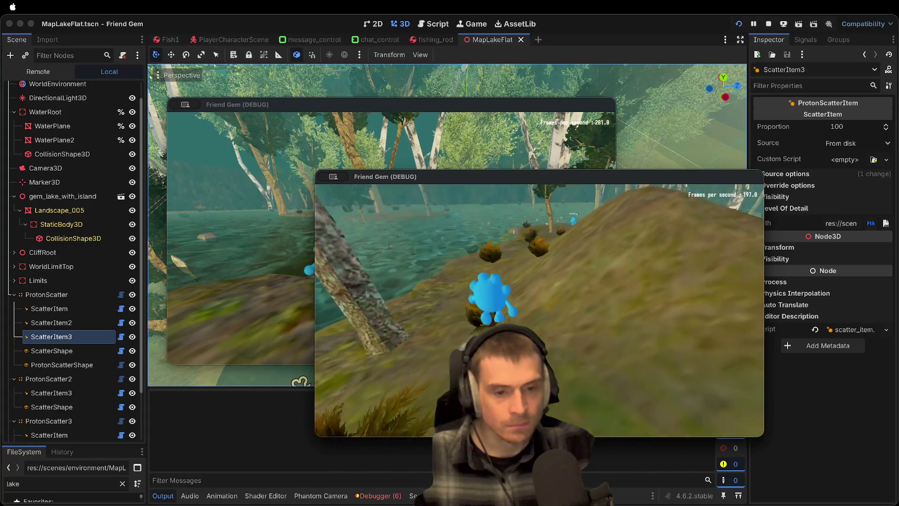
pyautogui.press('w')
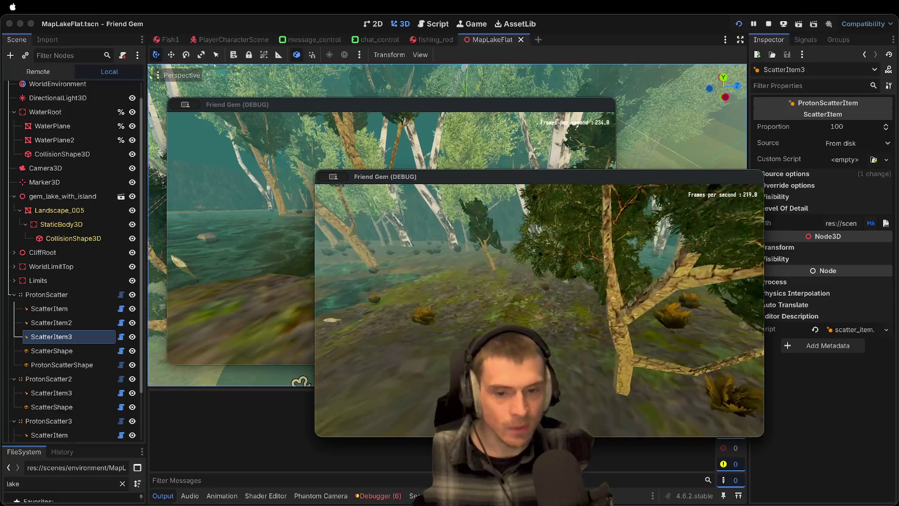
pyautogui.press('w')
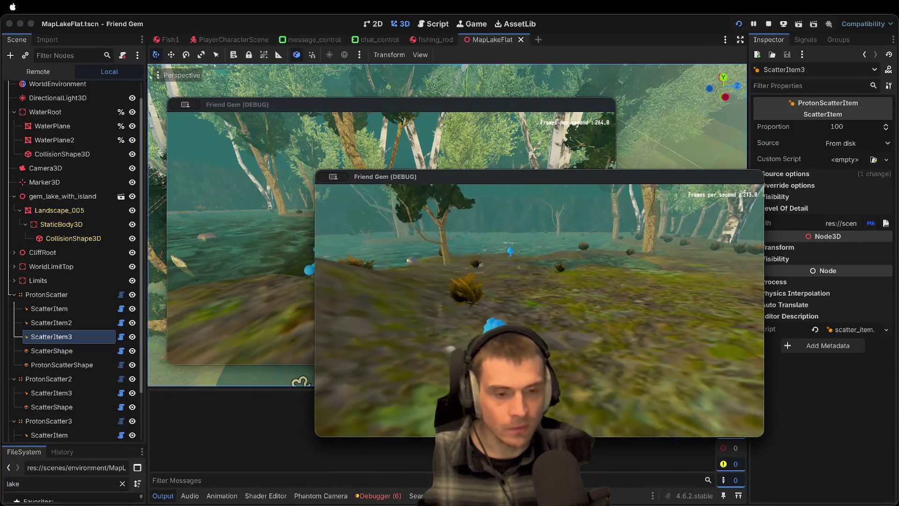
pyautogui.press('w')
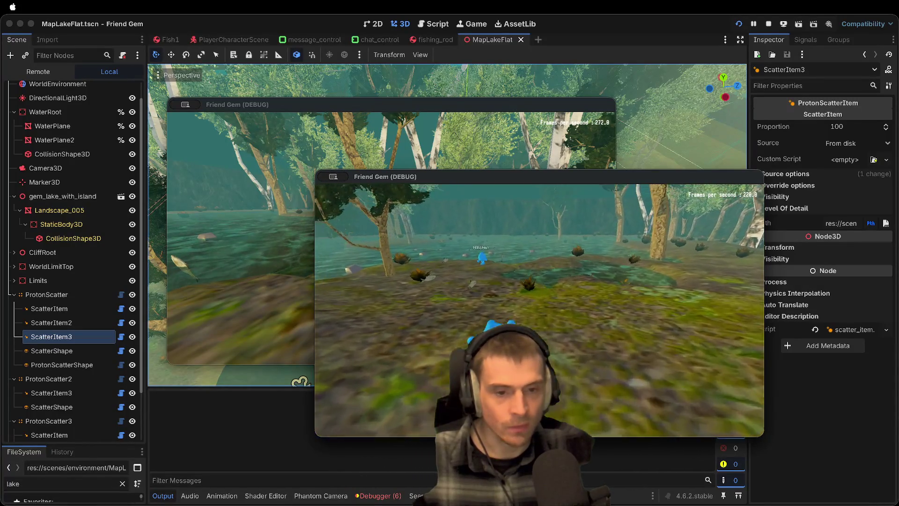
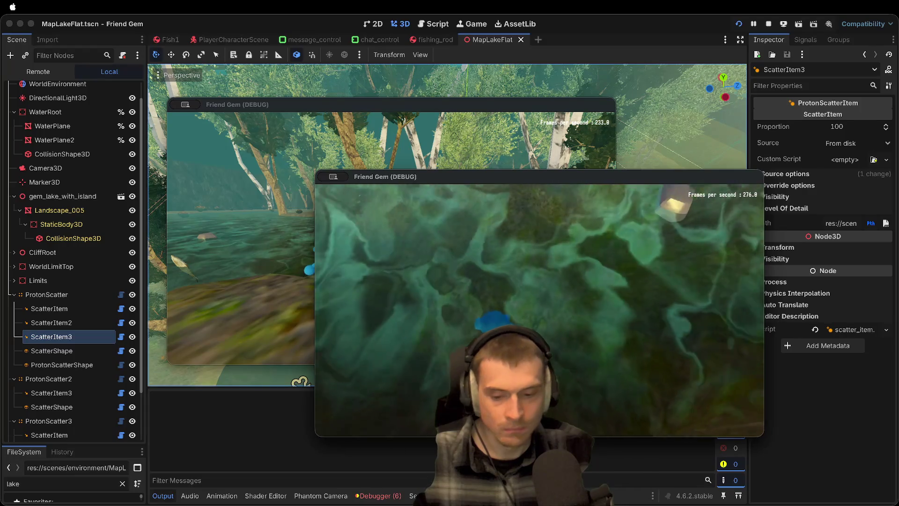
# In the first game window, swim into the lake, pick up an item, and drop the blue creature on the island
pyautogui.press('super+Tab')
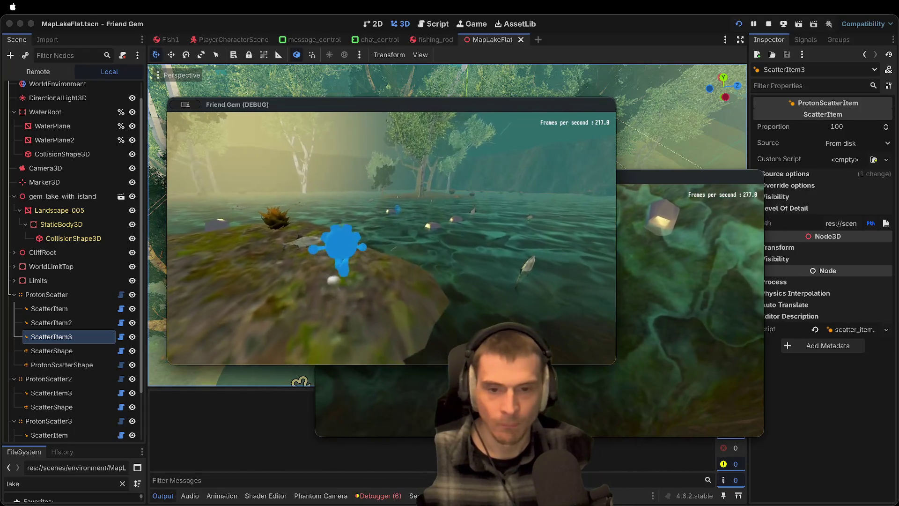
pyautogui.press('w')
pyautogui.press('space')
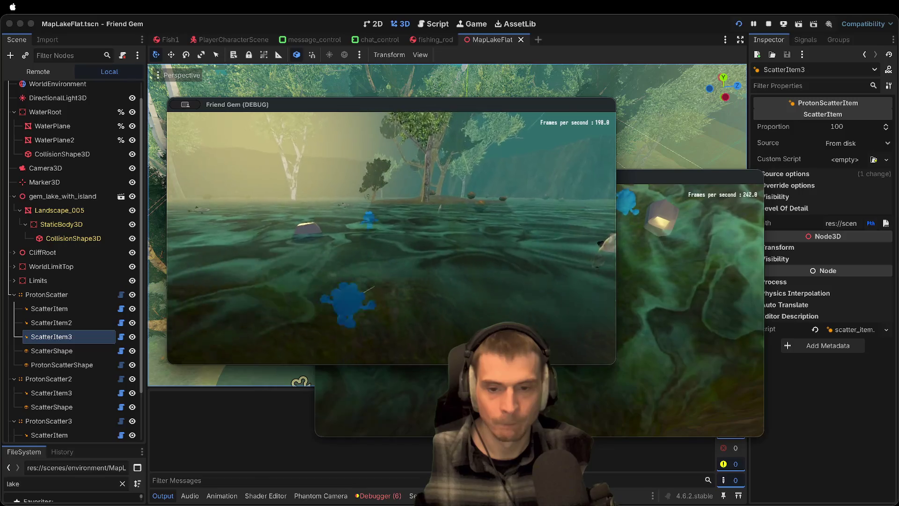
pyautogui.press('w')
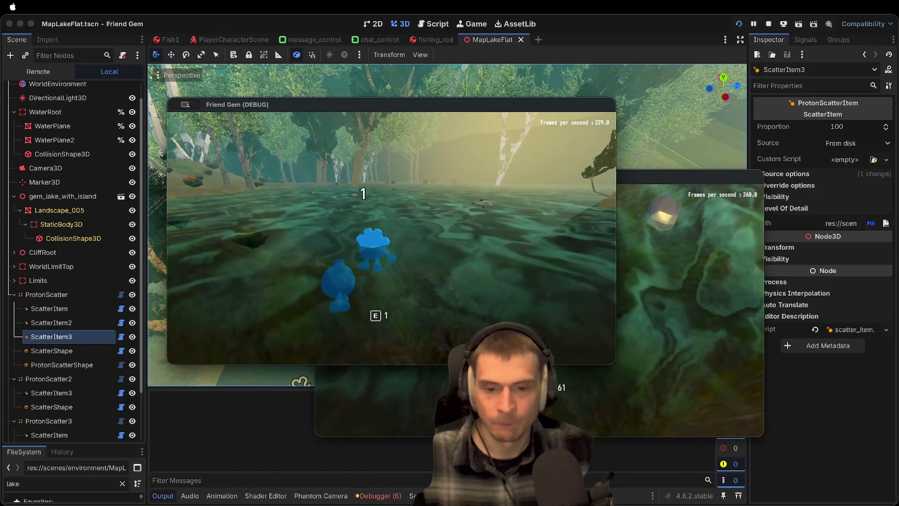
pyautogui.press('e')
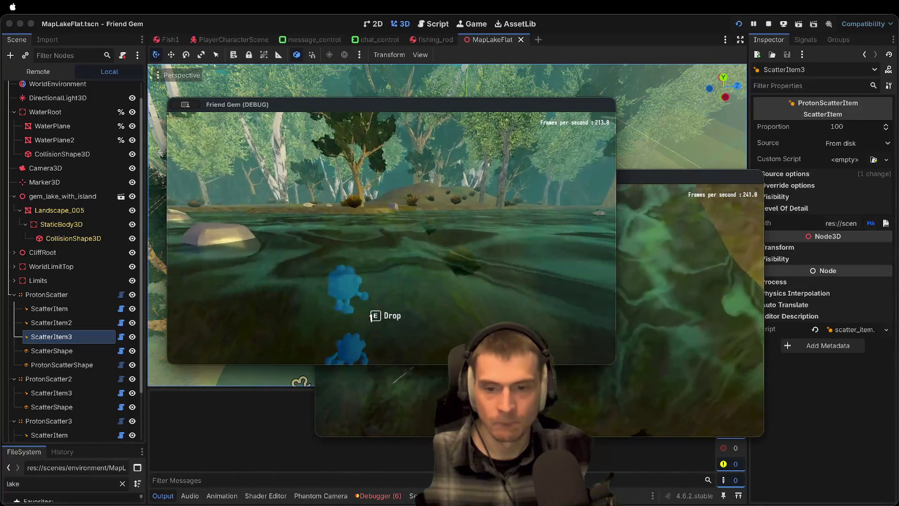
pyautogui.press('w')
pyautogui.press('w')
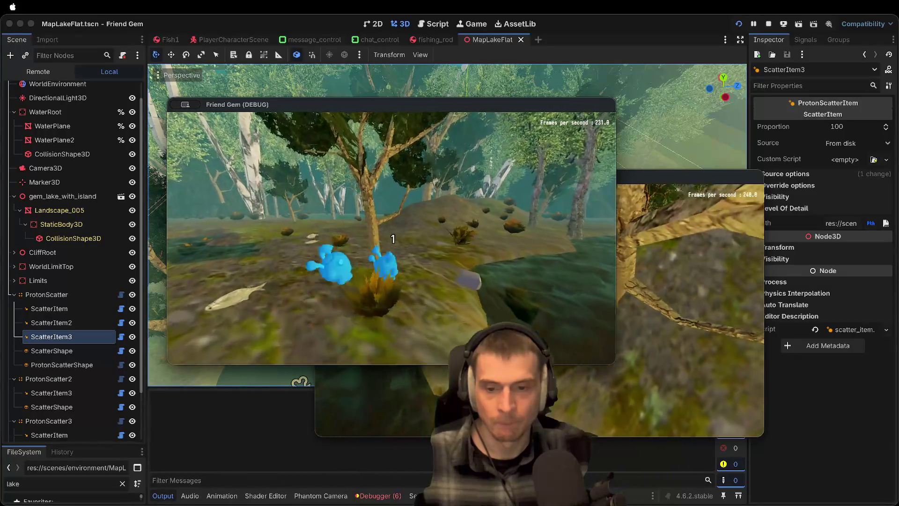
pyautogui.press('e')
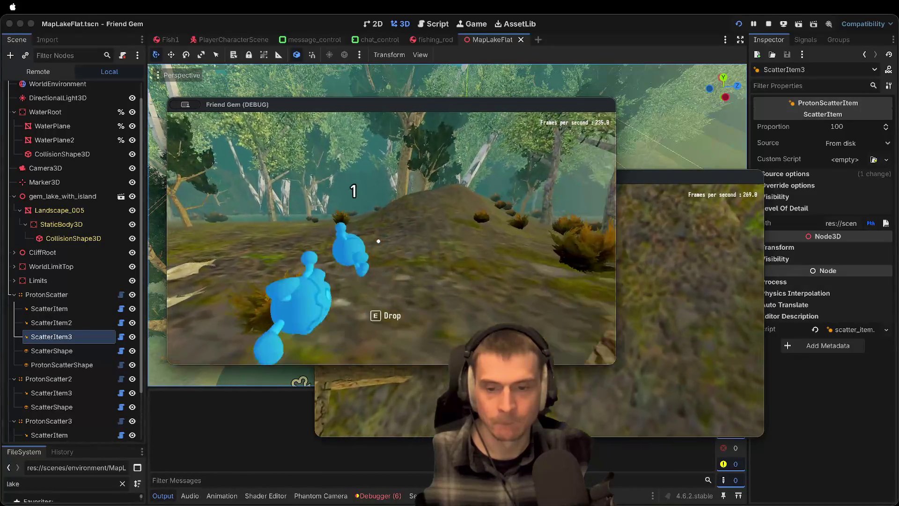
pyautogui.press('e')
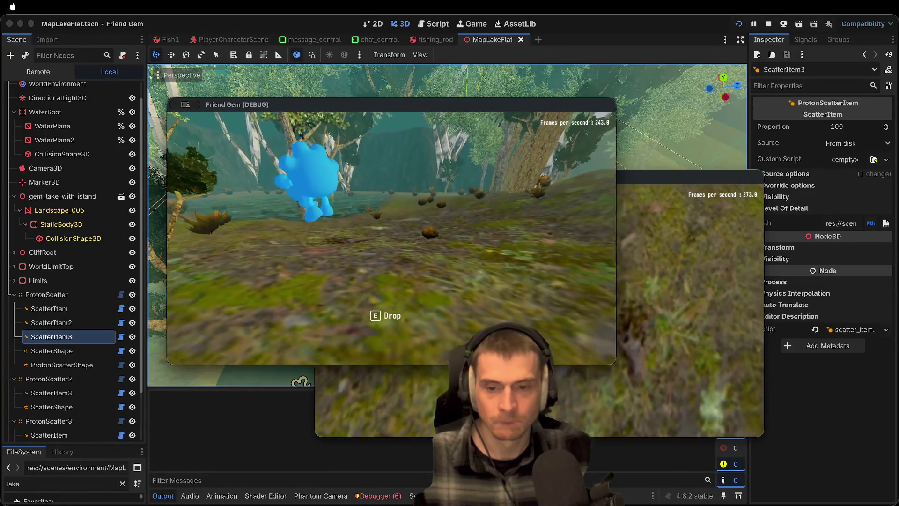
# In the second game window, pick up the creature again, then stop the game
pyautogui.click(689, 281)
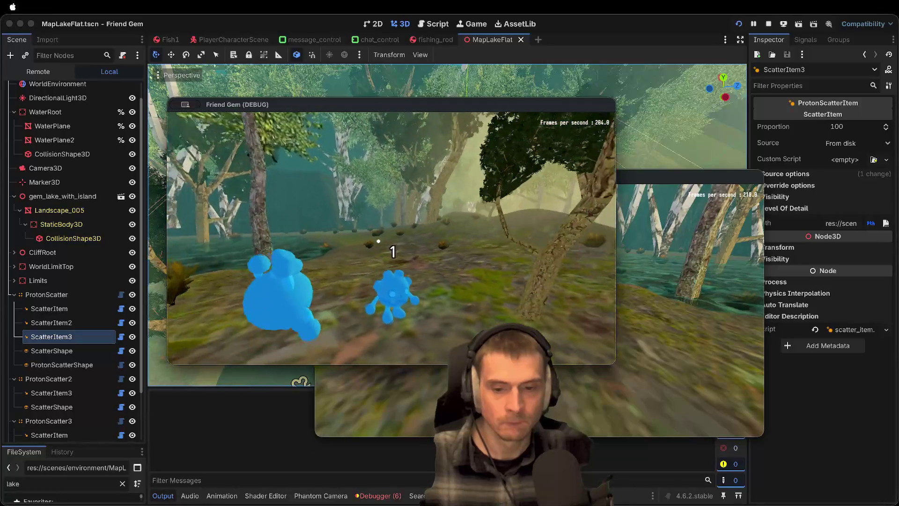
pyautogui.press('super+Tab')
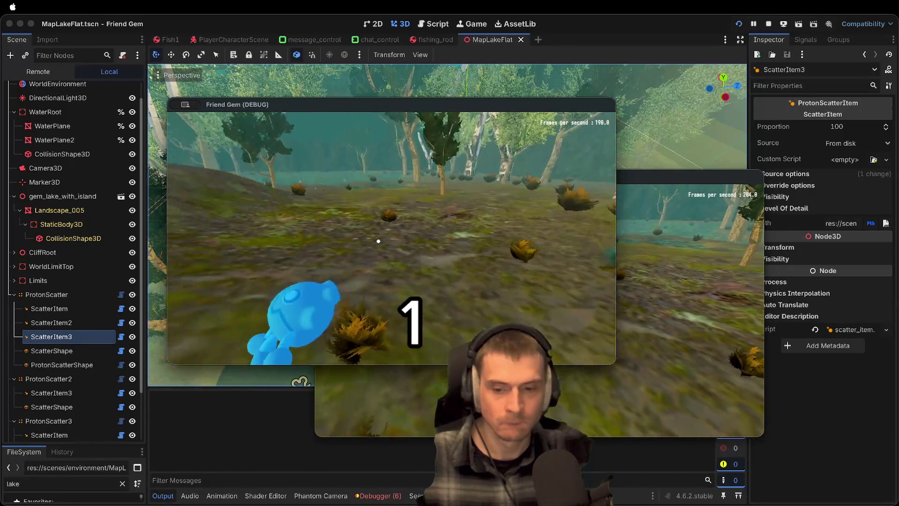
pyautogui.press('e')
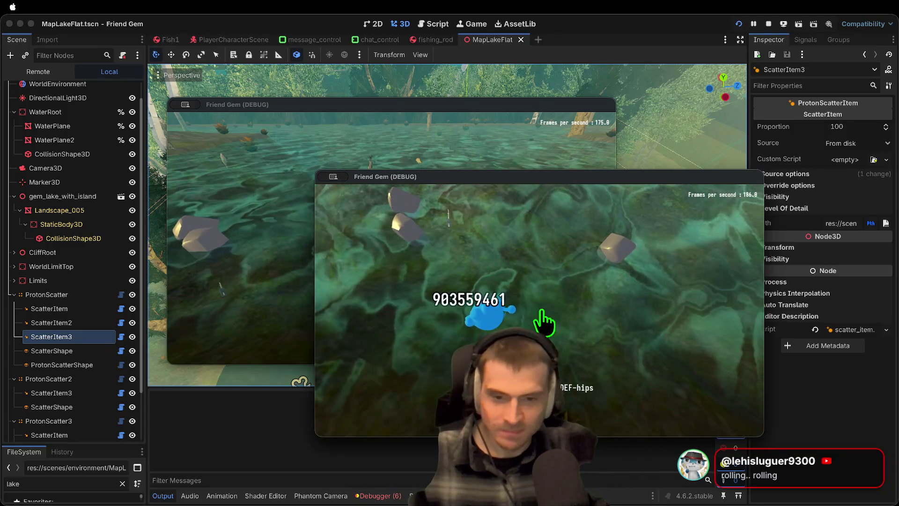
pyautogui.press('super+period')
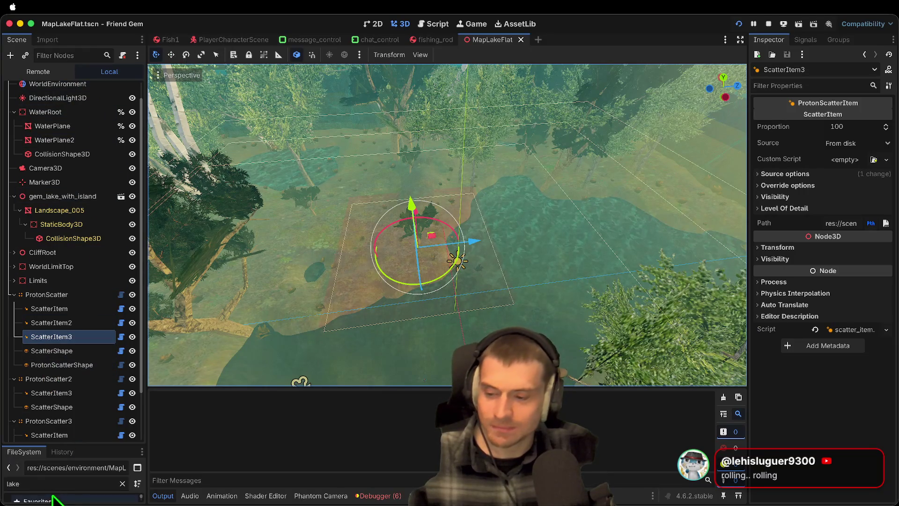
# Filter FileSystem for 'rock', open Rock.tscn, and uncheck its Bouyant property
pyautogui.moveTo(111, 446); pyautogui.dragTo(112, 230)
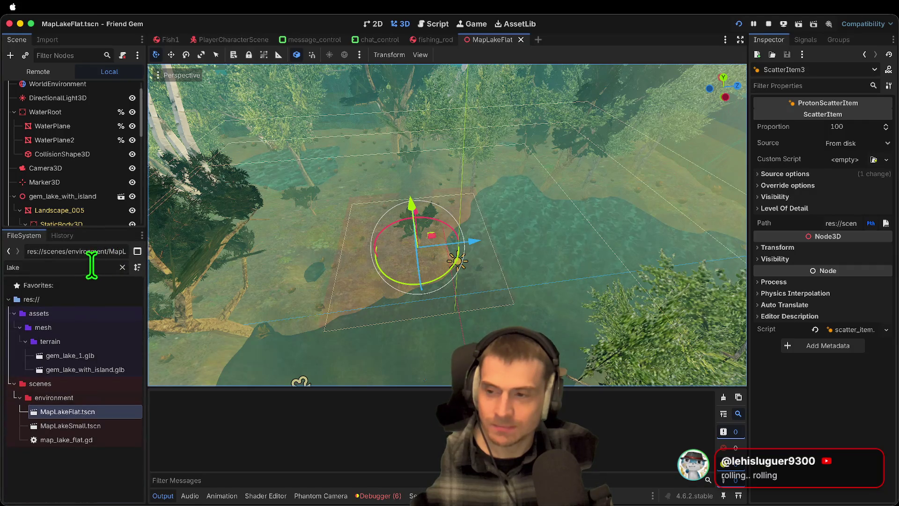
pyautogui.doubleClick(91, 265)
pyautogui.write('rock')
pyautogui.scroll(-10, 44, 451)
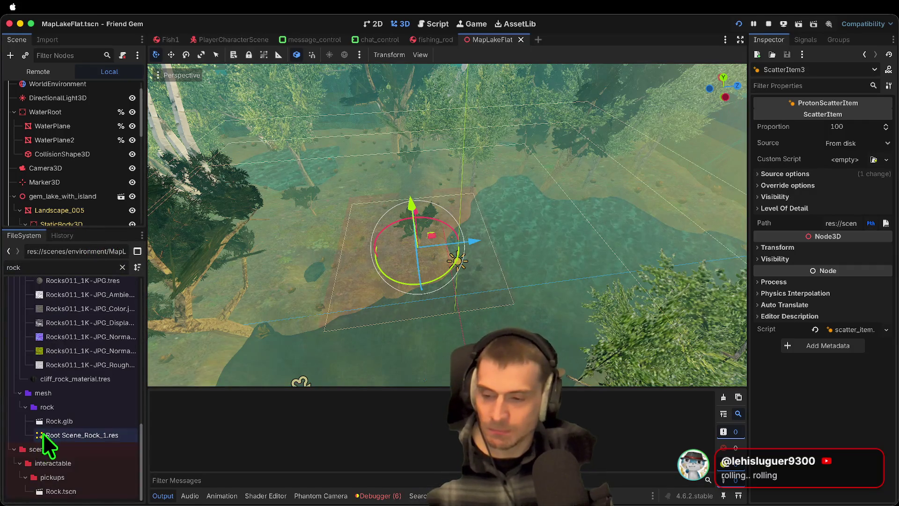
pyautogui.doubleClick(60, 490)
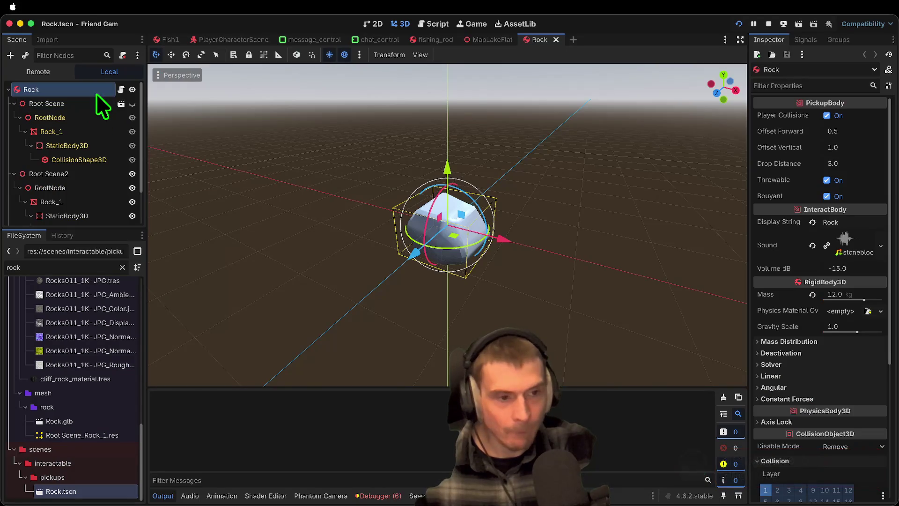
pyautogui.click(841, 197)
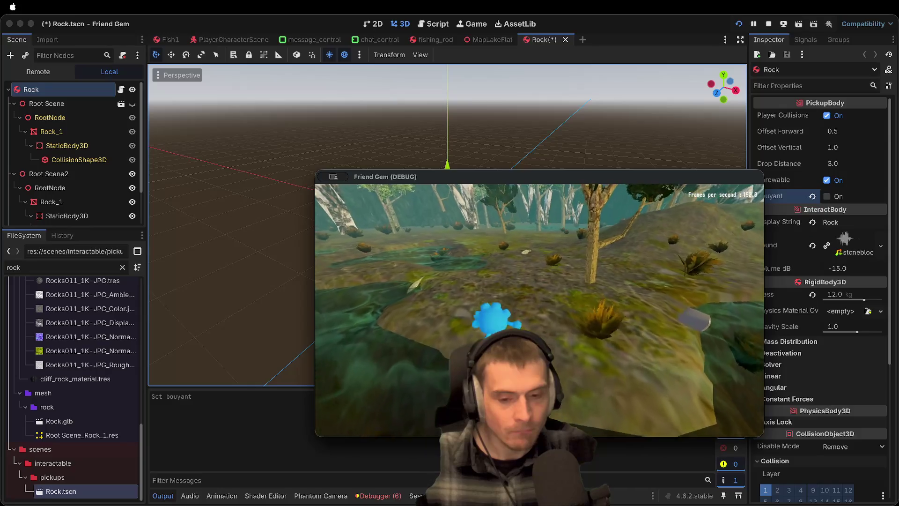
# Grab the rock on shore and carry it inland toward a tree
pyautogui.click(396, 250)
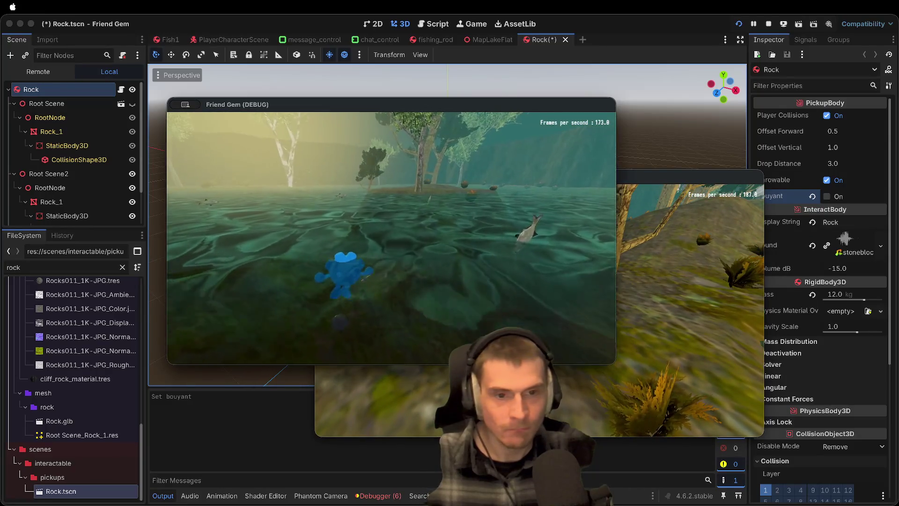
pyautogui.press('w')
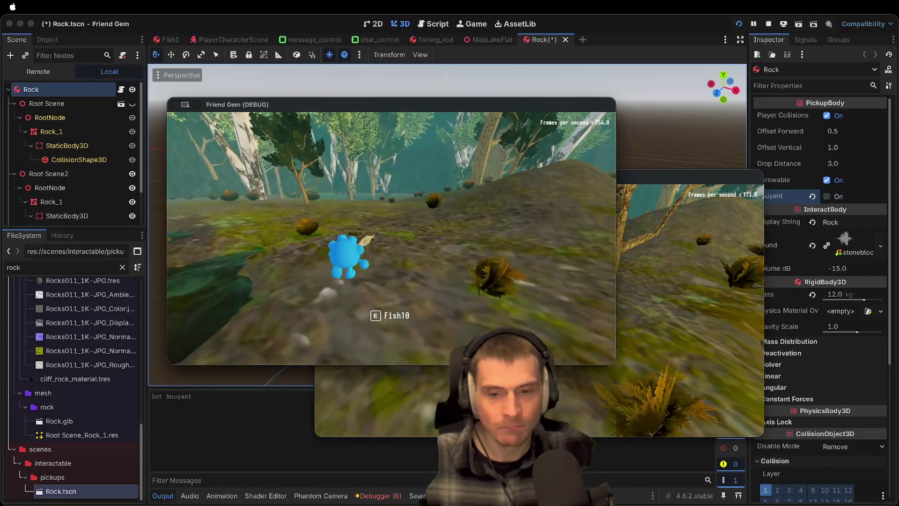
pyautogui.press('e')
pyautogui.press('a')
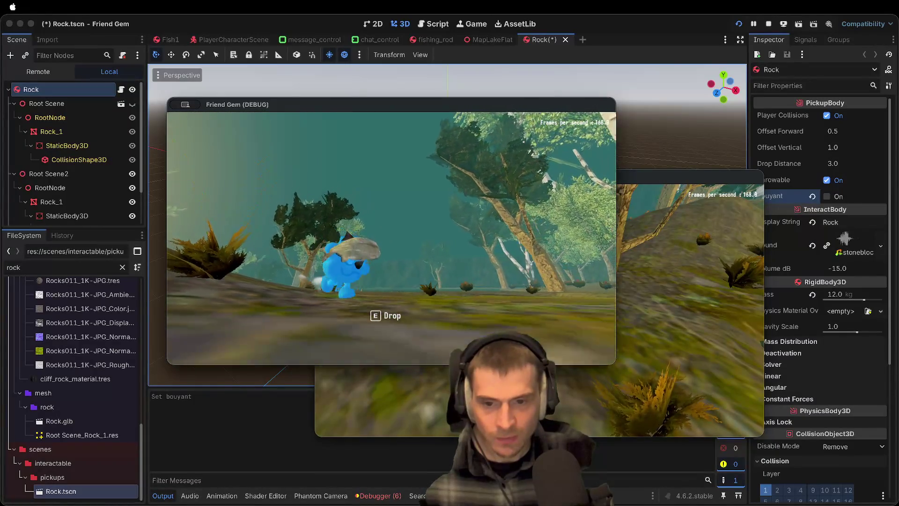
pyautogui.press('s')
pyautogui.press('w')
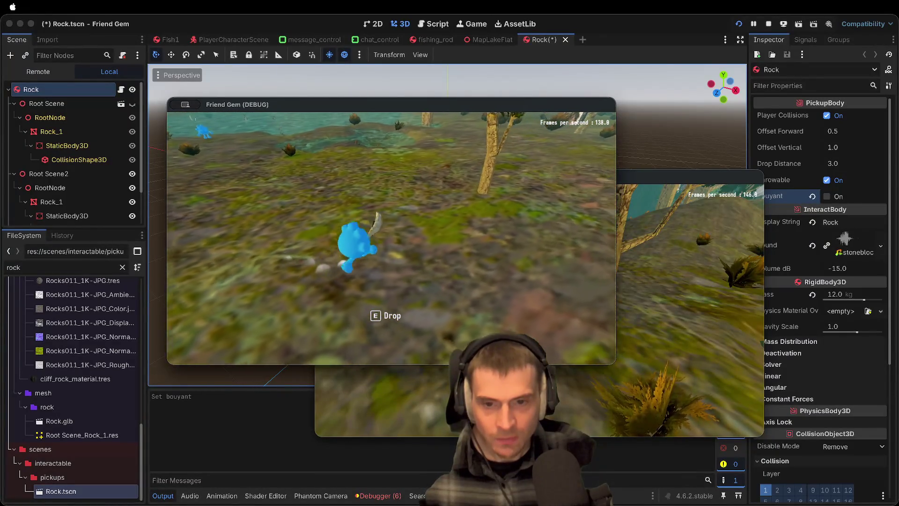
# Carry the rock into the water and back onto the tall grass, then stop the game
pyautogui.press('a')
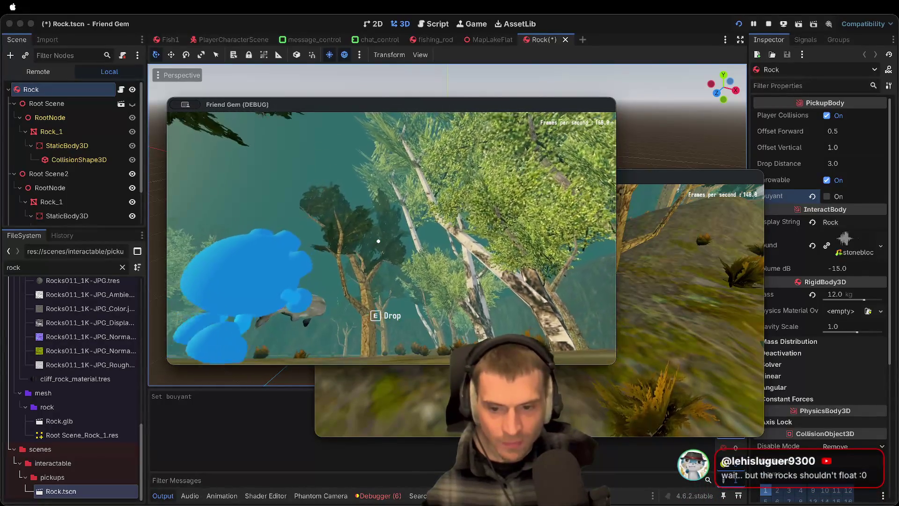
pyautogui.press('w')
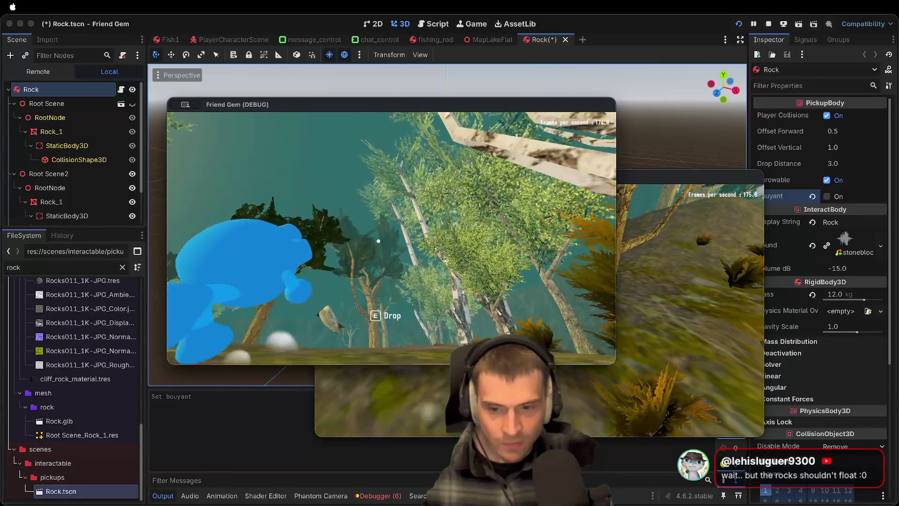
pyautogui.press('w')
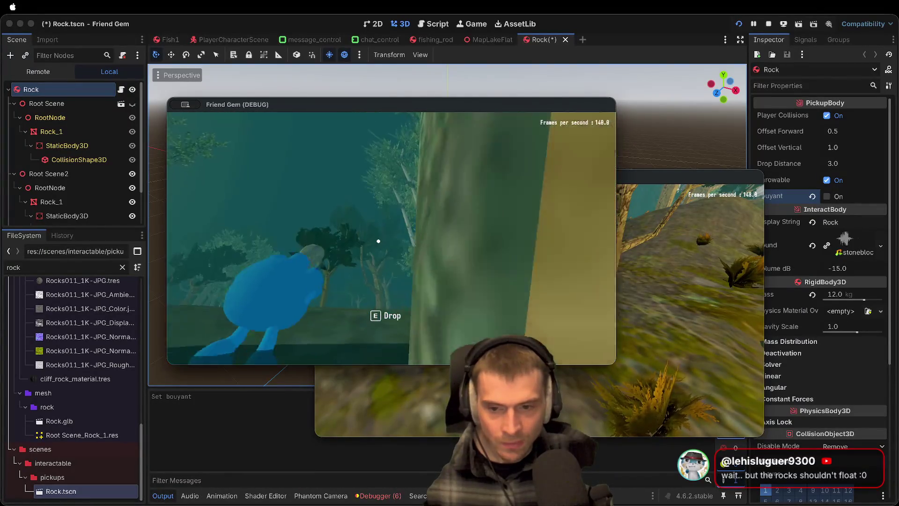
pyautogui.press('w')
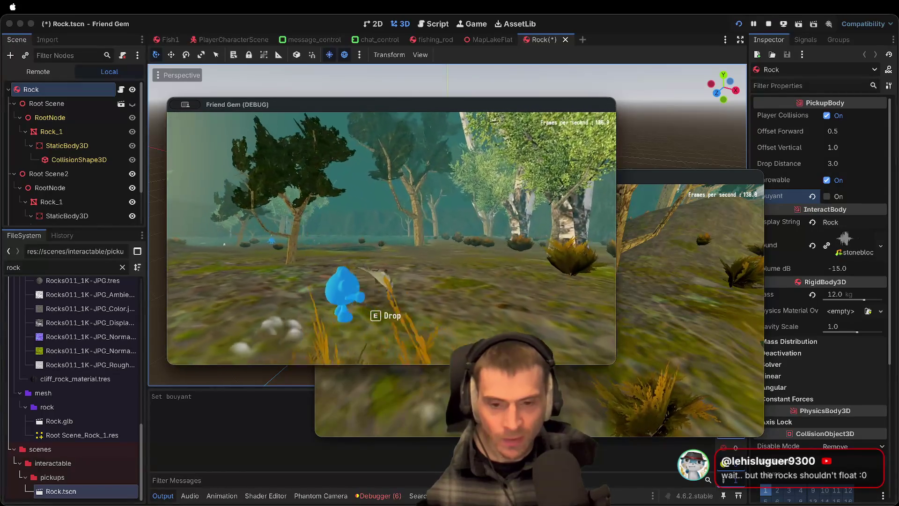
pyautogui.press('super+period')
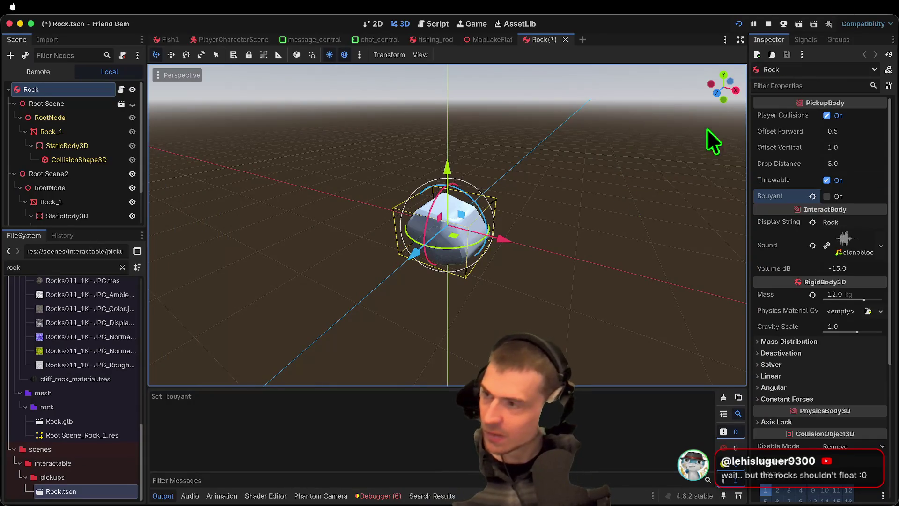
# Test-run the Rock with Bouyant on, then uncheck Bouyant and relaunch the game
pyautogui.click(852, 196)
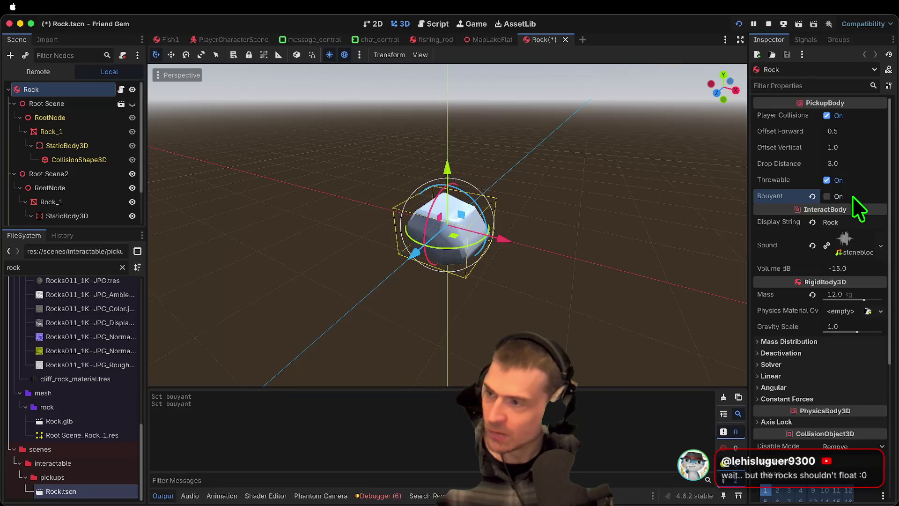
pyautogui.press('super+b')
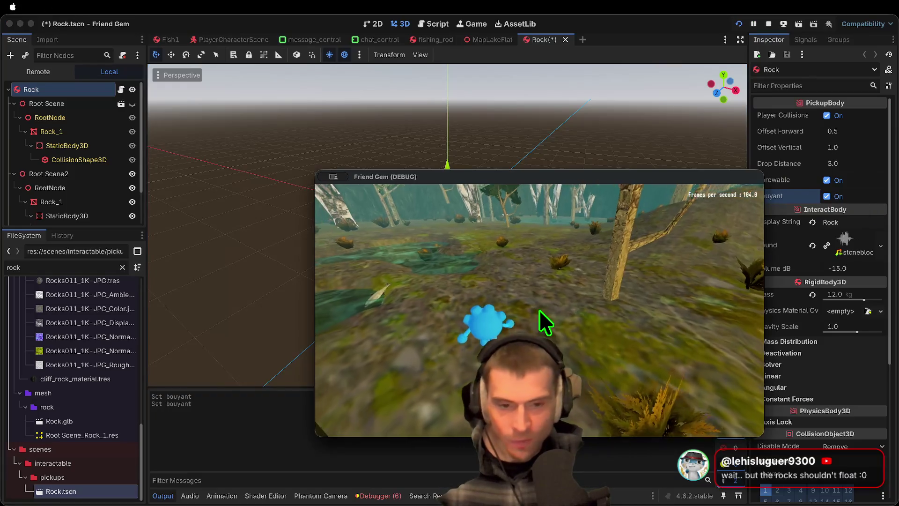
pyautogui.press('w')
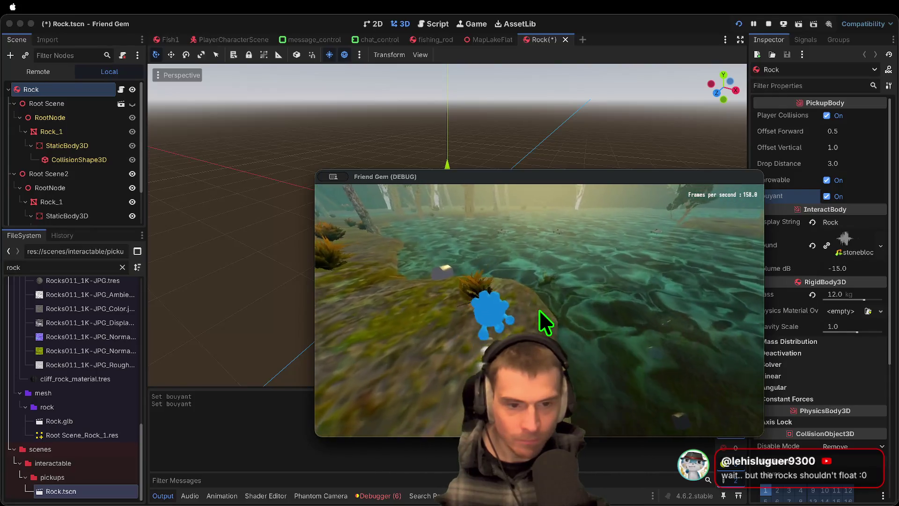
pyautogui.press('w')
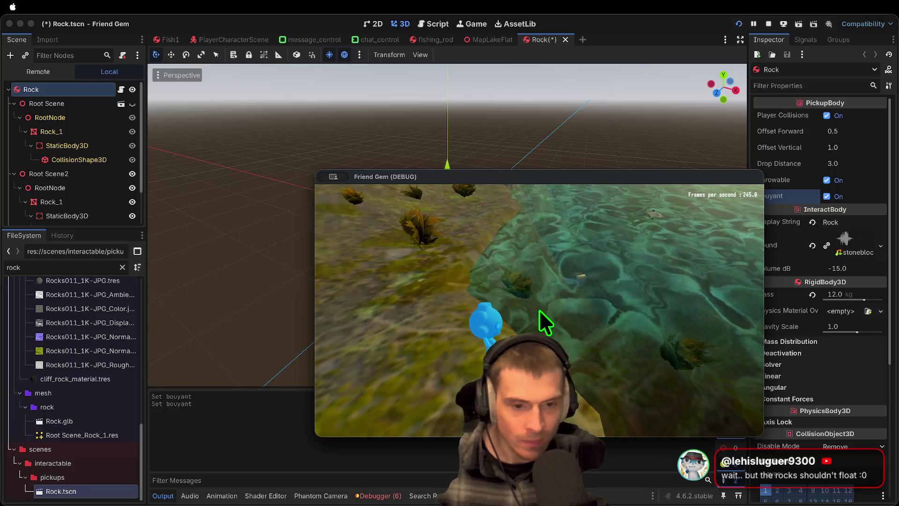
pyautogui.press('super+period')
pyautogui.click(846, 196)
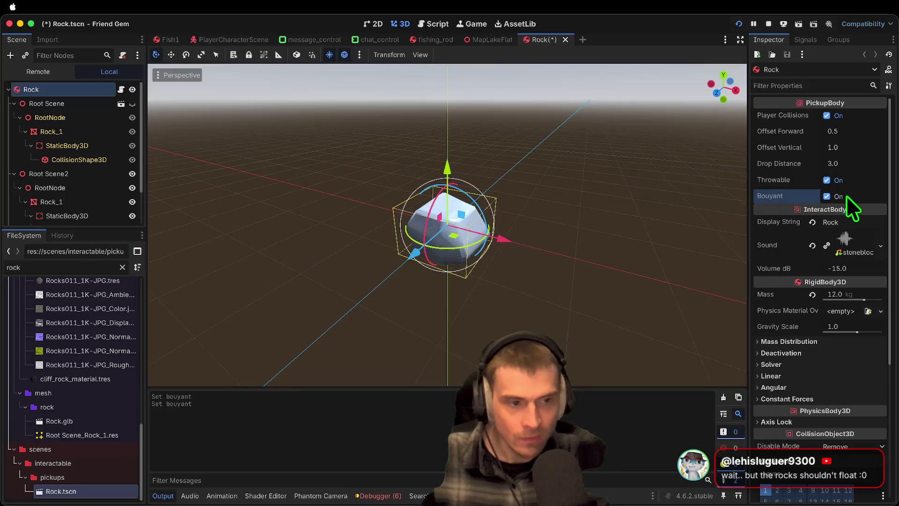
pyautogui.press('super+b')
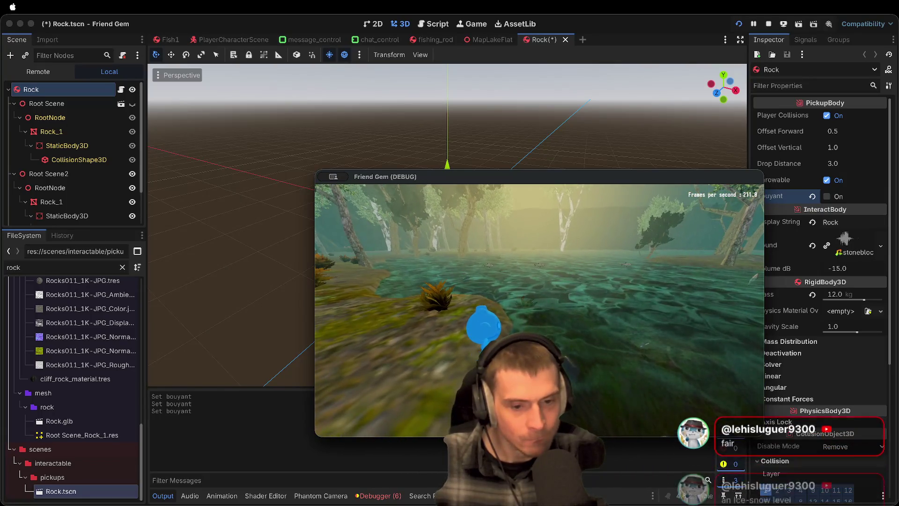
# Restart the debug game, play it briefly, then stop it
pyautogui.press('Escape')
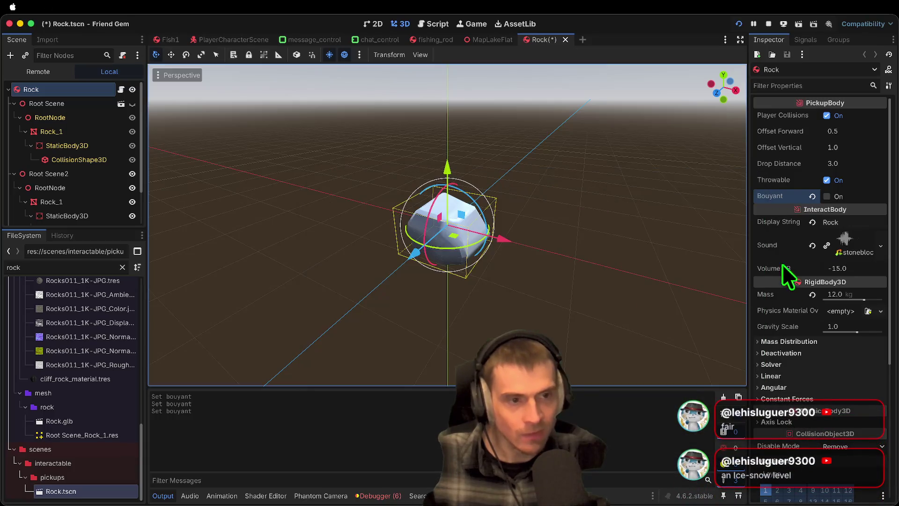
pyautogui.press('super+Tab')
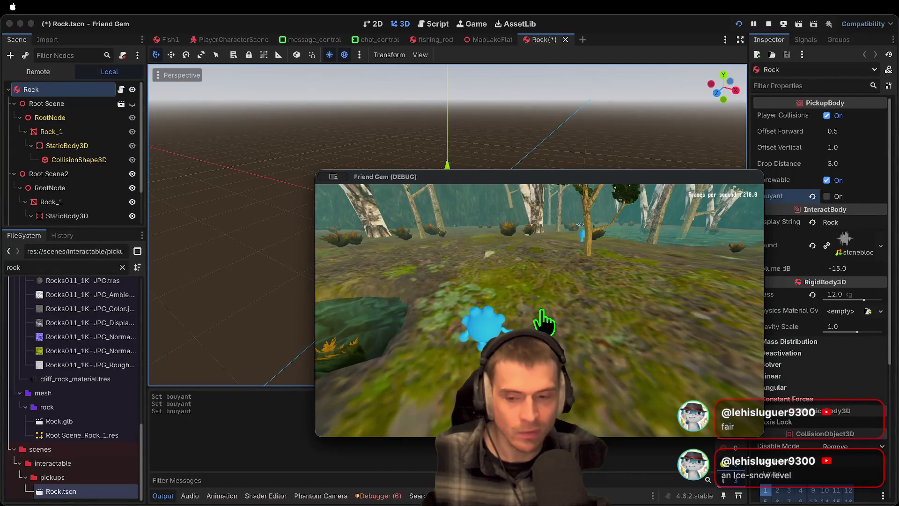
pyautogui.press('super+period')
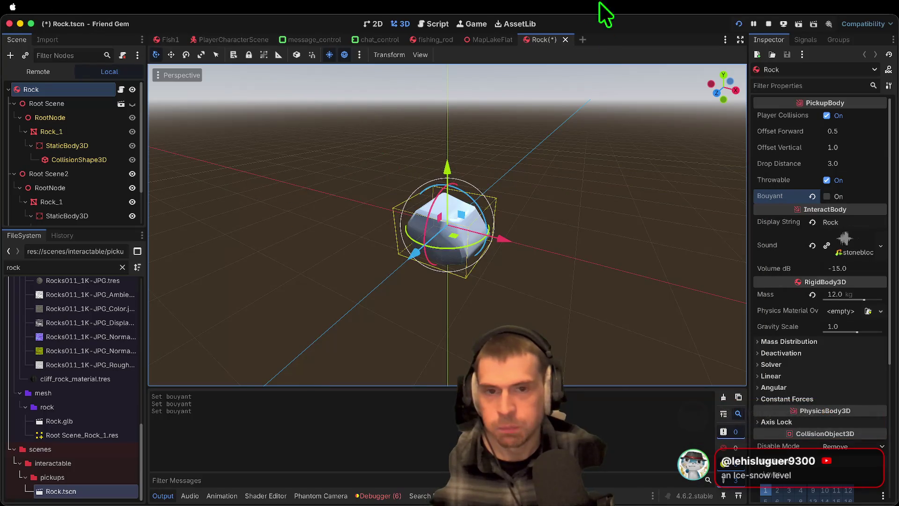
pyautogui.press('super+b')
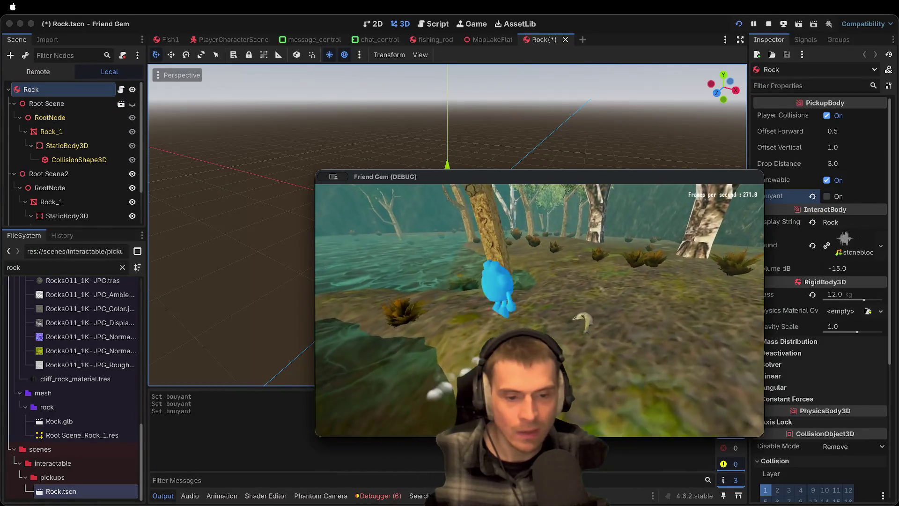
pyautogui.press('w')
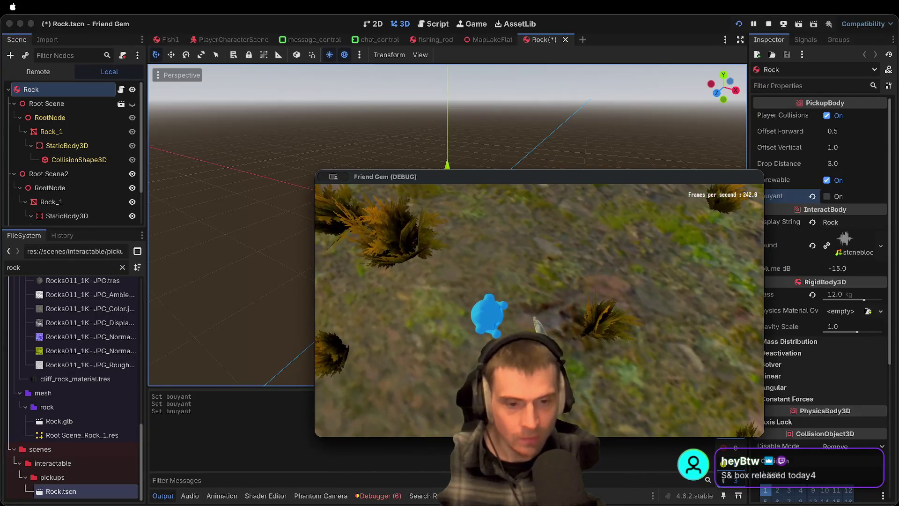
pyautogui.press('super+Tab')
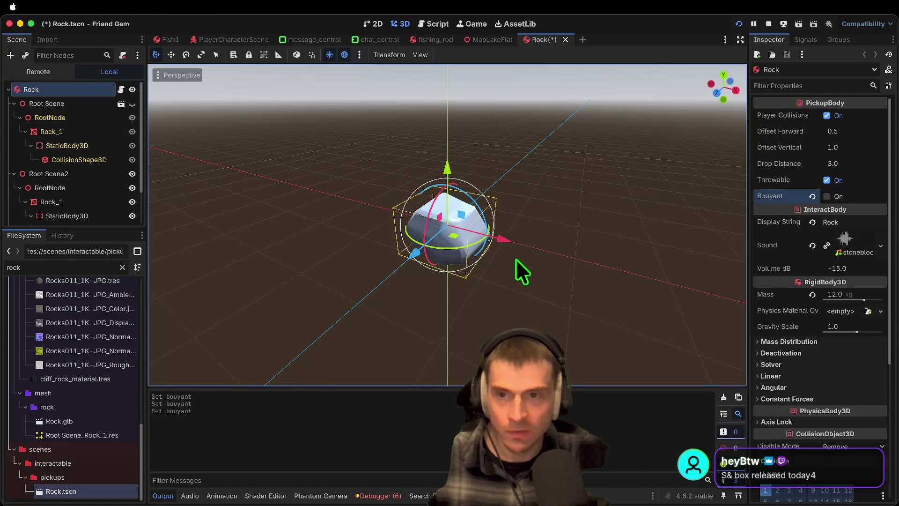
# Switch to the Fish1 scene and relaunch the game several times to test its offset
pyautogui.click(167, 40)
pyautogui.click(68, 88)
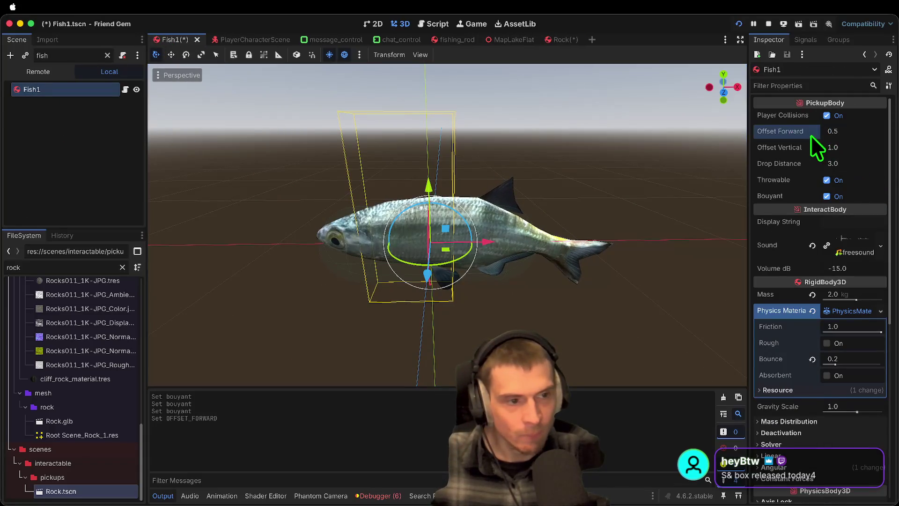
pyautogui.press('super+Tab')
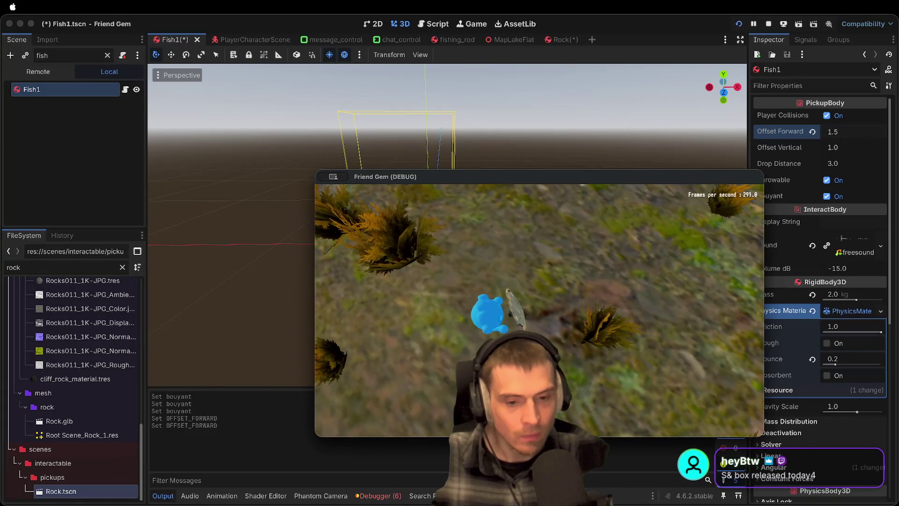
pyautogui.press('super+Tab')
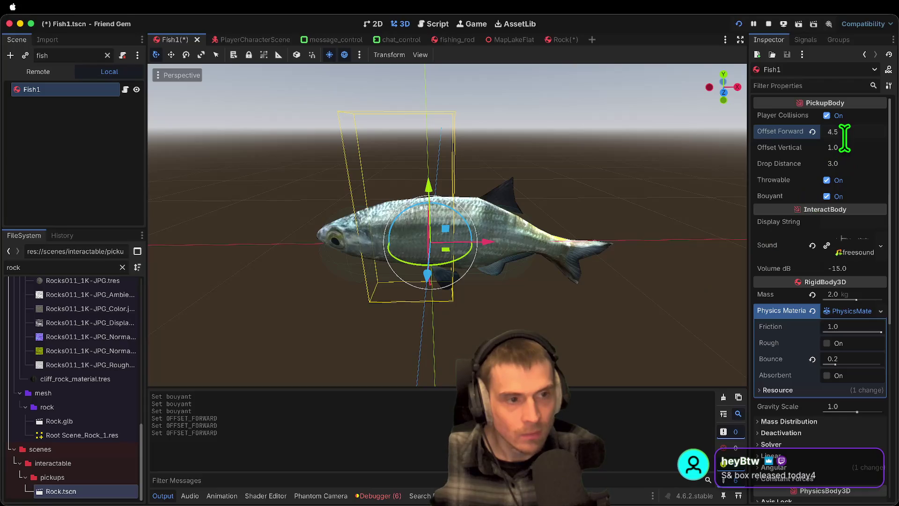
pyautogui.press('super+Tab')
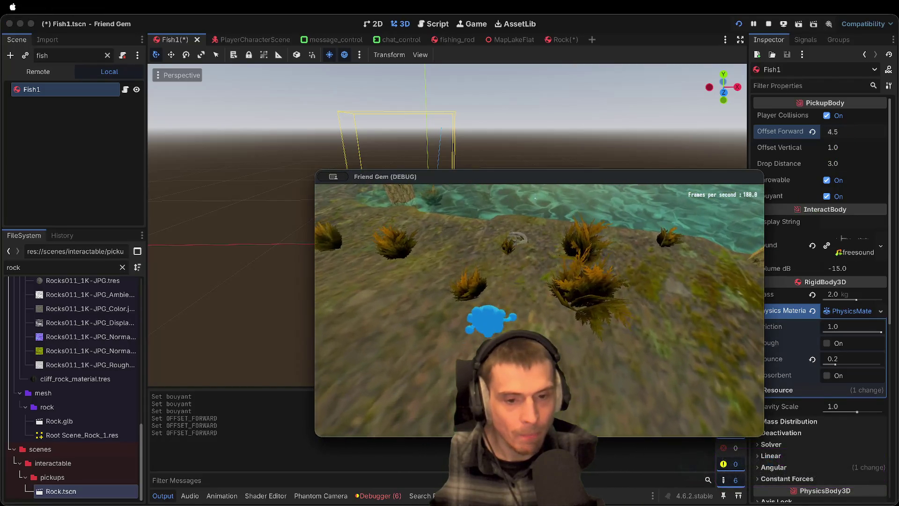
pyautogui.press('super+Tab')
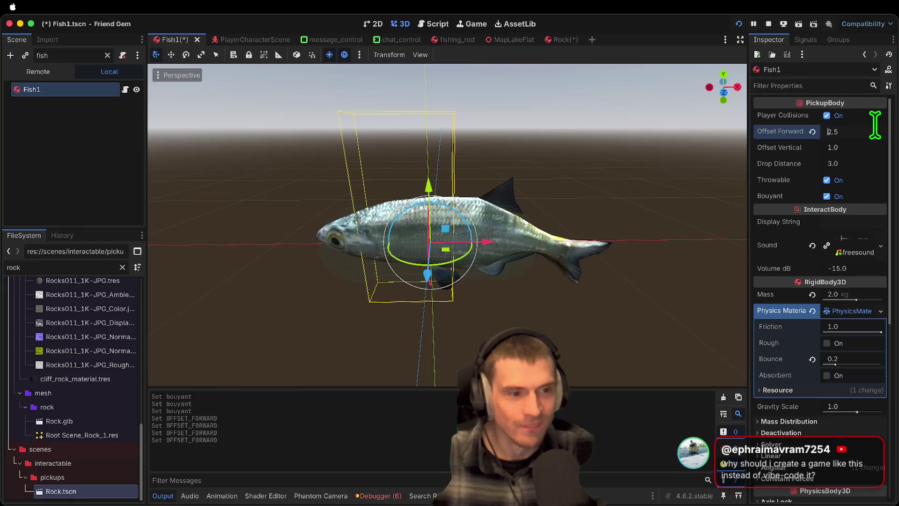
# Play a run dropping the fish onto the water and walking back to shore
pyautogui.press('super+Tab')
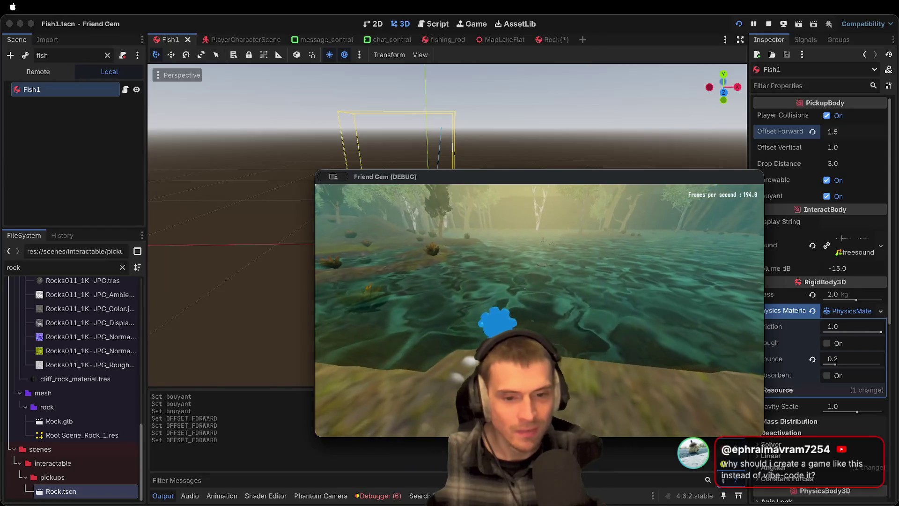
pyautogui.press('e')
pyautogui.press('e')
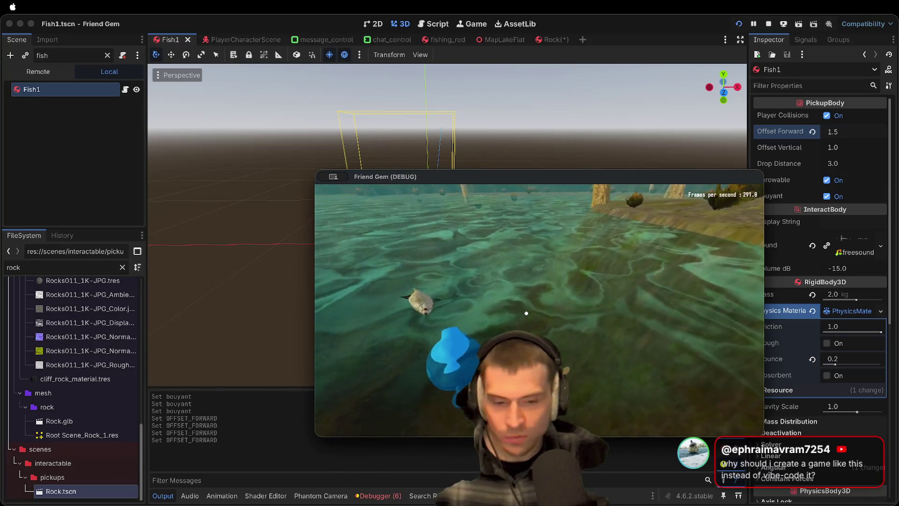
pyautogui.press('w')
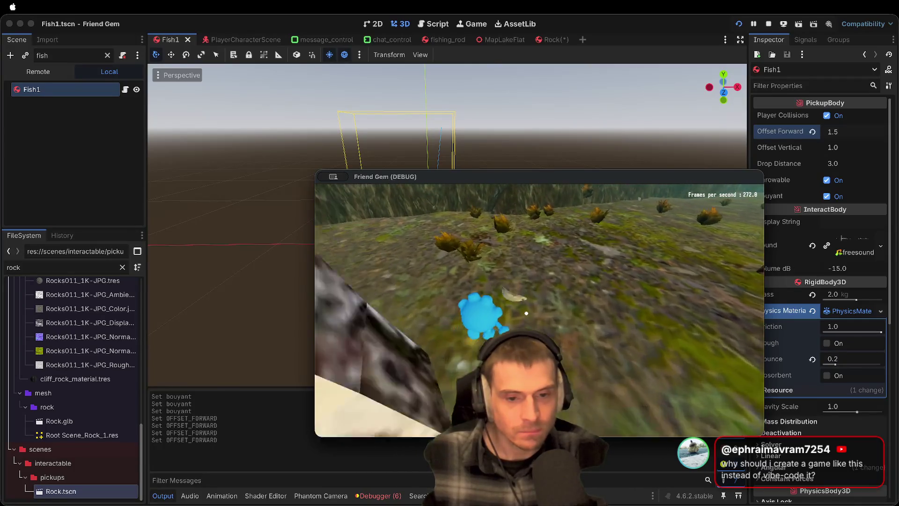
pyautogui.press('Escape')
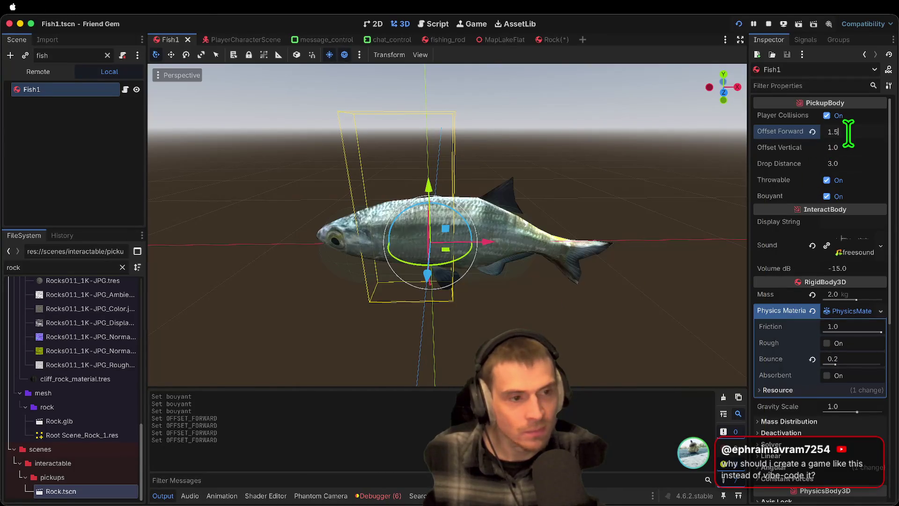
# Rerun with Offset Forward 2.5, carry the fish to a tree, then close the game and go to Rock
pyautogui.press('super+b')
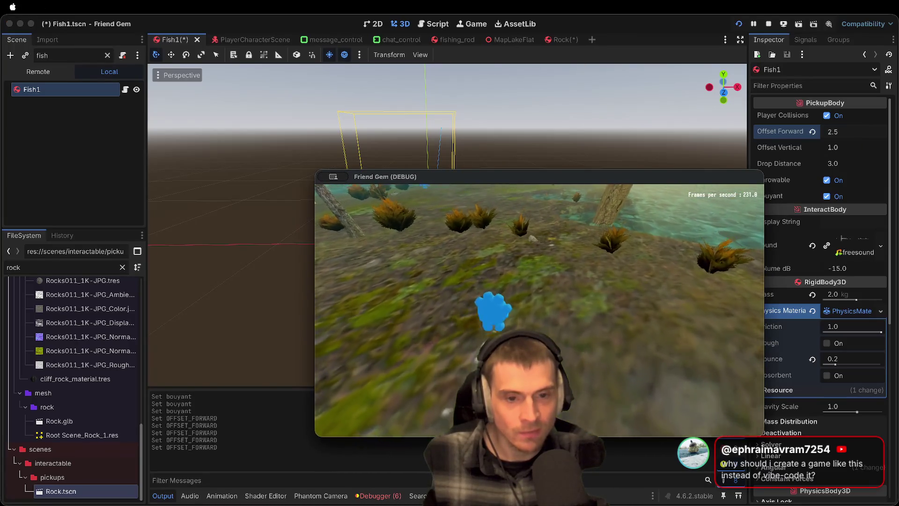
pyautogui.press('w')
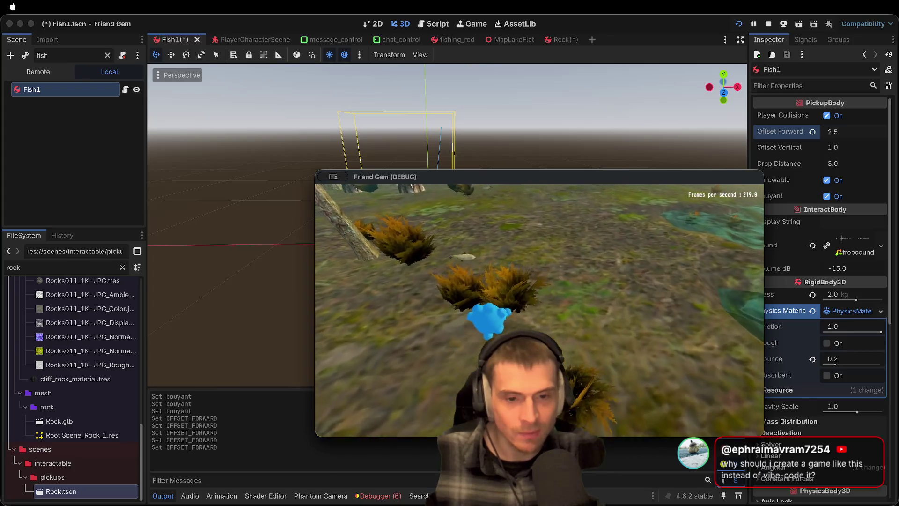
pyautogui.press('w')
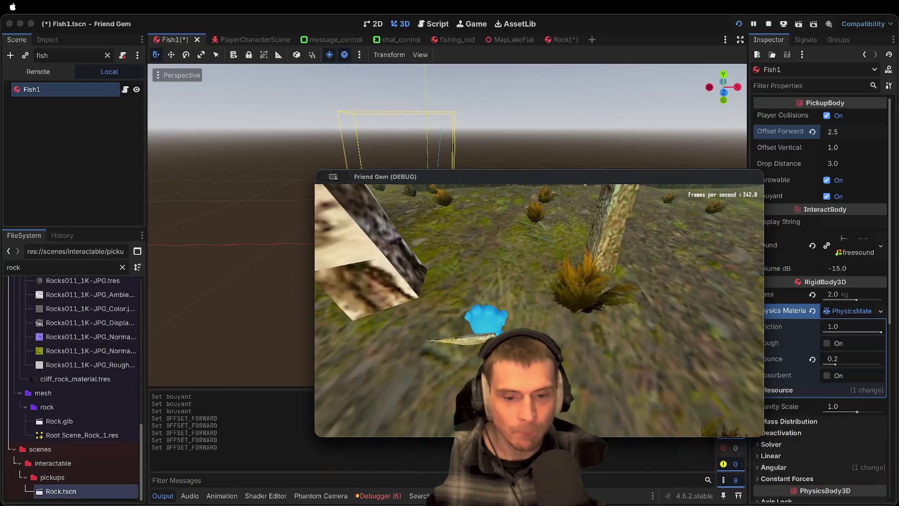
pyautogui.press('w')
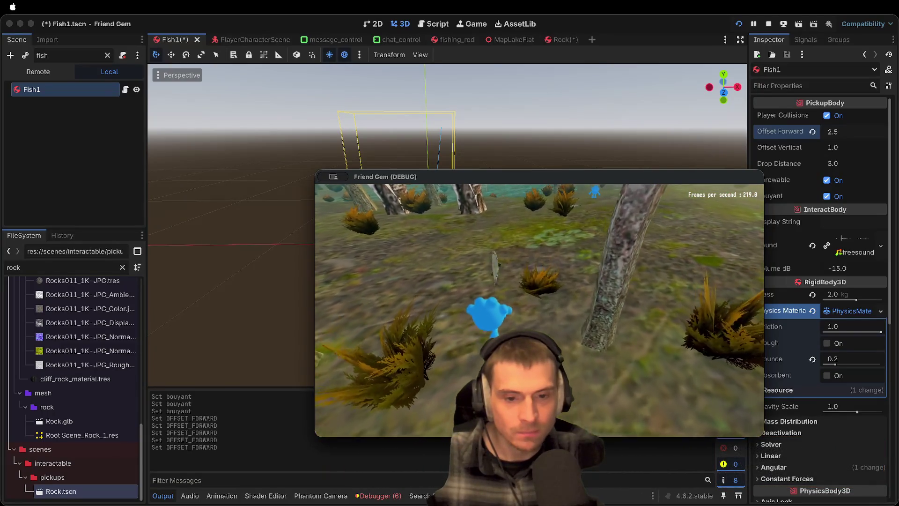
pyautogui.press('w')
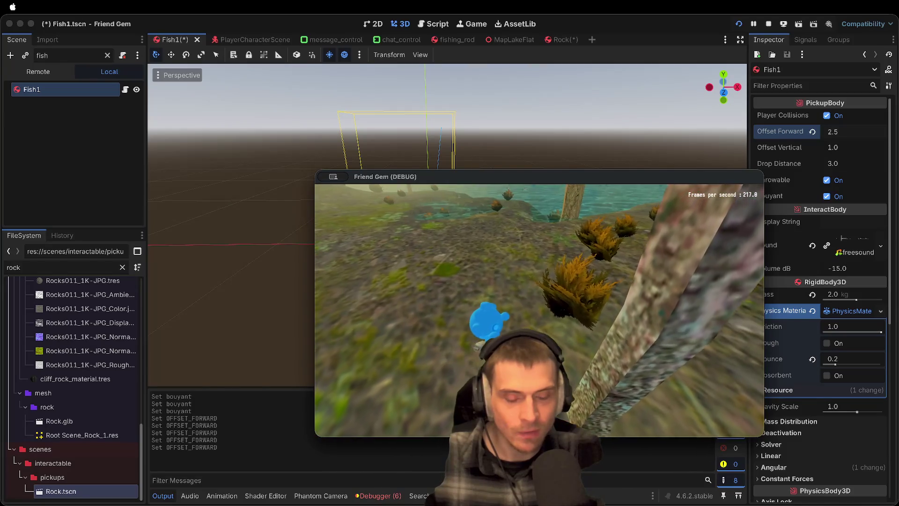
pyautogui.press('Escape')
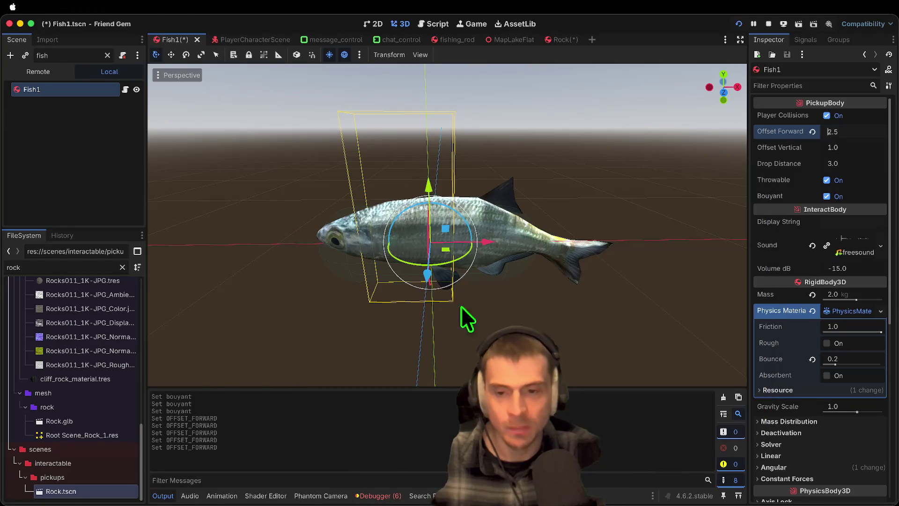
pyautogui.click(572, 41)
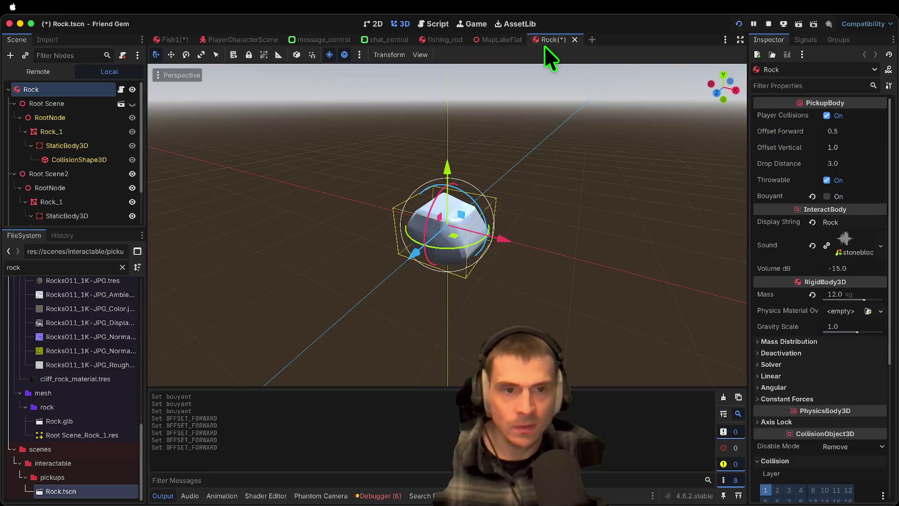
# Review the set_next_carry_velocity function in pickup_body.gd
pyautogui.click(427, 22)
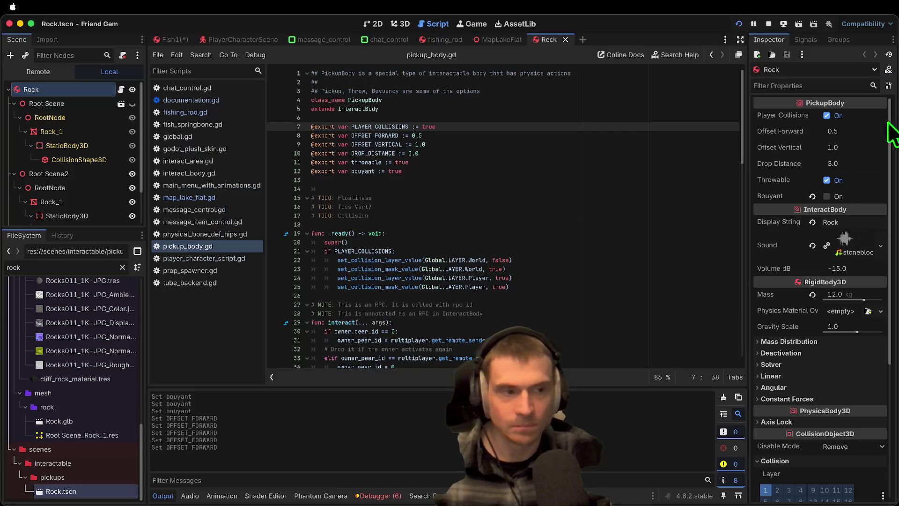
pyautogui.scroll(-10, 577, 191)
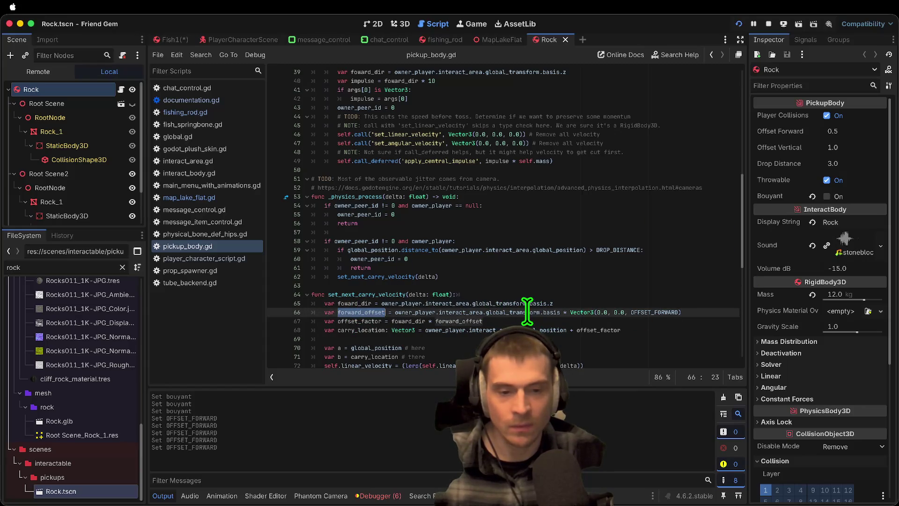
pyautogui.moveTo(527, 311)
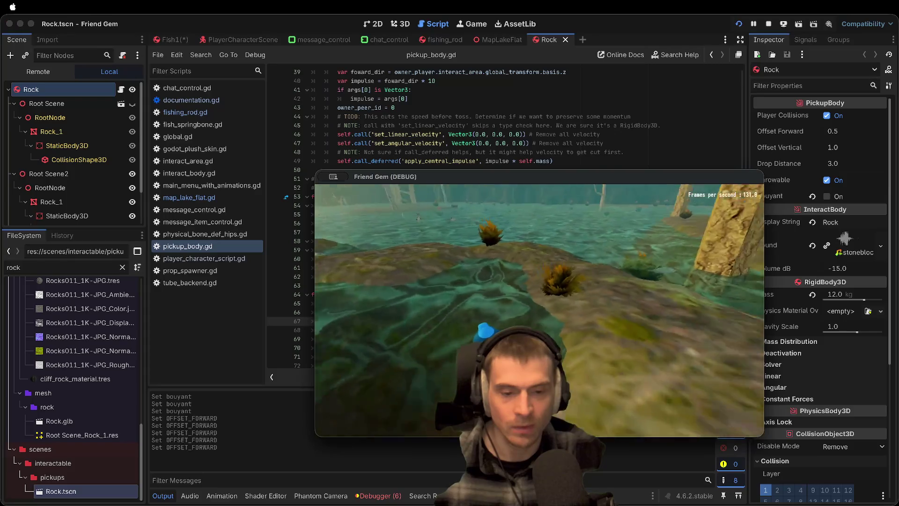
# Playtest toward the water, cycle through Fish1 back to the Rock scene, and close the game
pyautogui.press('w')
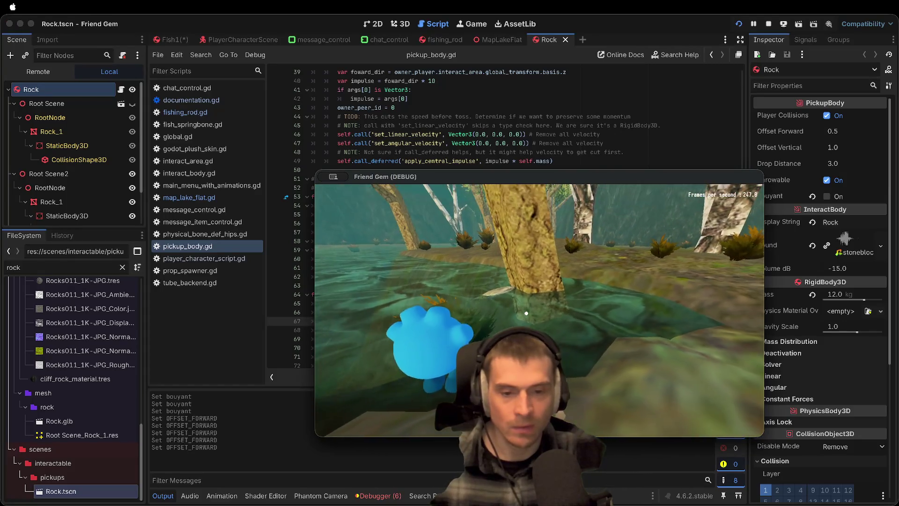
pyautogui.press('w')
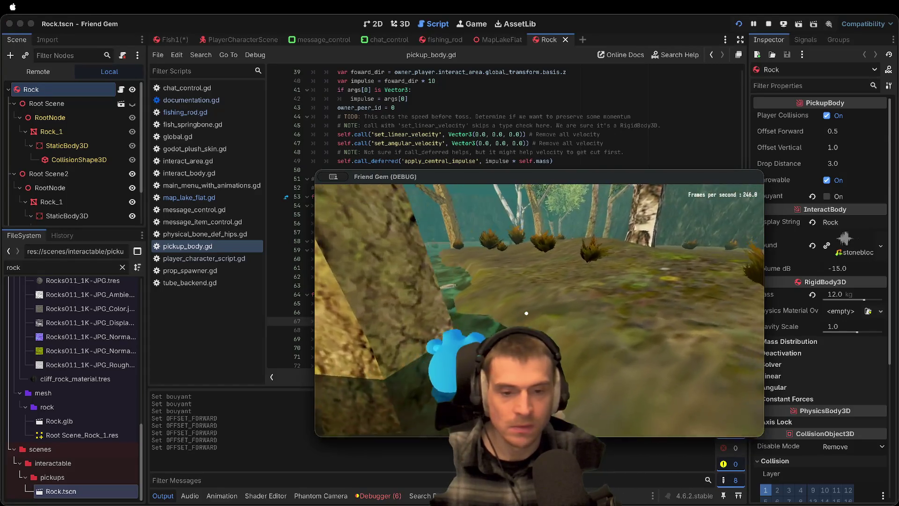
pyautogui.press('w')
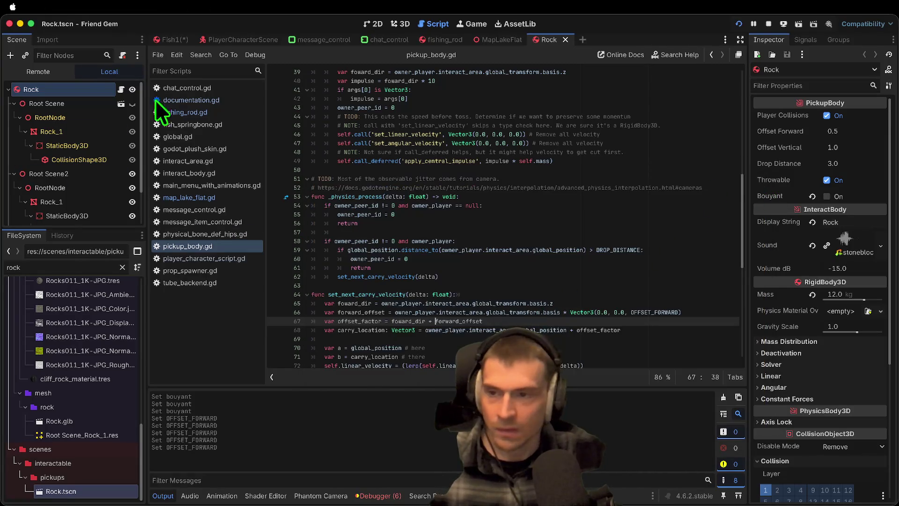
pyautogui.hotkey('ctrl', 'Tab')
pyautogui.click(185, 44)
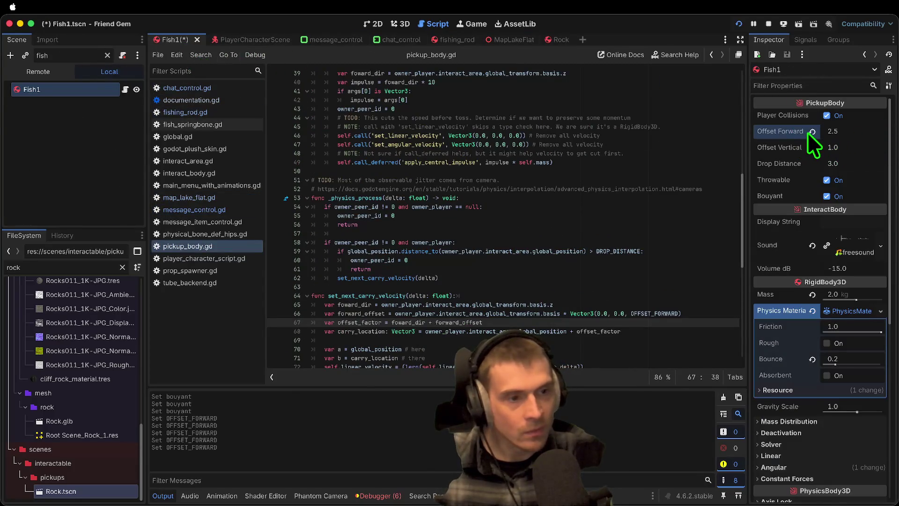
pyautogui.hotkey('ctrl', 'shift', 'Tab')
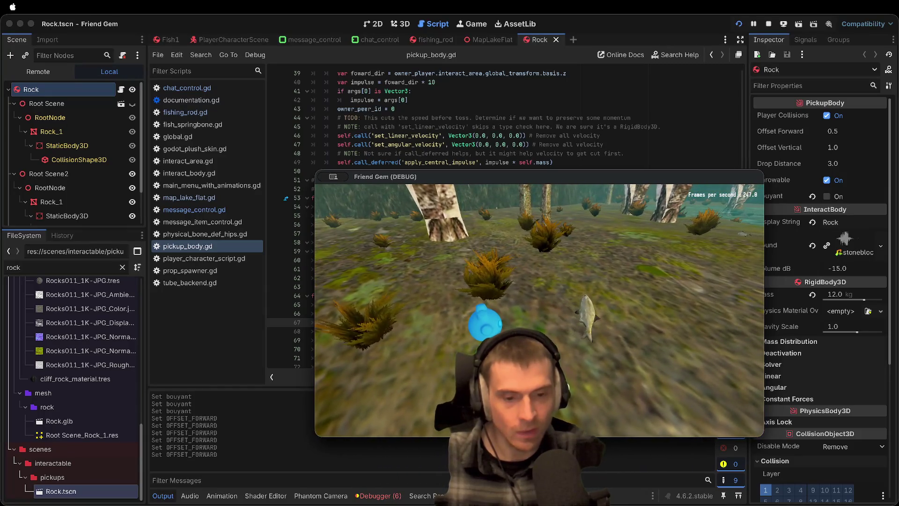
pyautogui.press('super+period')
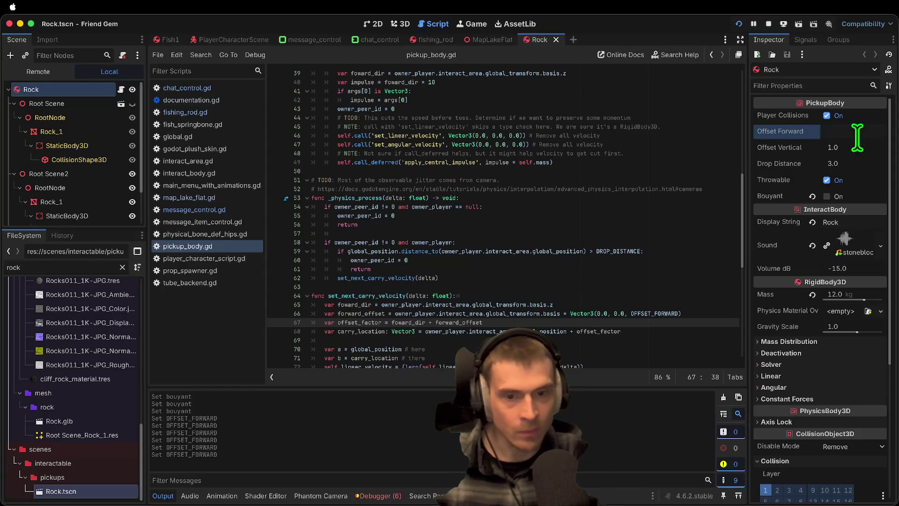
# Run the game to test the Rock pickup and save Rock.tscn
pyautogui.press('super+Tab')
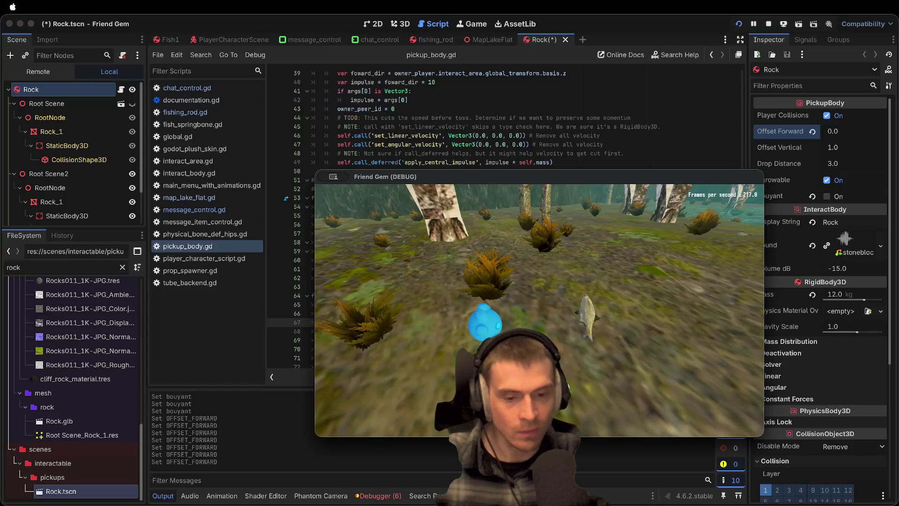
pyautogui.press('super+Tab')
pyautogui.press('super+s')
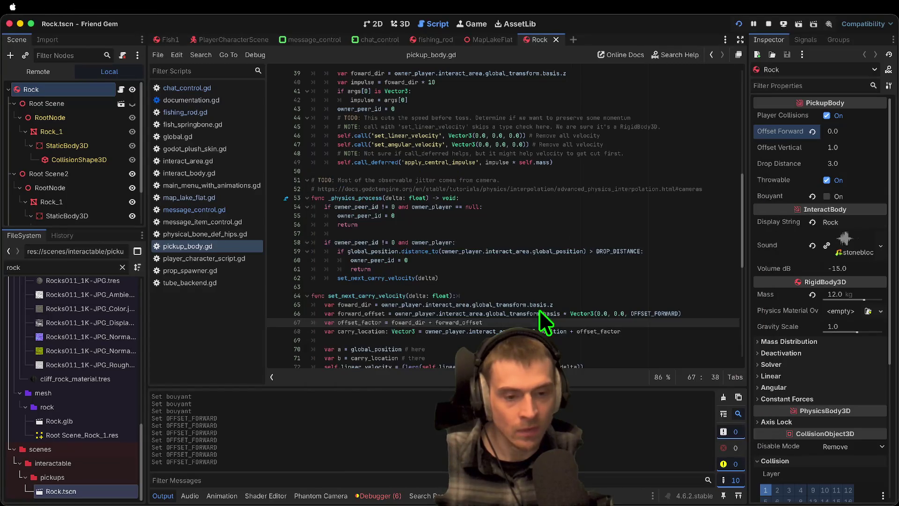
pyautogui.press('super+Tab')
pyautogui.click(539, 310)
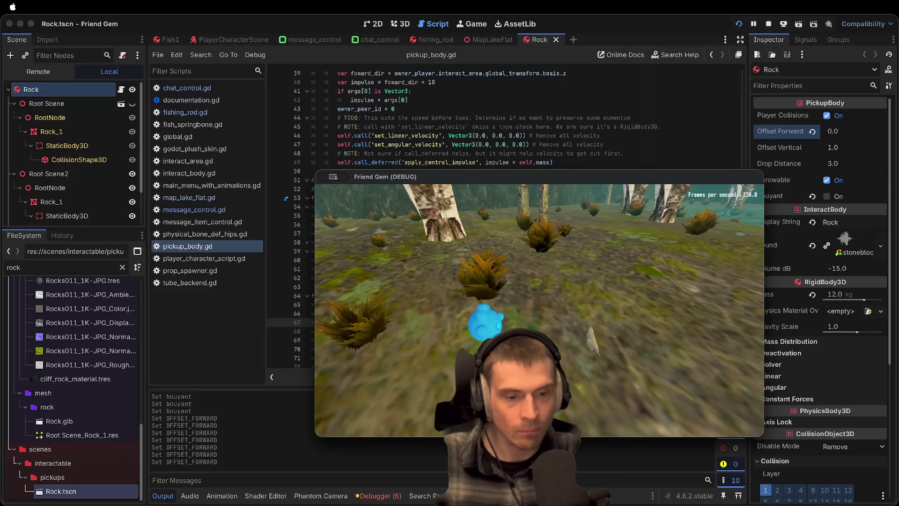
pyautogui.press('super+Tab')
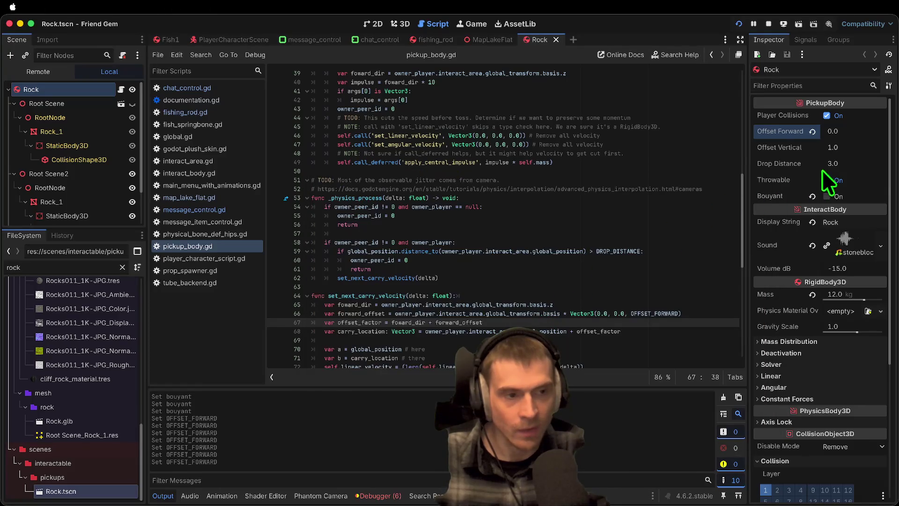
# Set the Rock's Offset Forward to -1.0 and playtest the new value
pyautogui.click(838, 131)
pyautogui.write('-1')
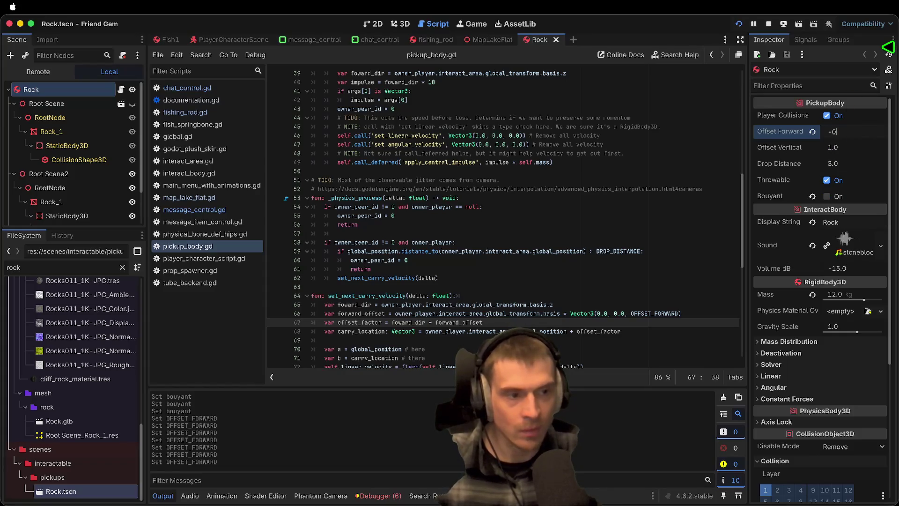
pyautogui.press('super+Tab')
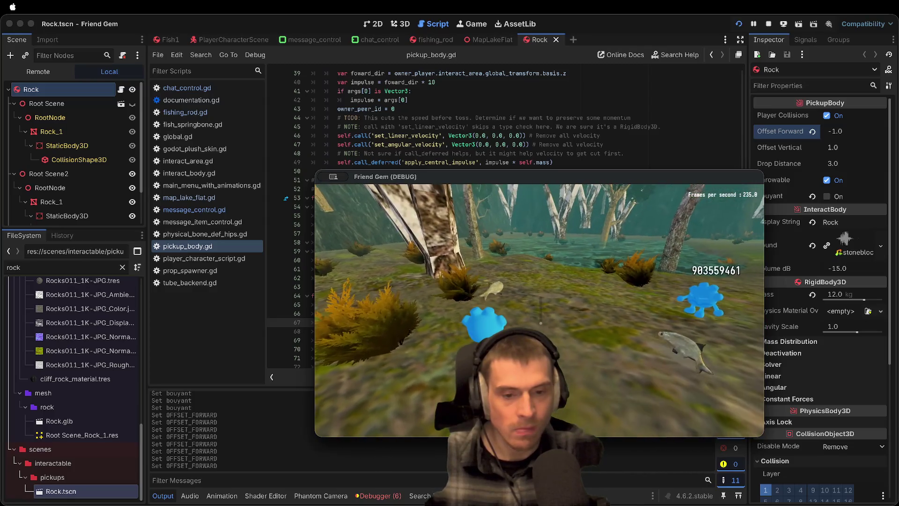
pyautogui.click(540, 311)
pyautogui.press('super+Tab')
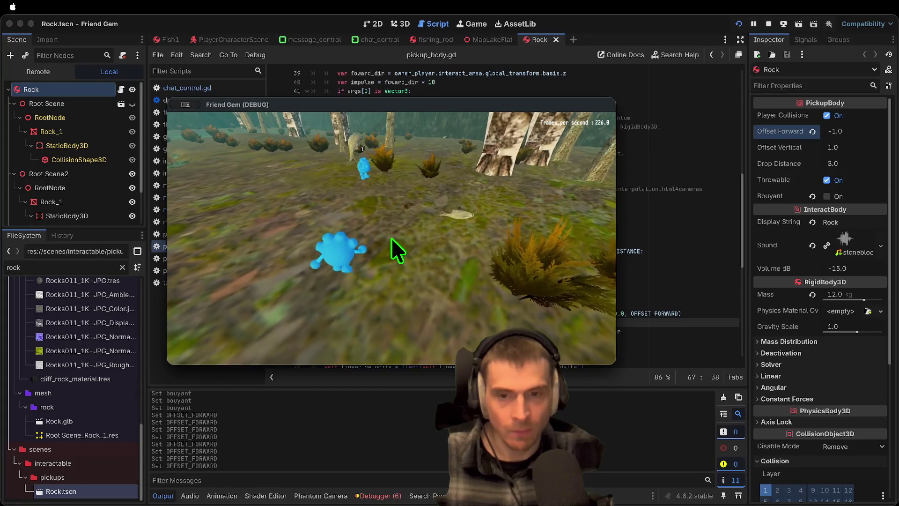
pyautogui.press('super+Tab')
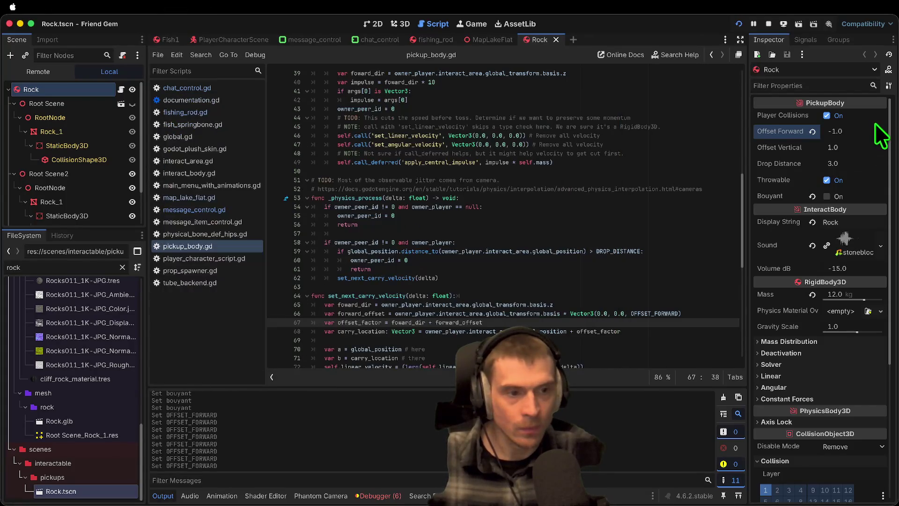
# Save the Rock scene with Ctrl+S
pyautogui.click(536, 322)
pyautogui.hotkey('ctrl', 's')
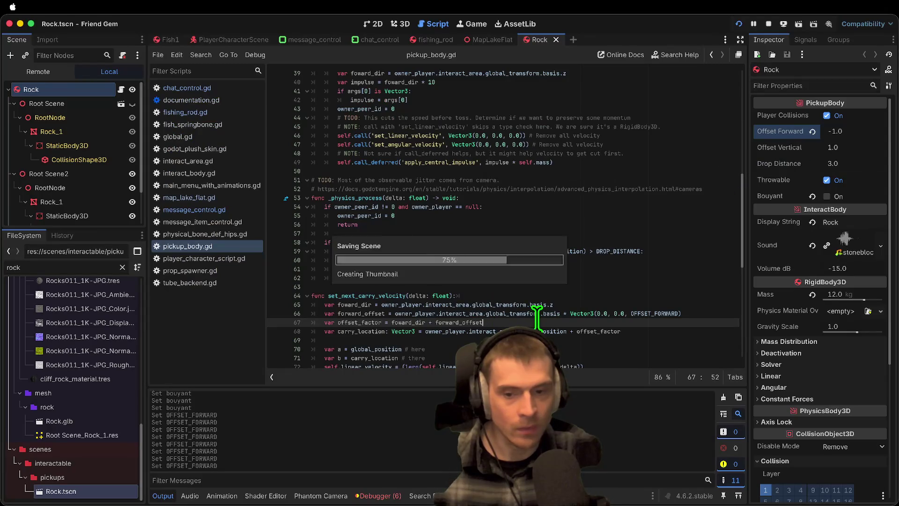
pyautogui.scroll(5, 536, 320)
pyautogui.scroll(-10, 535, 319)
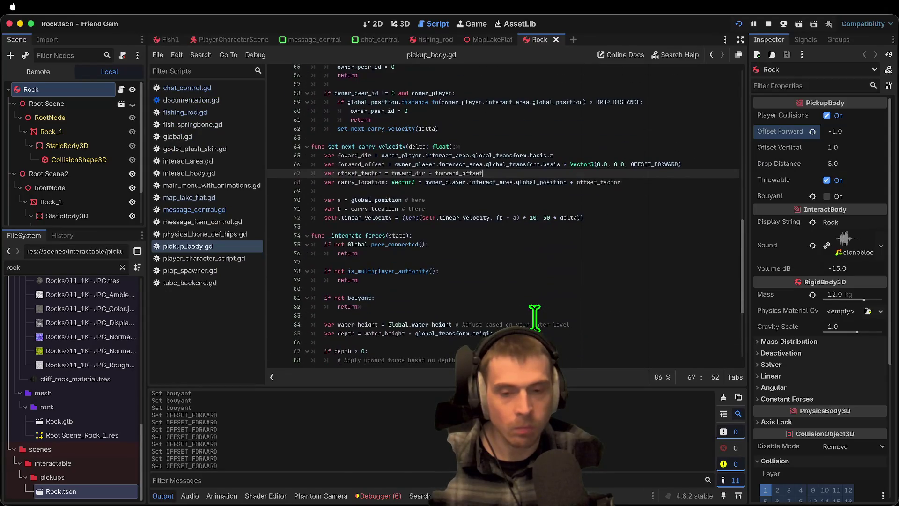